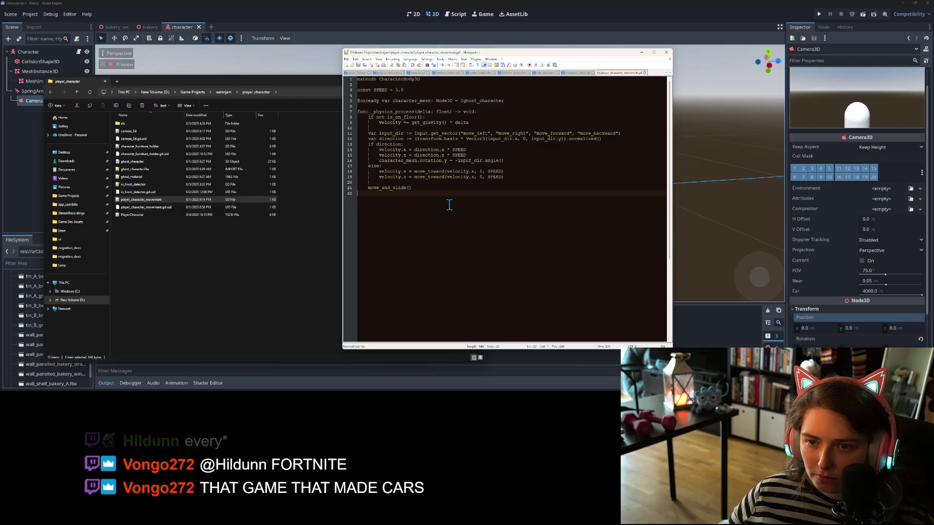
Step: Select the older script's CharacterBody3D movement code (SPEED 5.0) in Notepad++
drag(448, 202, 342, 81)
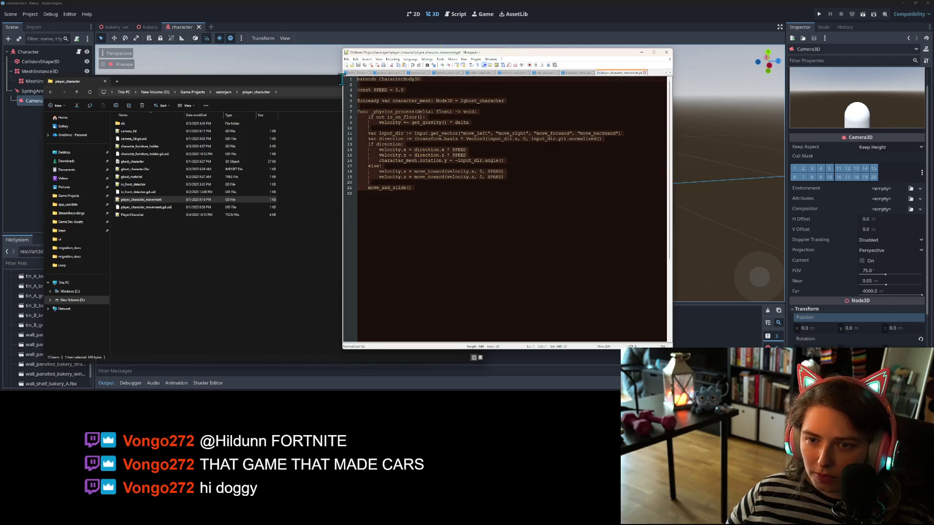
Step: Replace the whole of character.gd with the pasted SPEED-based movement code
click(30, 153)
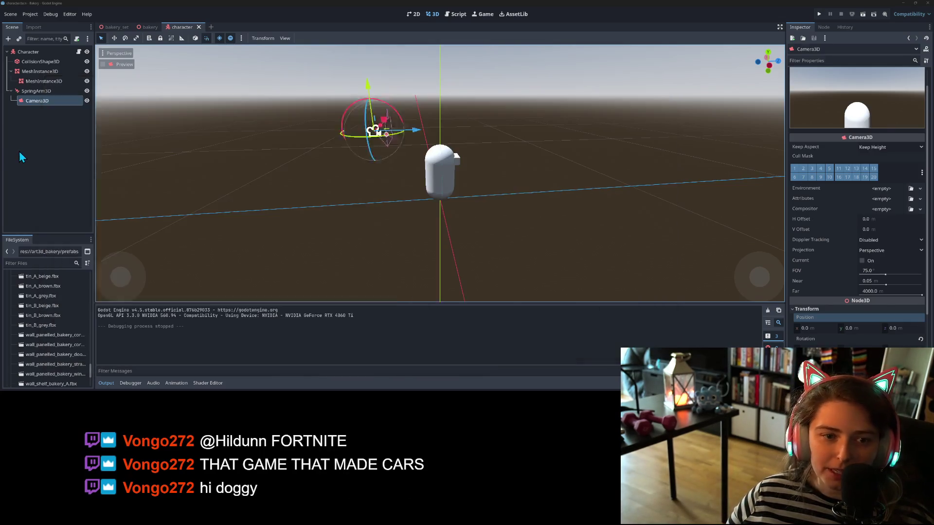
click(79, 52)
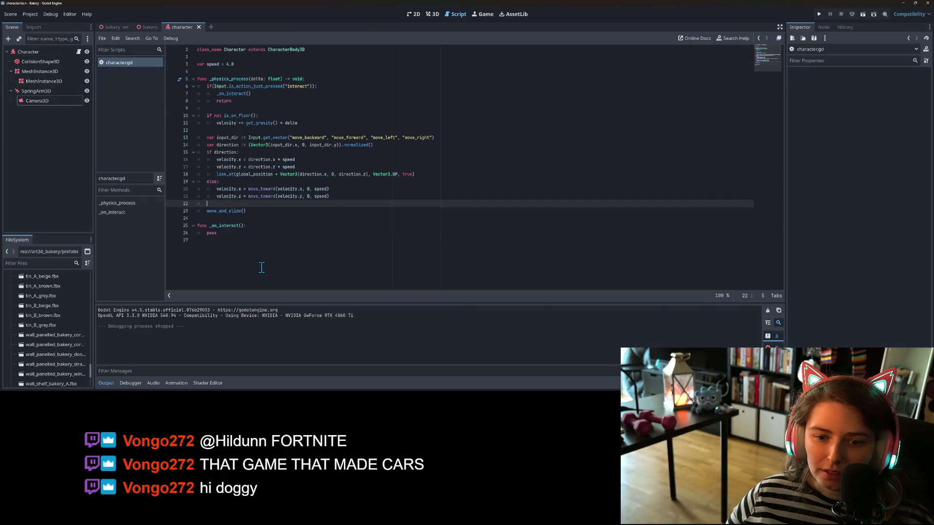
drag(261, 268, 192, 44)
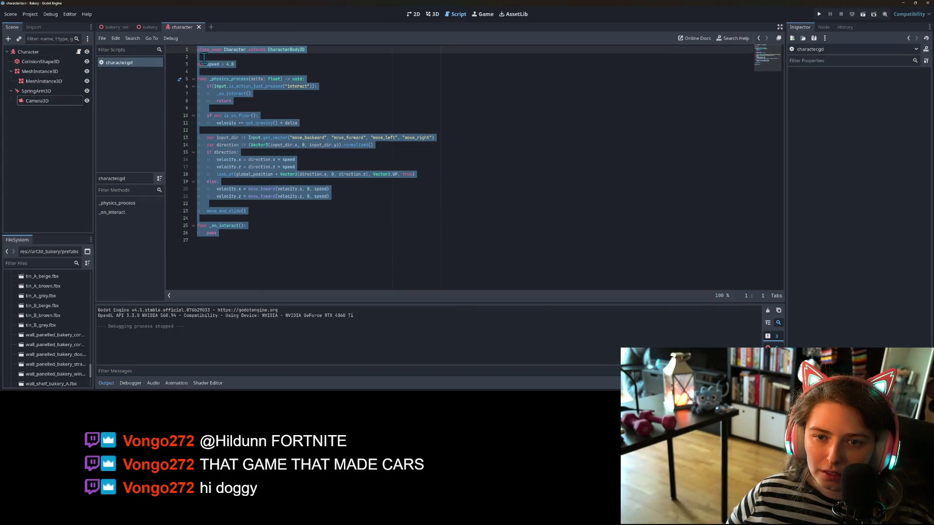
key(ctrl+v)
click(230, 93)
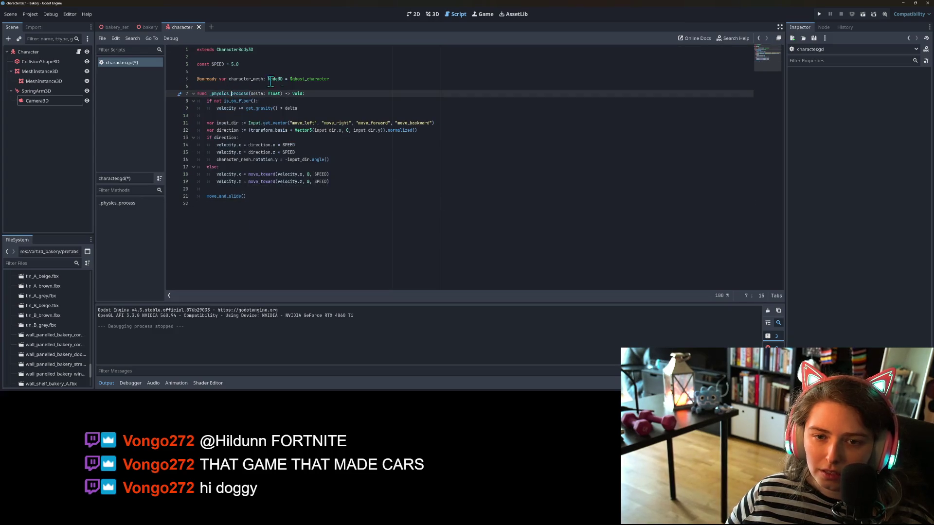
triple_click(269, 79)
key(BackSpace)
key(BackSpace)
key(BackSpace)
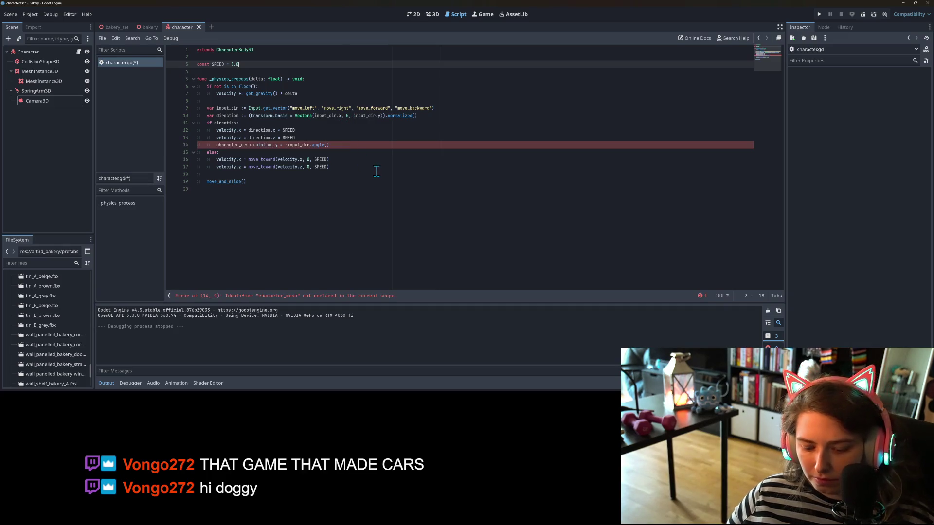
drag(347, 146, 176, 150)
key(BackSpace)
key(BackSpace)
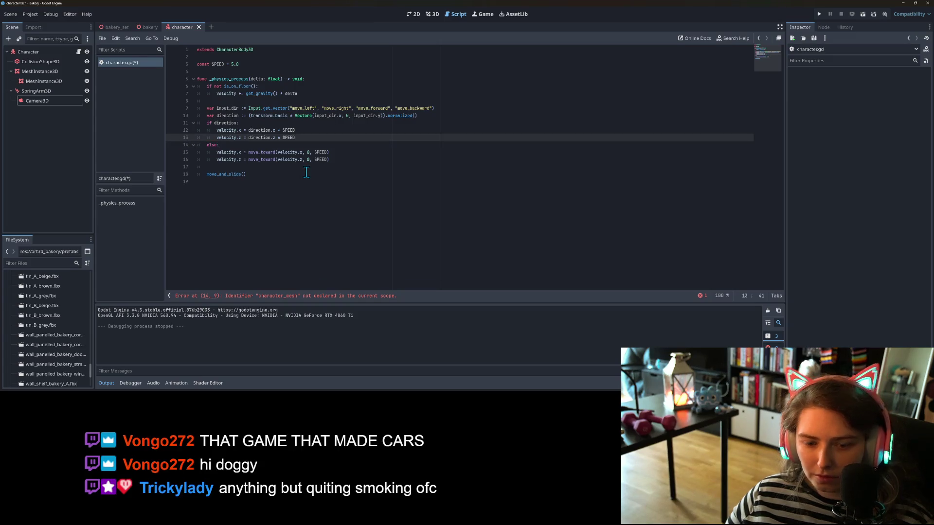
Step: Add a trailing empty line, save character.gd, and run the project
click(352, 200)
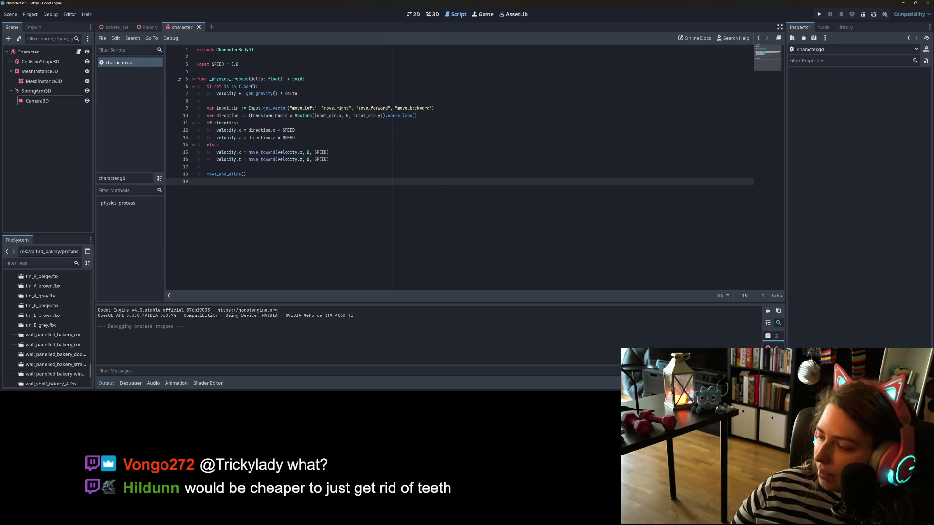
click(106, 383)
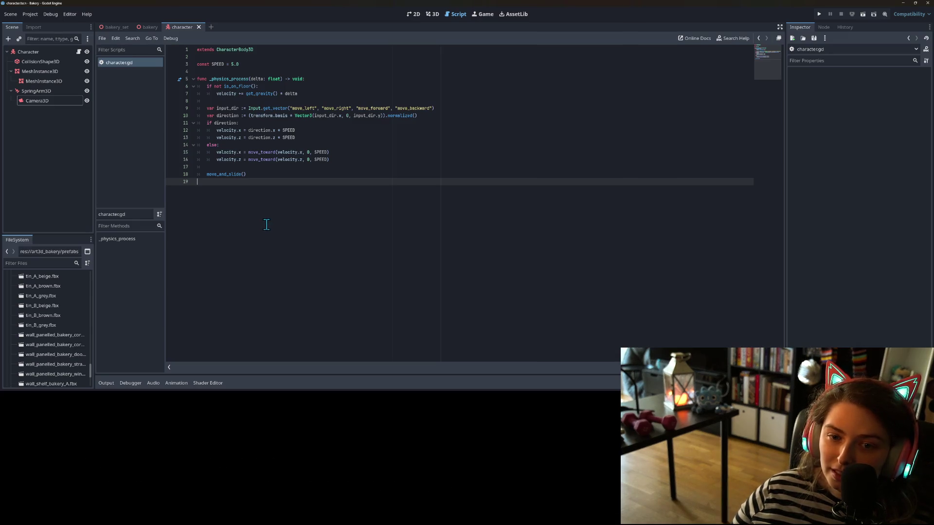
key(Return)
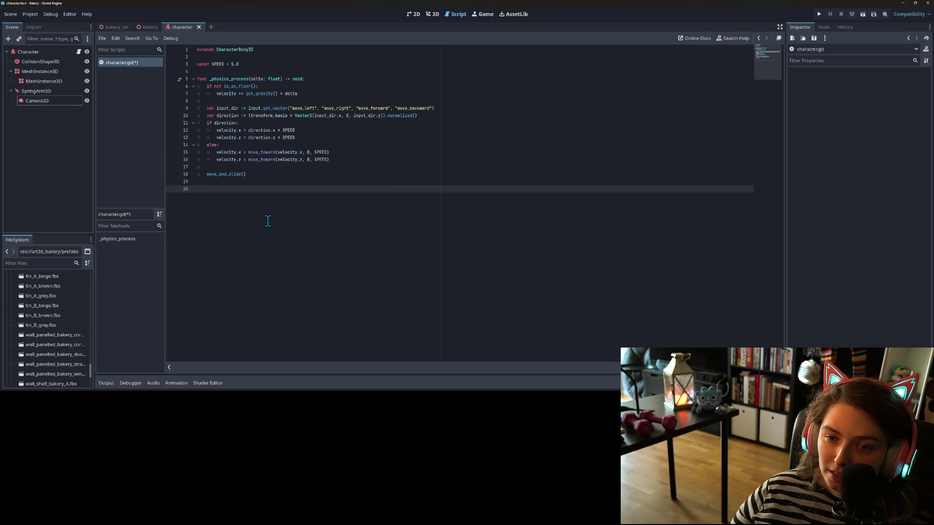
key(ctrl+s)
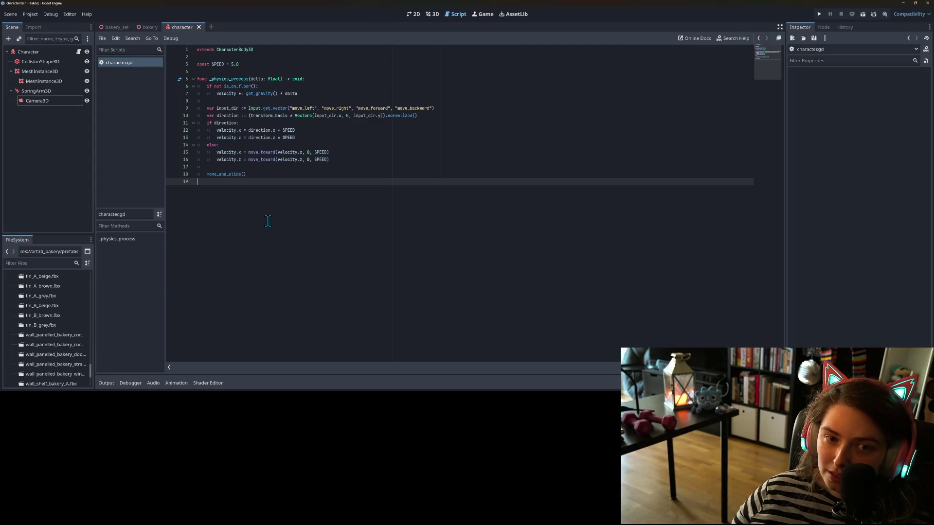
click(820, 14)
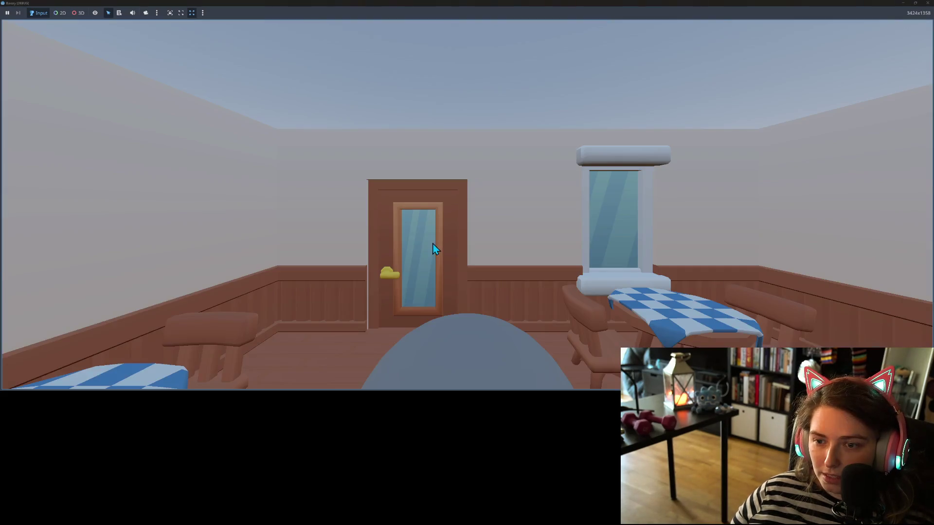
key(s)
key(a)
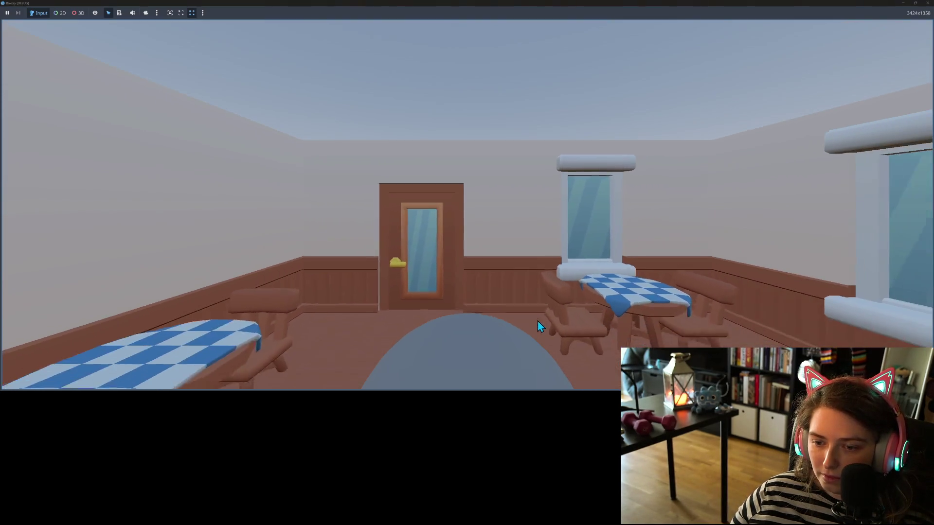
key(w)
key(a)
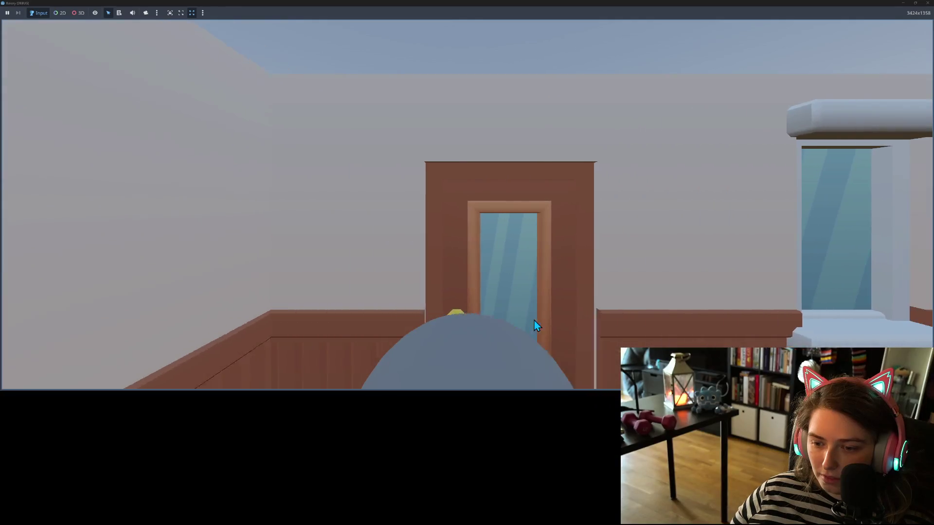
key(d)
key(s)
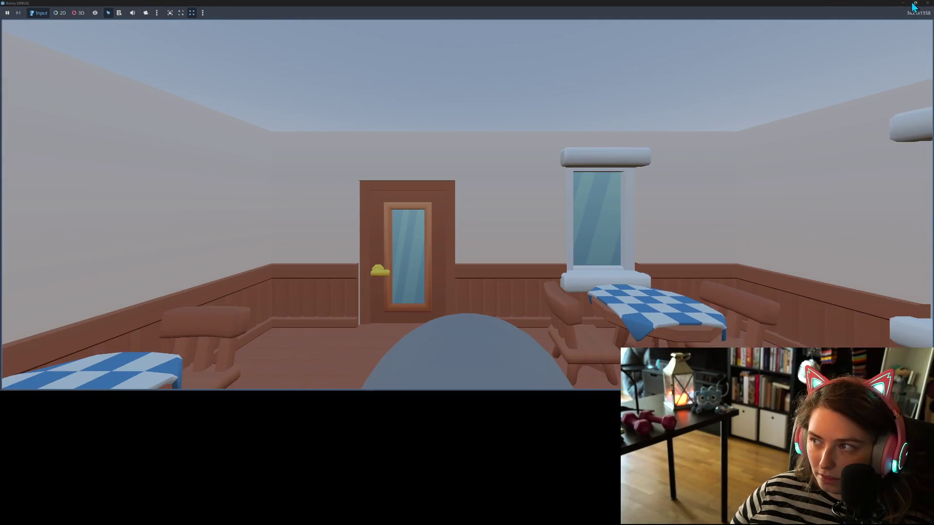
click(927, 3)
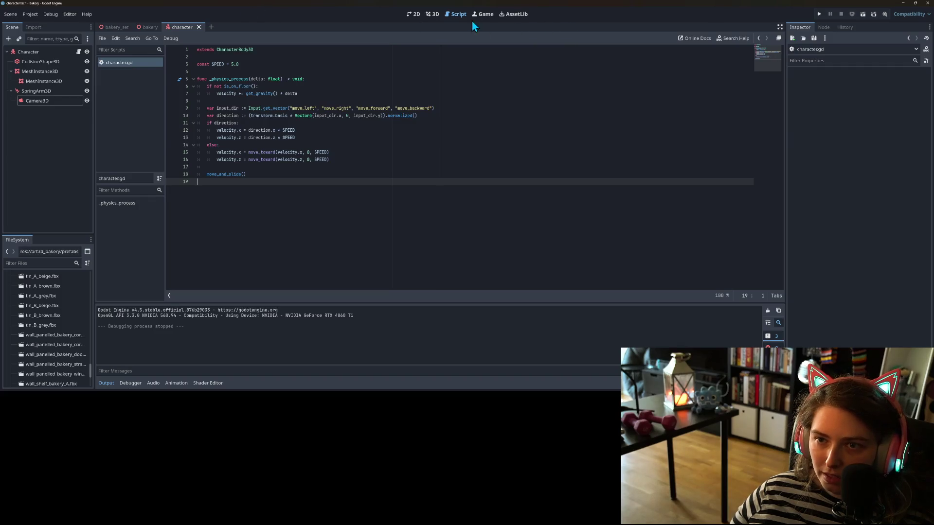
Step: Try shifting the SpringArm3D down-left in the 3D view, then undo the stray moves
click(433, 14)
click(36, 91)
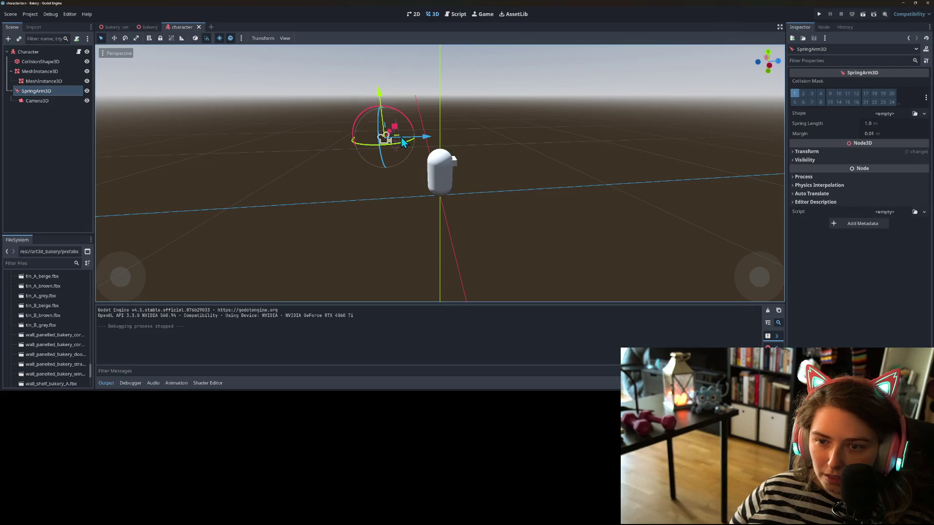
drag(395, 125, 382, 138)
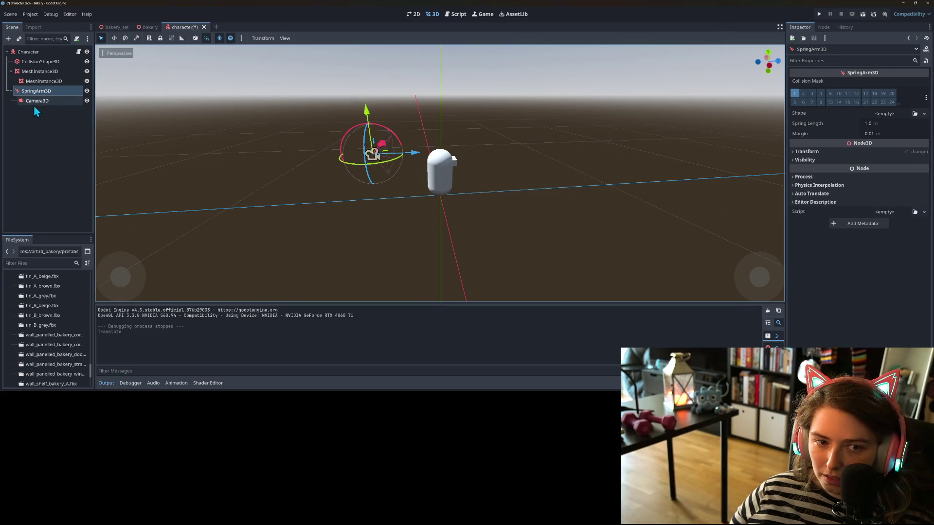
click(41, 103)
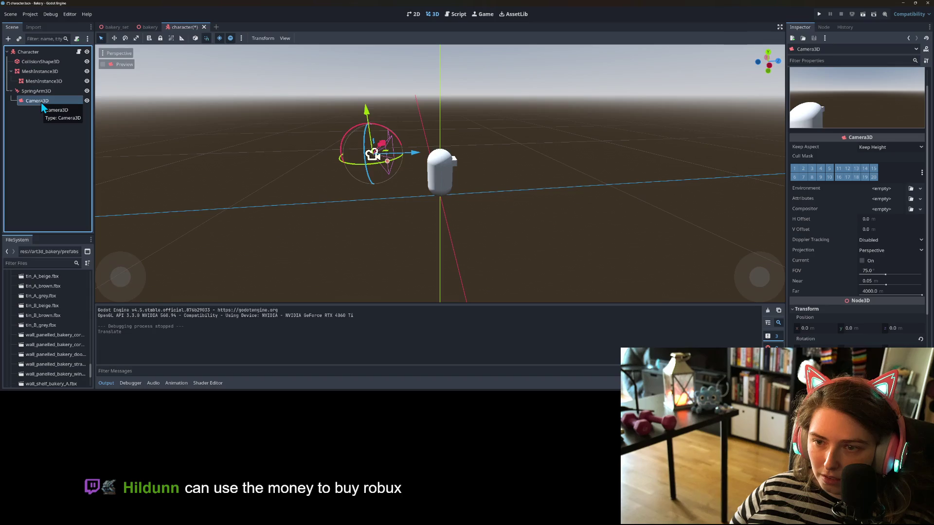
key(ctrl+z)
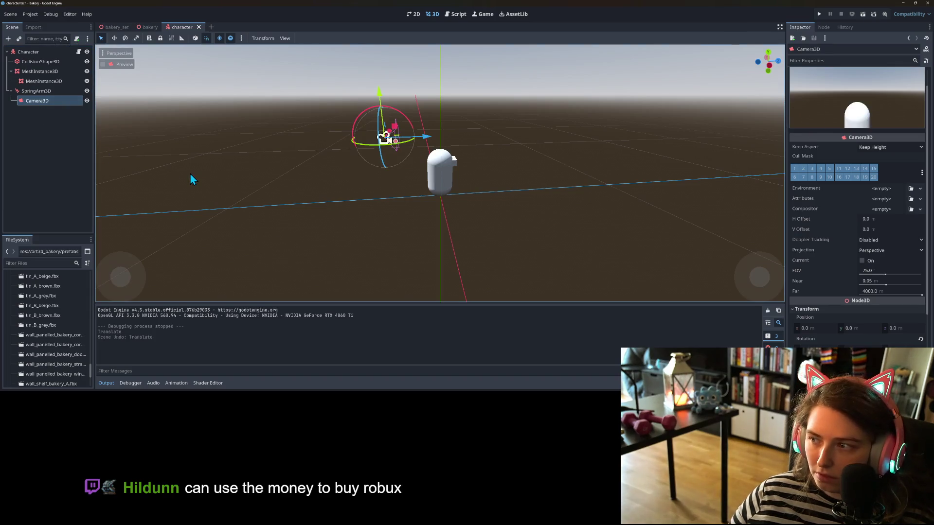
key(KP_1)
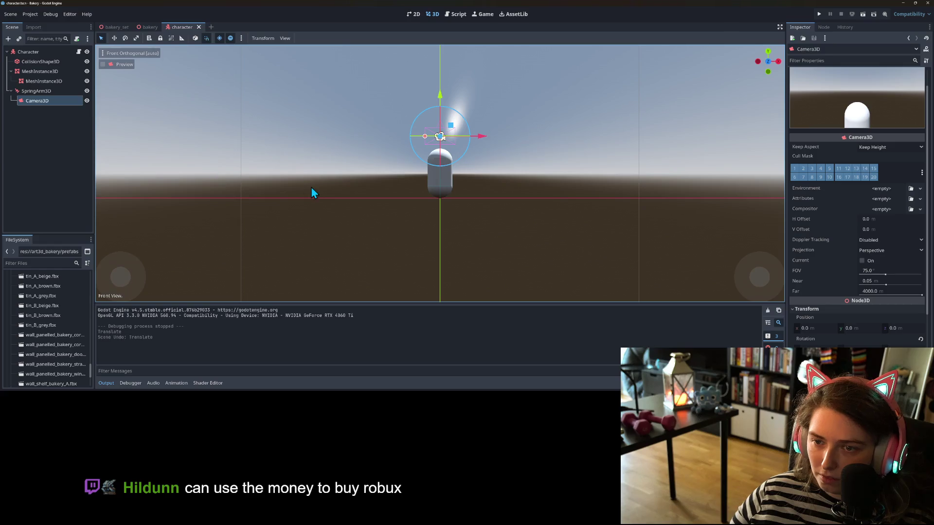
drag(311, 186, 354, 149)
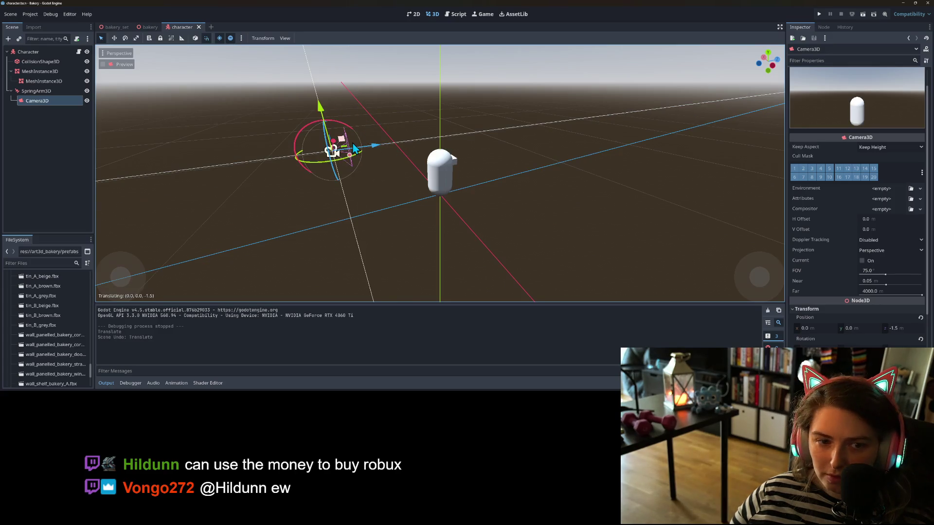
key(ctrl+z)
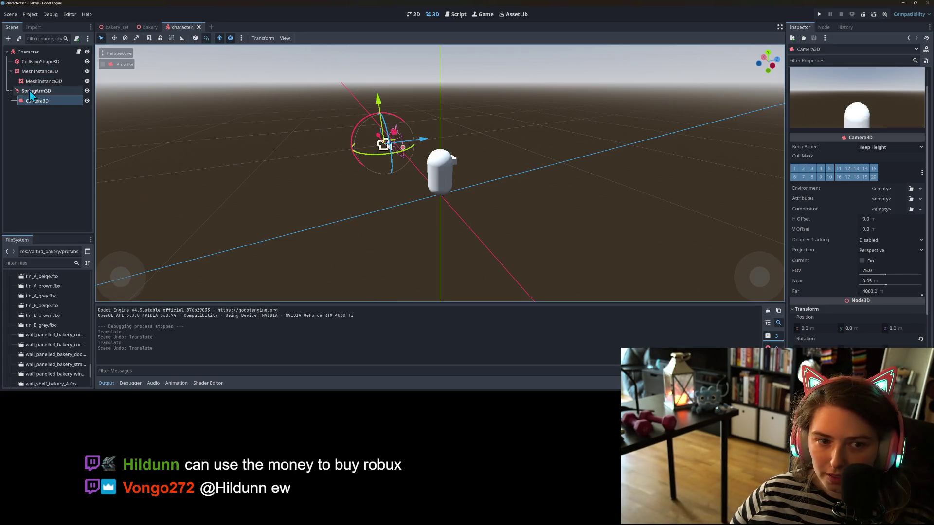
Step: Move the SpringArm3D to the character's side, save the character scene, and playtest
click(36, 91)
drag(395, 136, 351, 140)
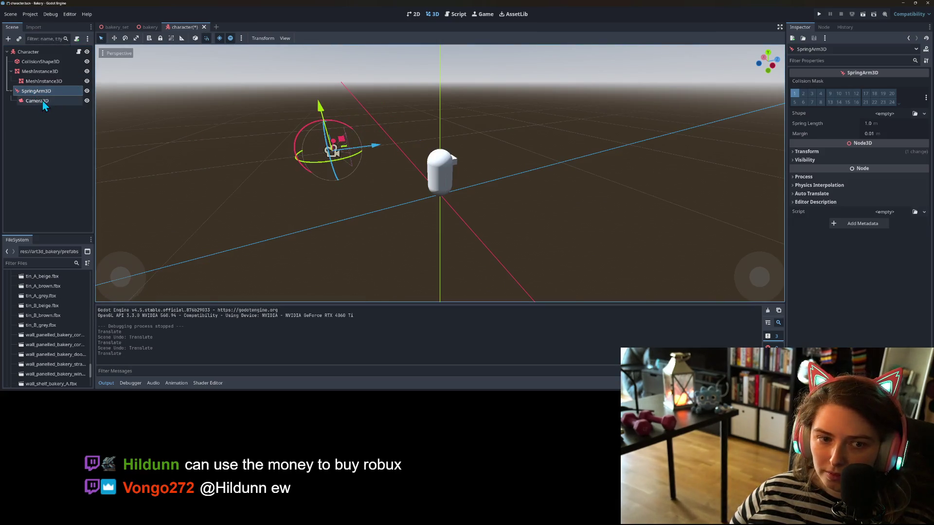
click(39, 101)
key(ctrl+s)
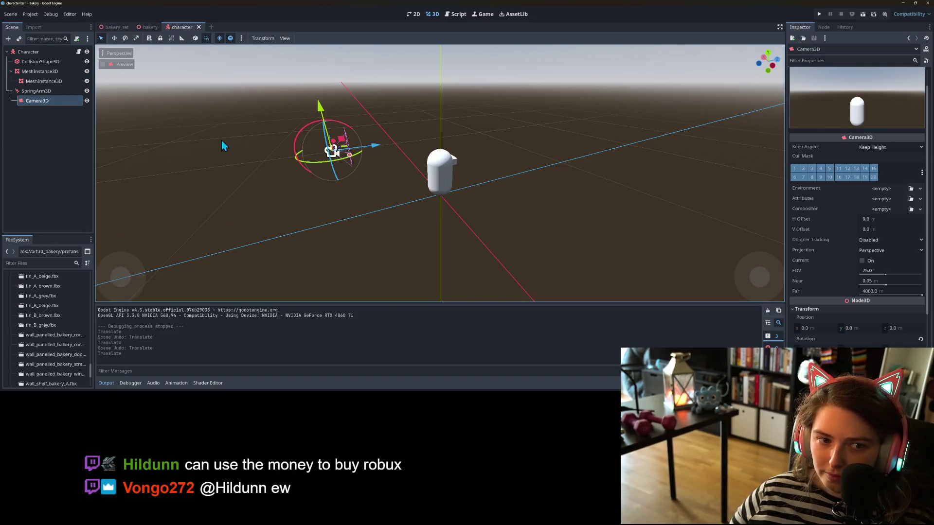
click(51, 91)
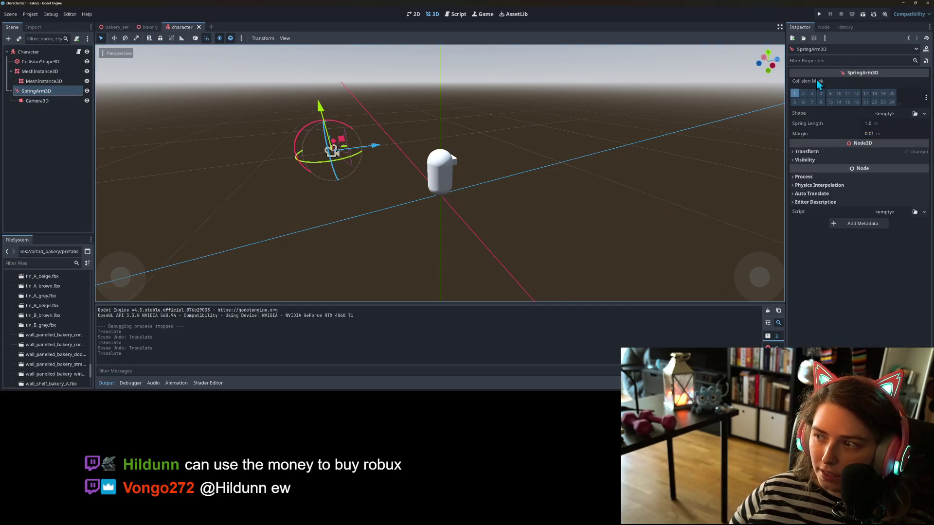
click(863, 14)
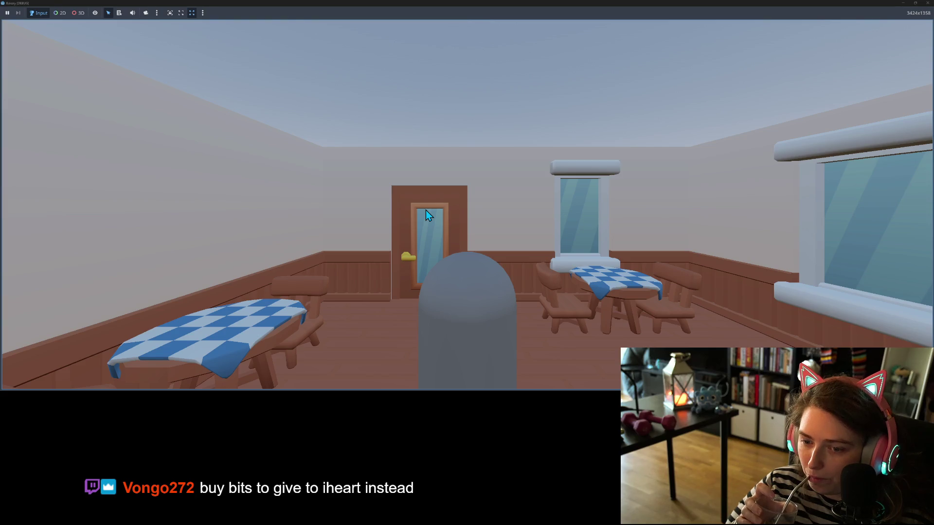
Step: Walk the capsule to the door and back so the tables and windows come into view
key(s)
key(w)
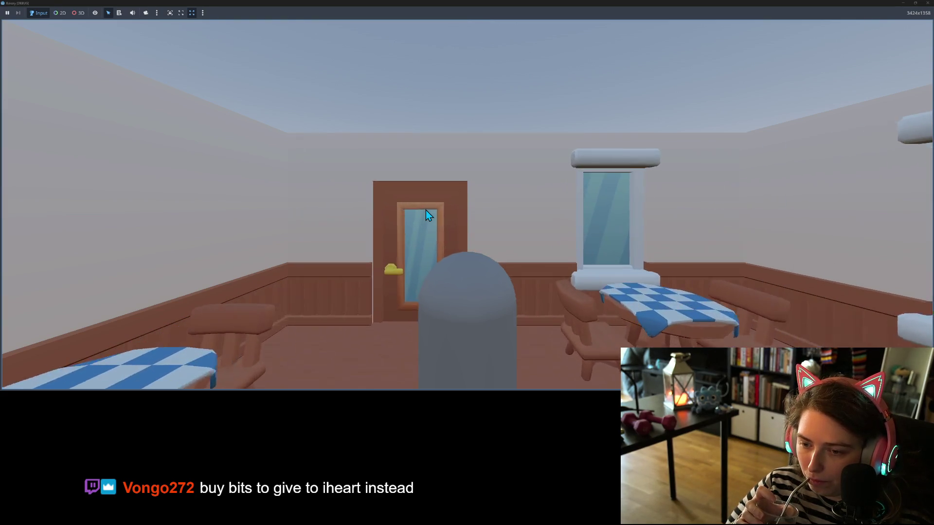
key(s)
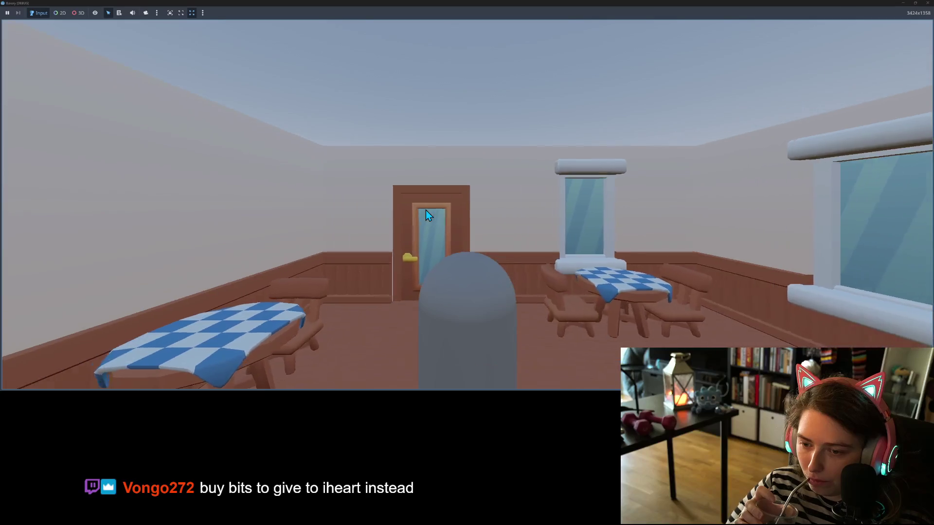
key(w)
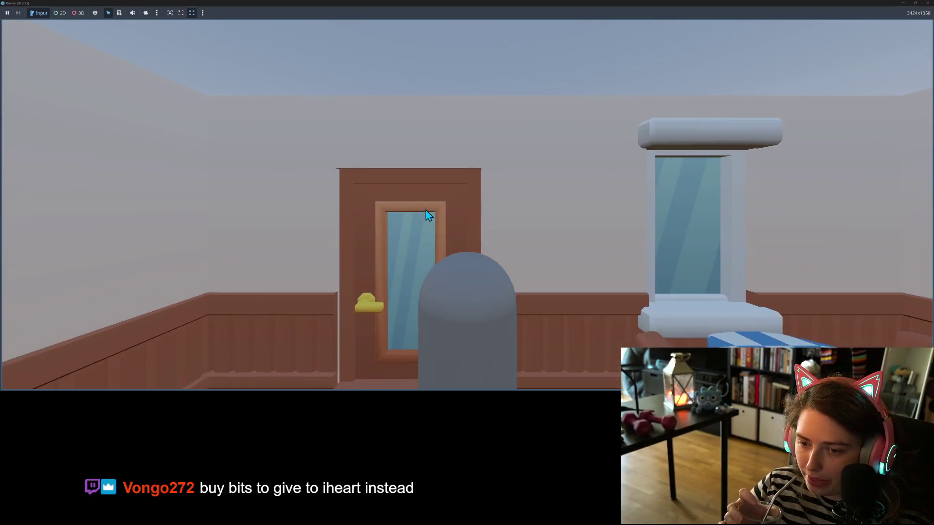
key(s)
key(d)
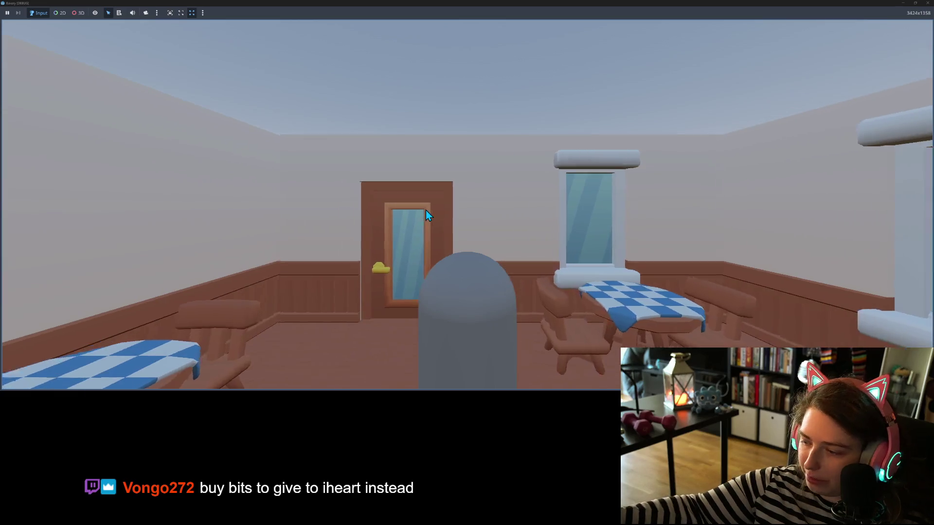
key(s)
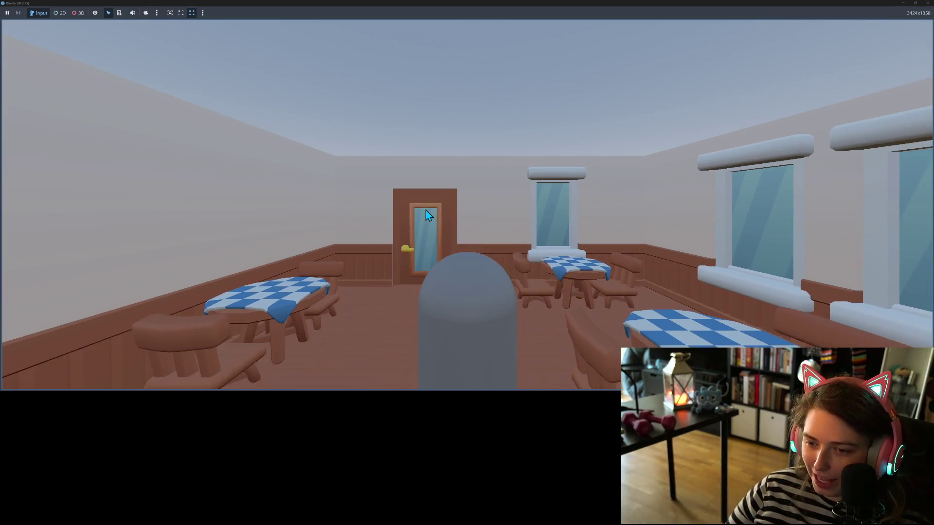
Step: Stop the game and shift the character's box mesh along the Z axis
click(928, 3)
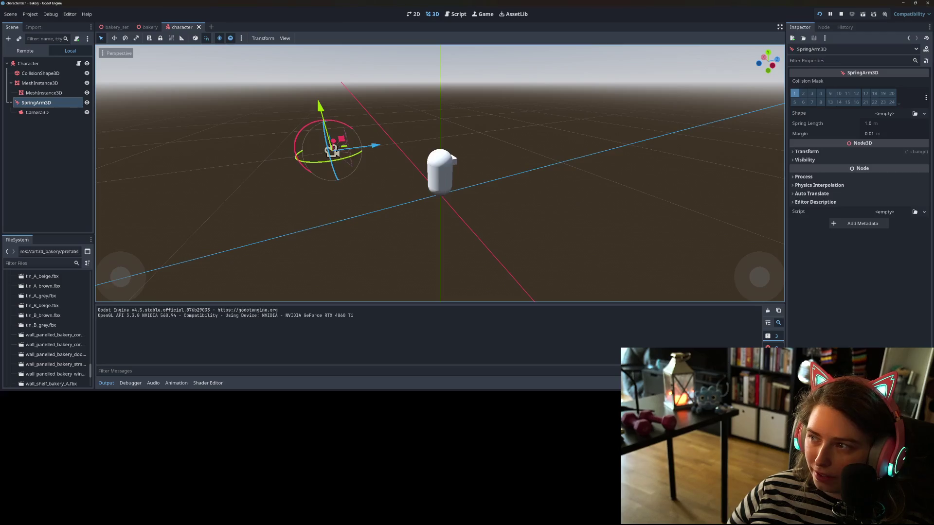
click(839, 15)
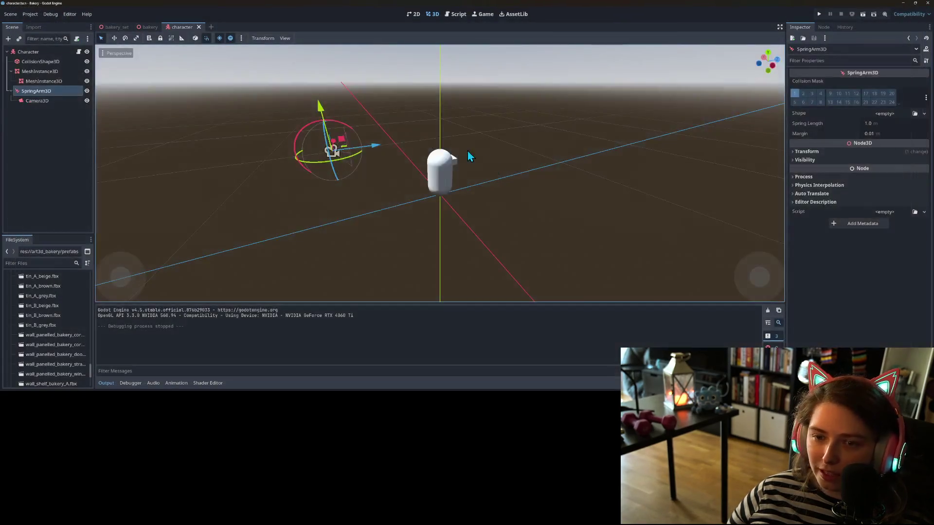
scroll(up, 3)
click(56, 81)
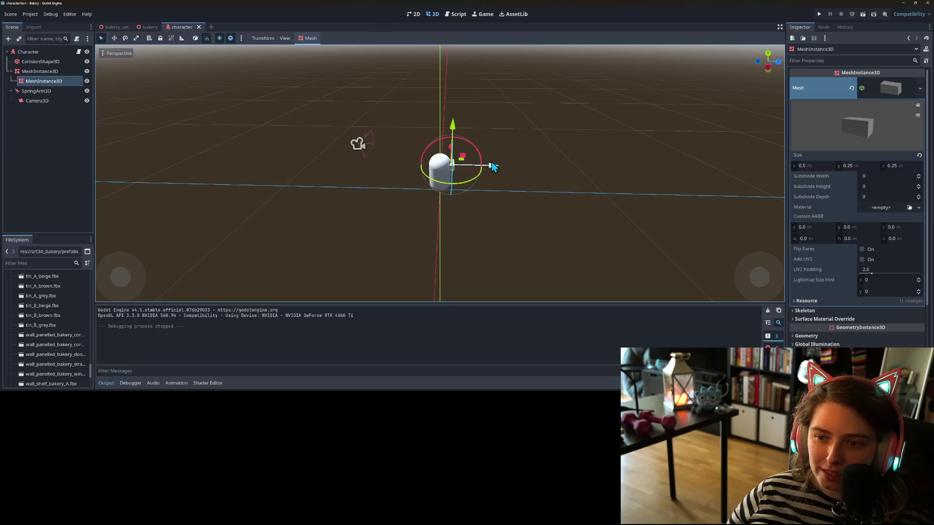
drag(503, 166, 477, 165)
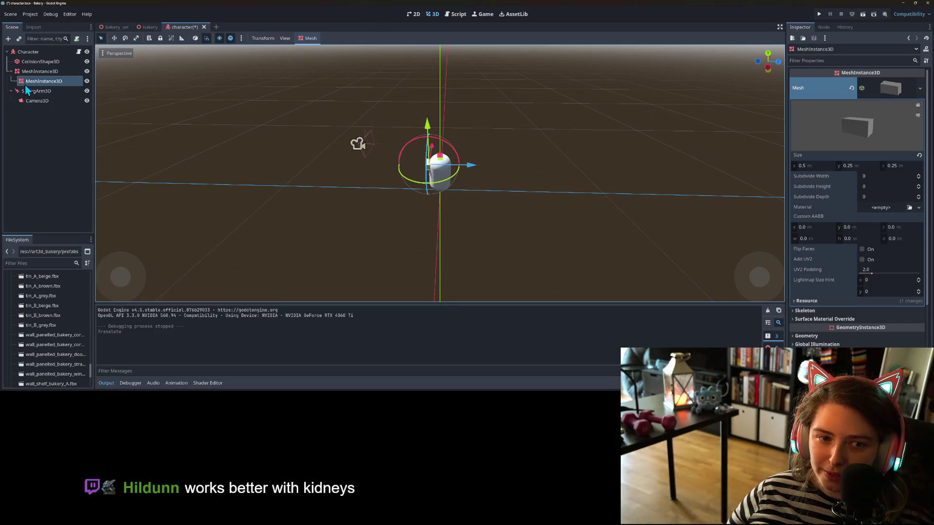
Step: Move the SpringArm3D along Z to position z 3.5
click(29, 91)
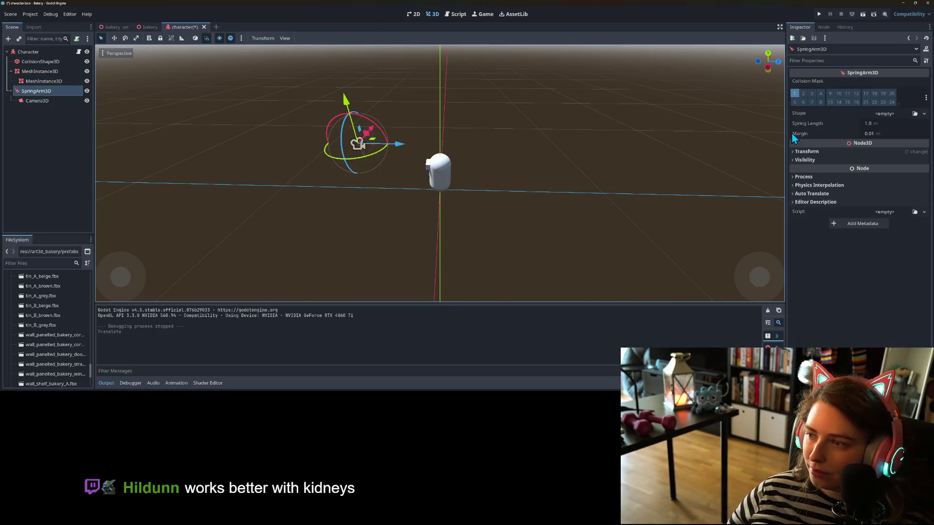
click(806, 152)
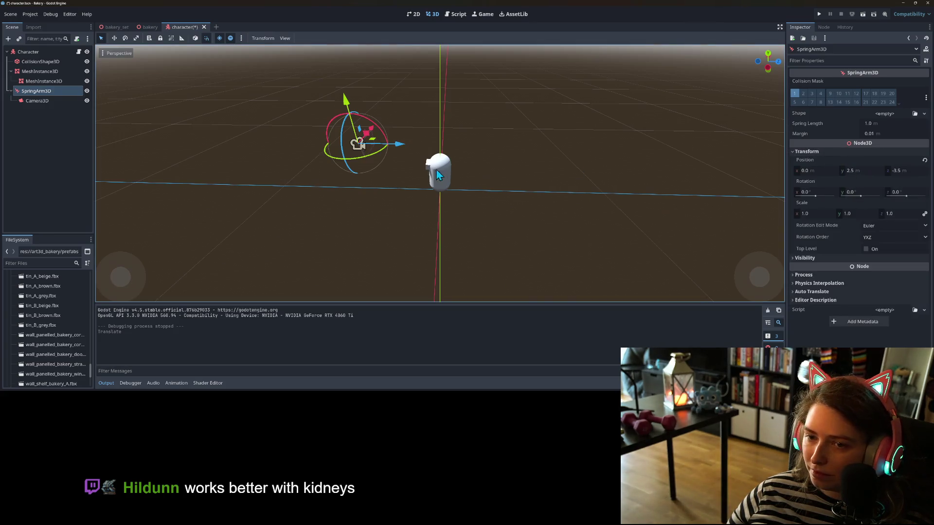
key(g)
key(z)
click(559, 153)
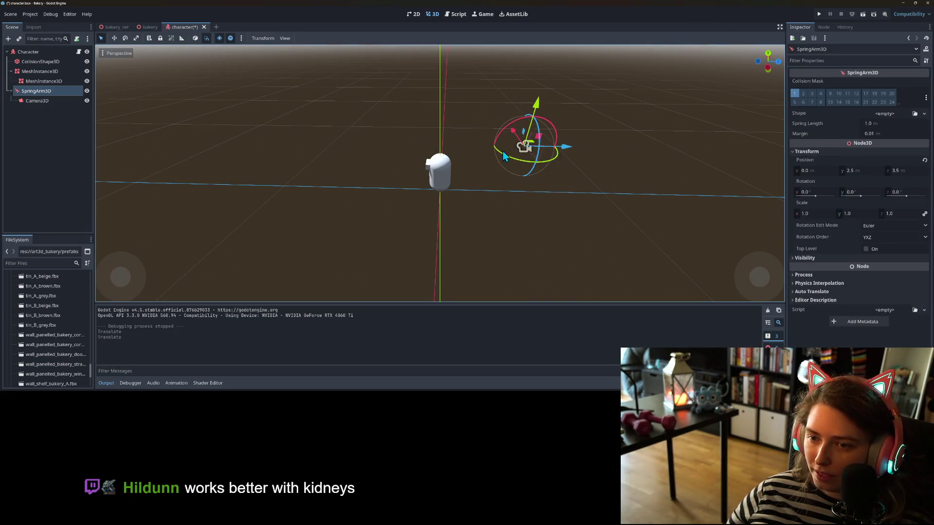
Step: Rotate the Camera3D to face the character and relaunch the game
click(38, 101)
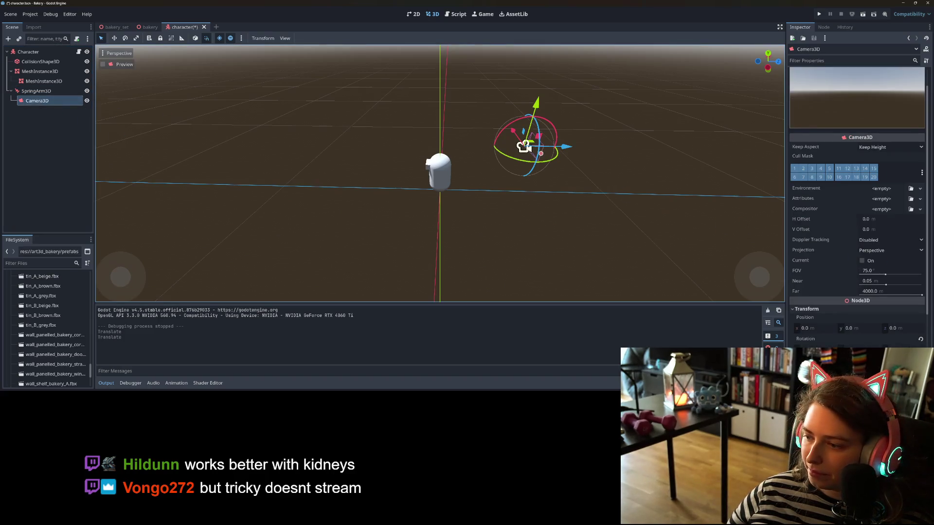
click(856, 343)
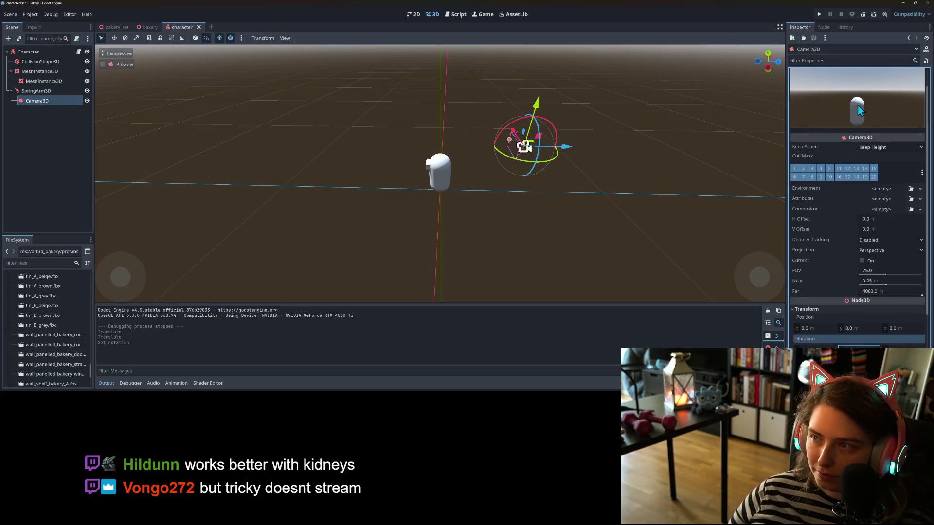
click(819, 15)
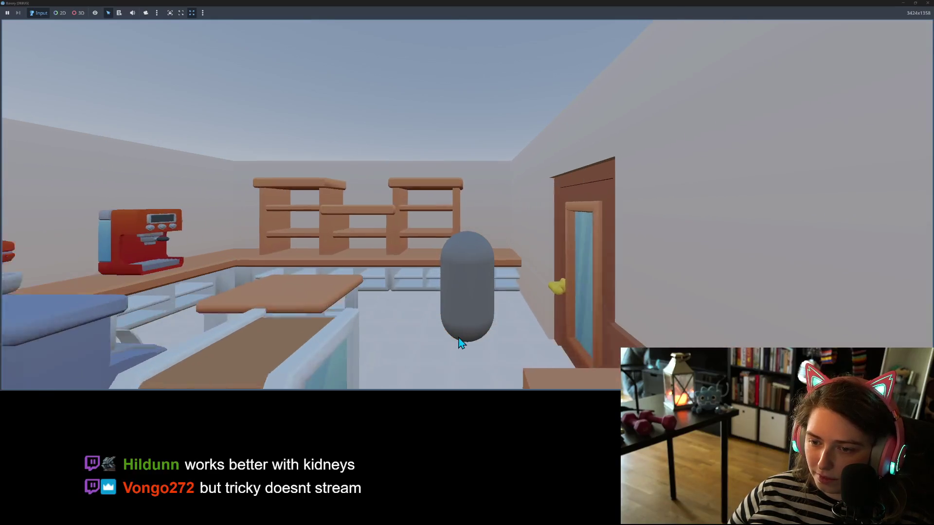
Step: Walk the capsule back through the dining area, up to the counters, and behind the counter
key(a)
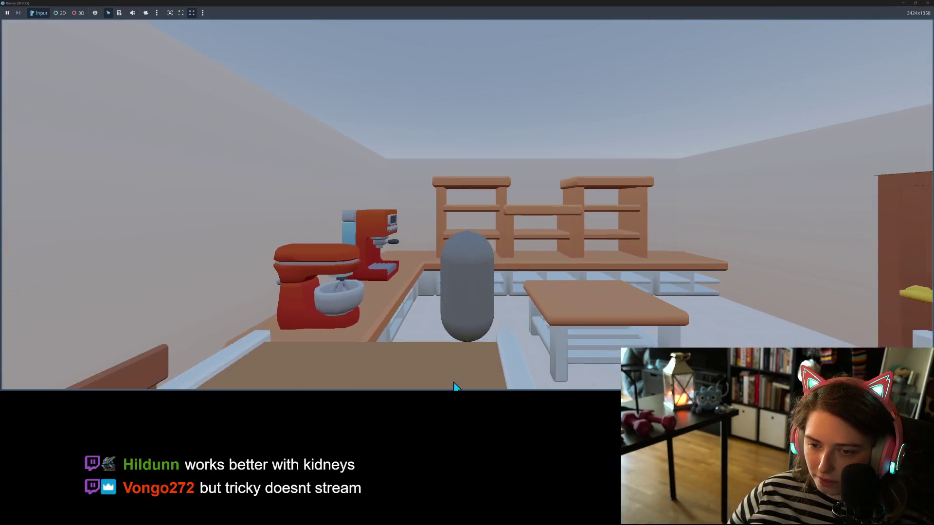
key(s)
key(d)
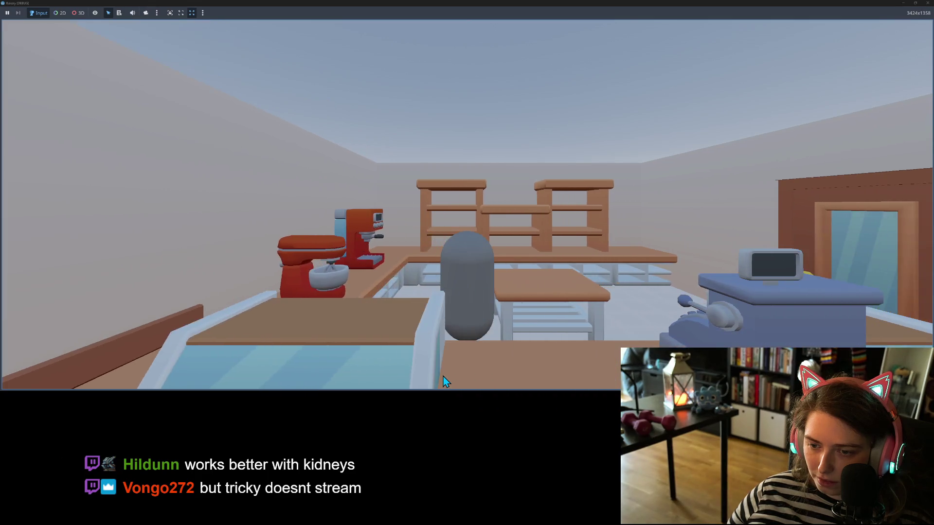
key(s)
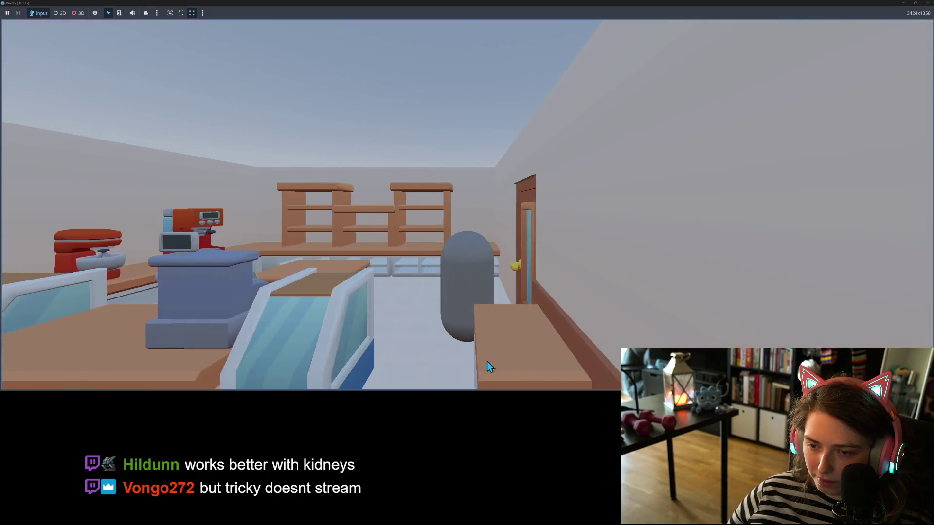
key(s)
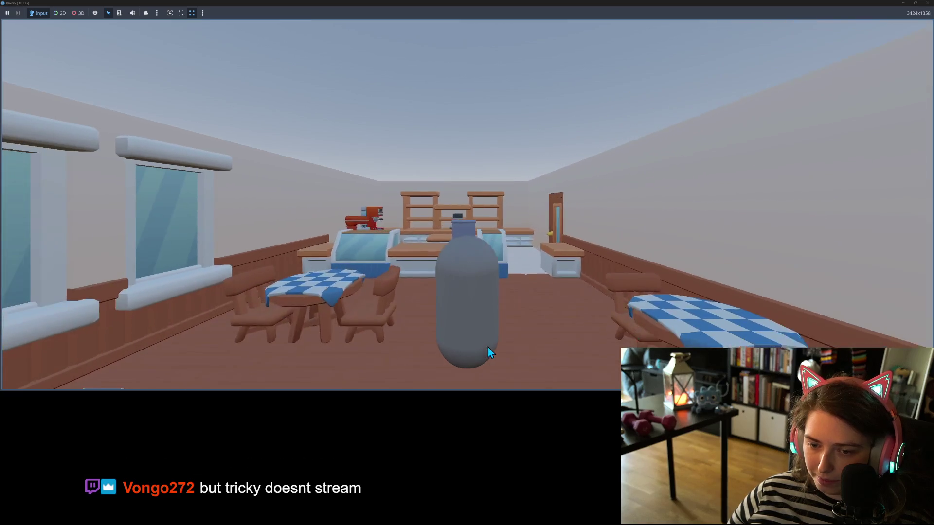
key(w)
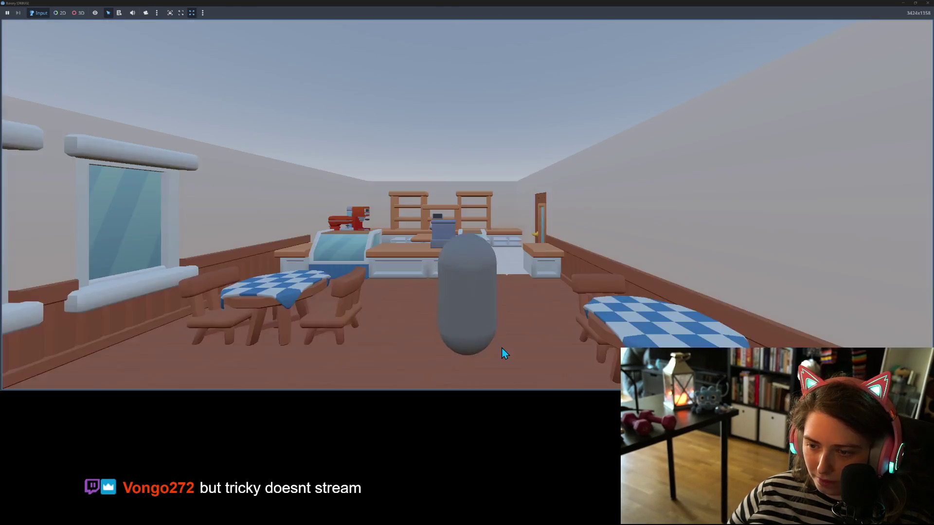
key(w)
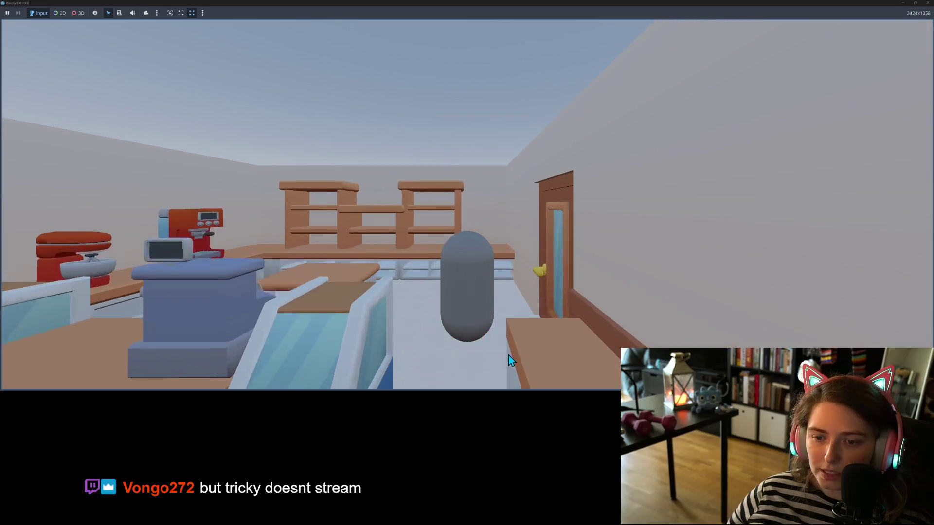
key(s)
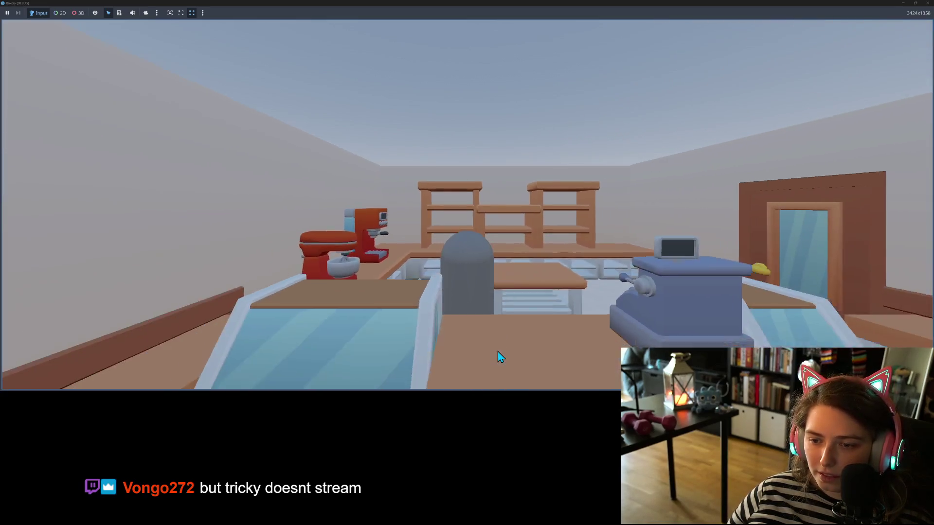
key(s)
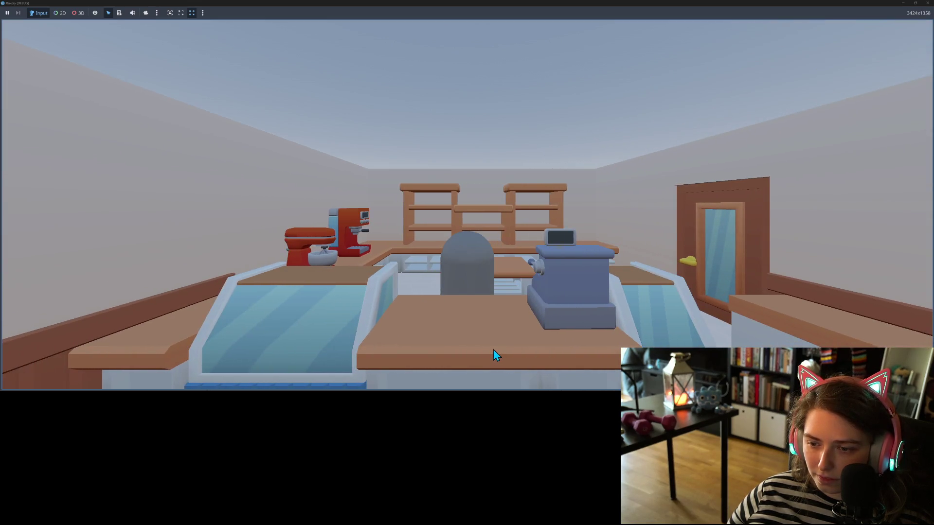
Step: Turn toward the right wall and door, pass the tables and counters, then back out through the wall
key(d)
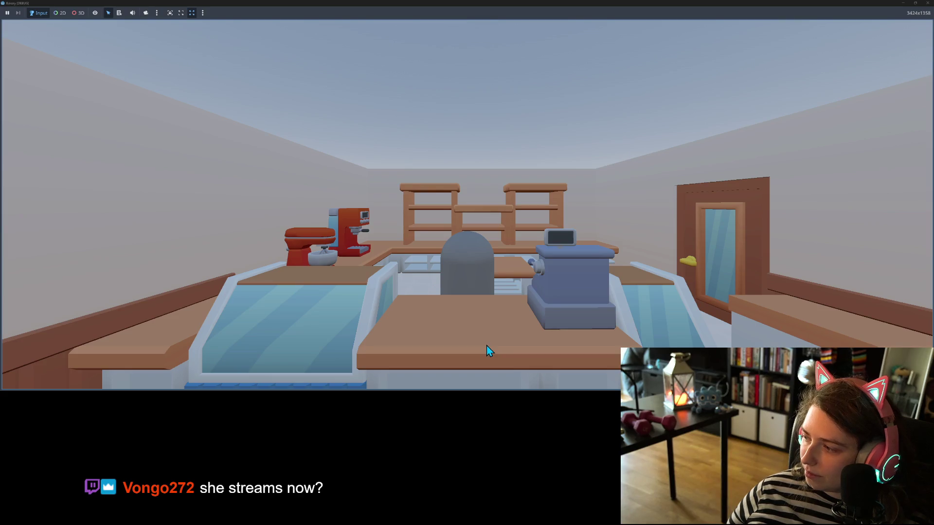
key(s)
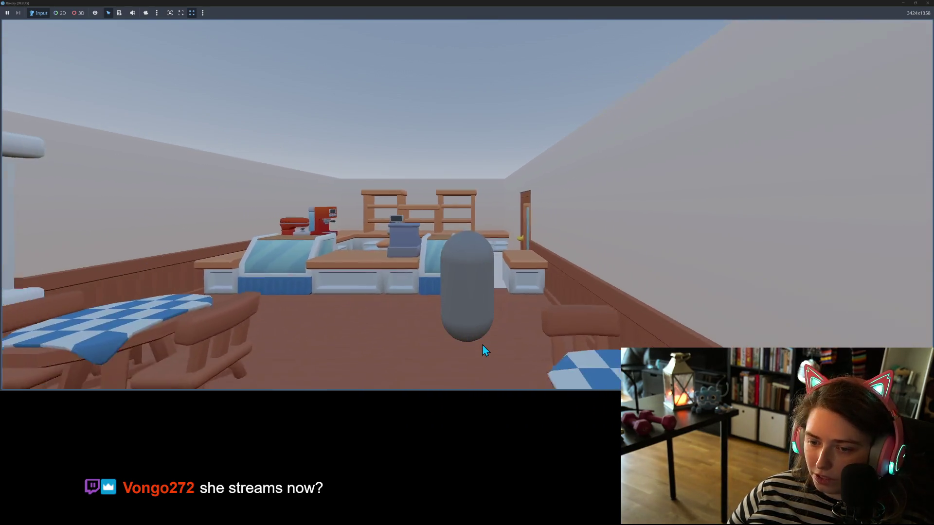
key(w)
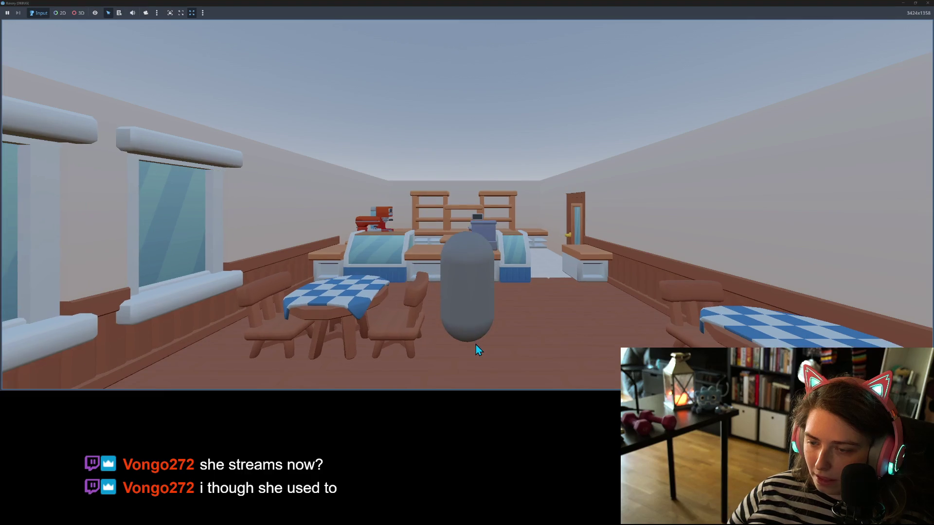
key(w)
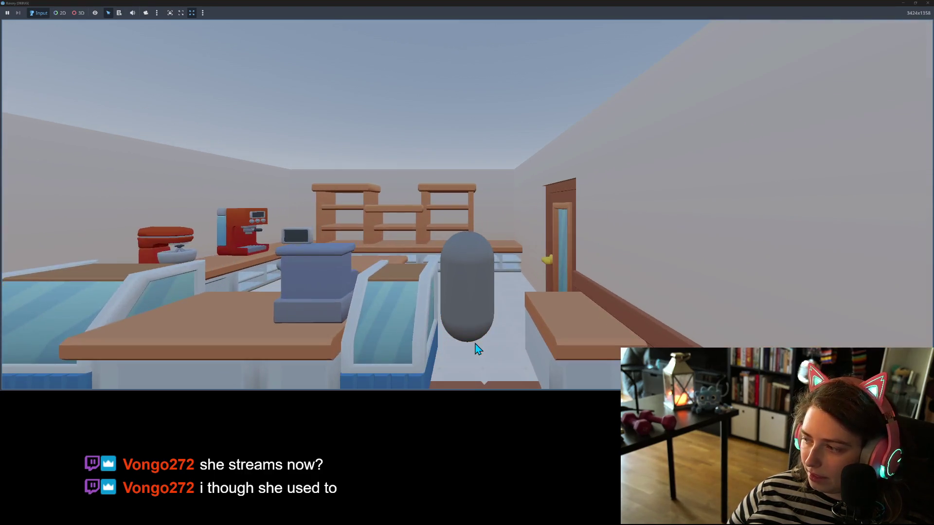
key(a)
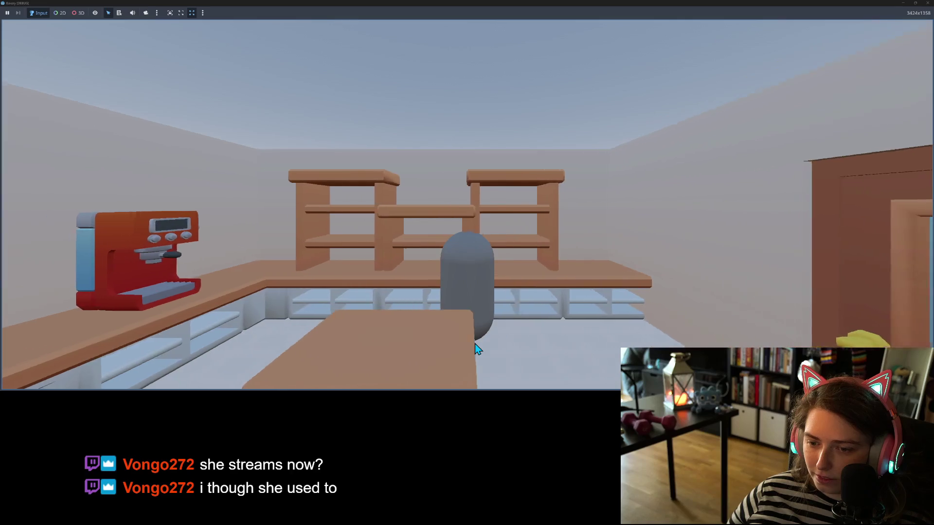
key(s)
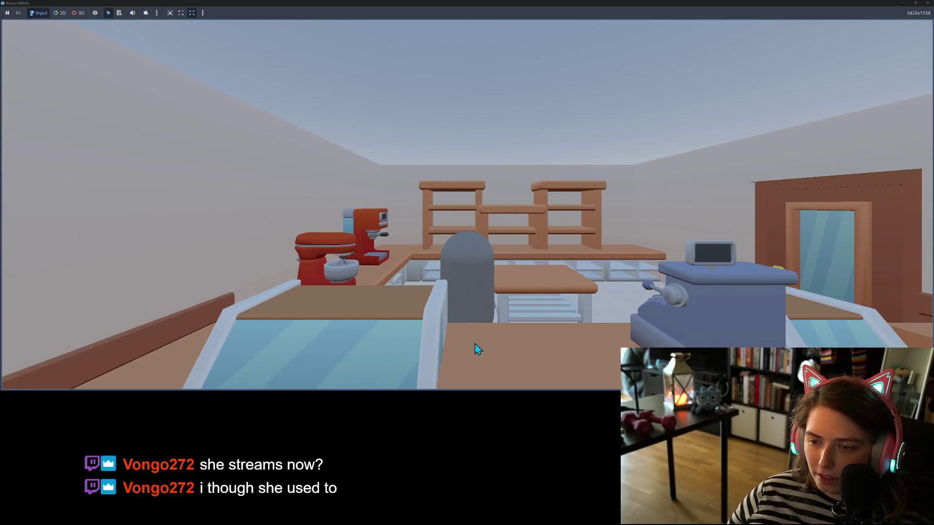
key(s)
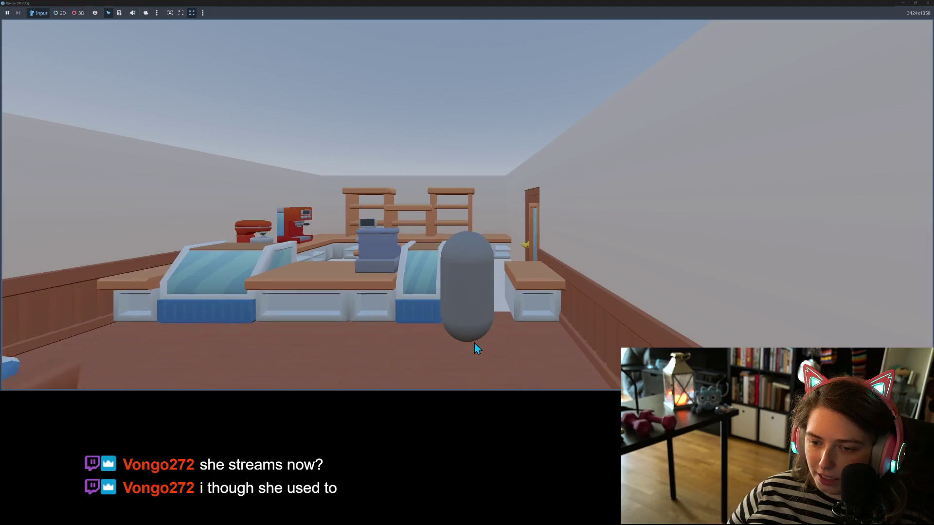
key(s)
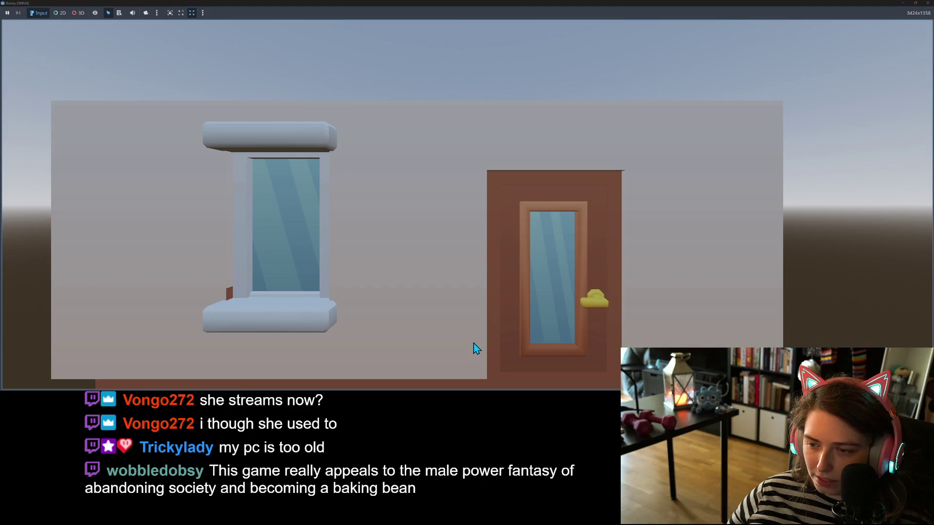
Step: Walk the capsule past the back counters, tables, register and shelves
key(w)
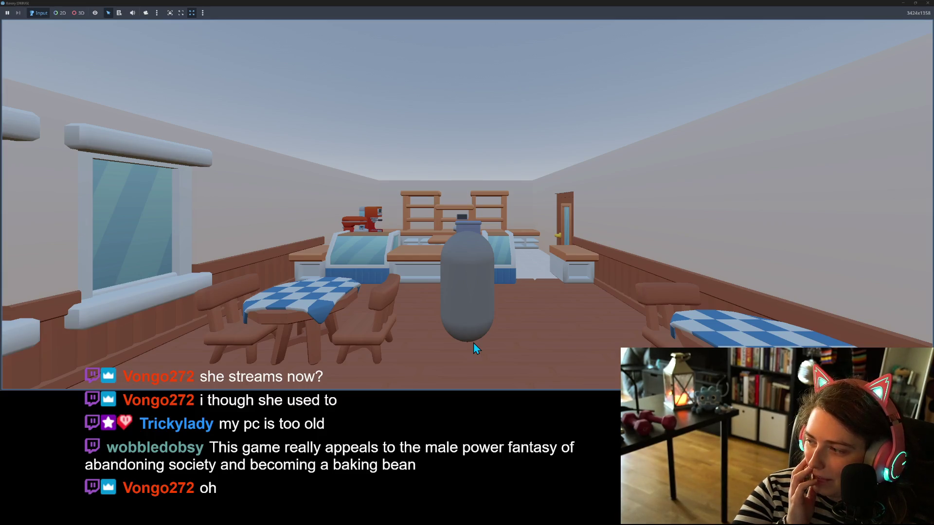
key(w)
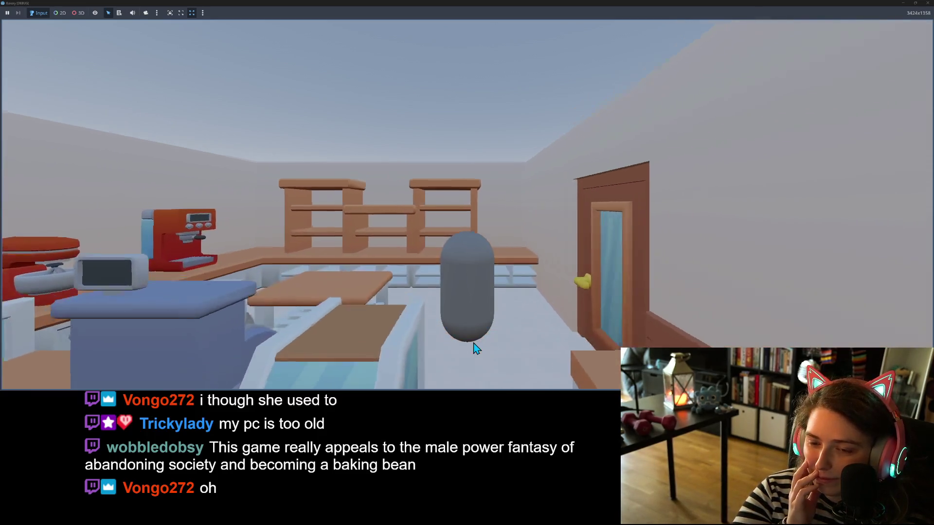
key(a)
key(s)
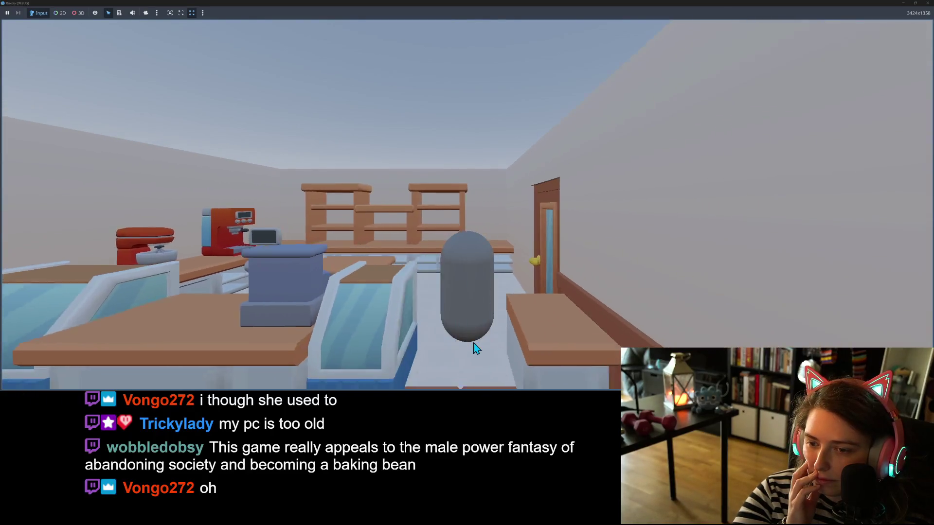
key(a)
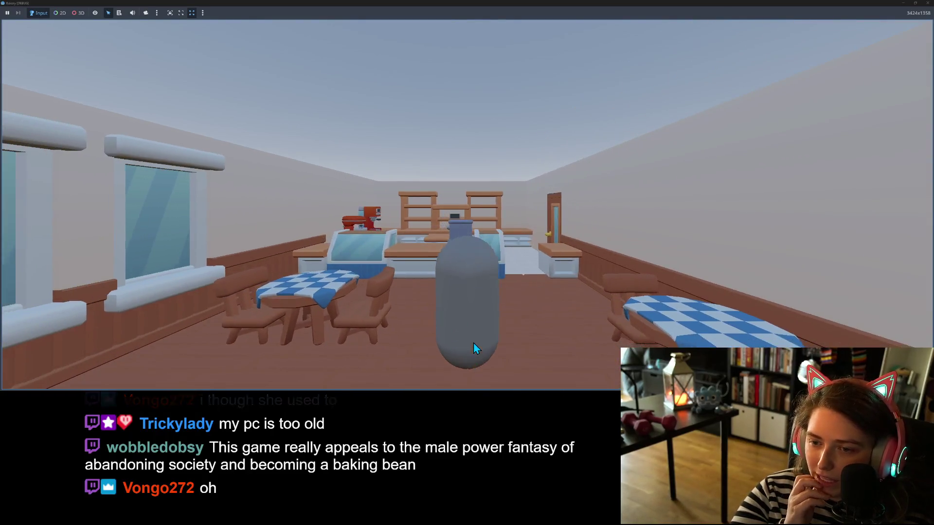
key(w)
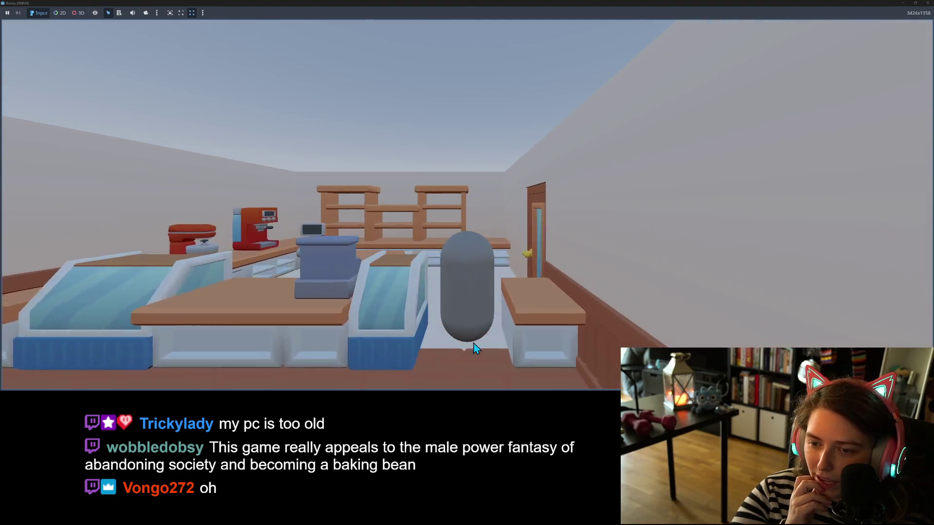
key(a)
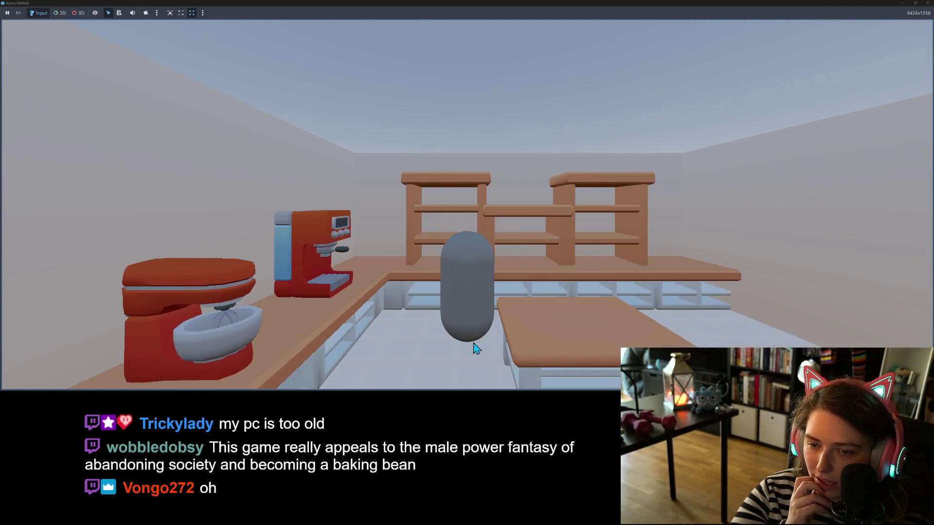
key(d)
key(w)
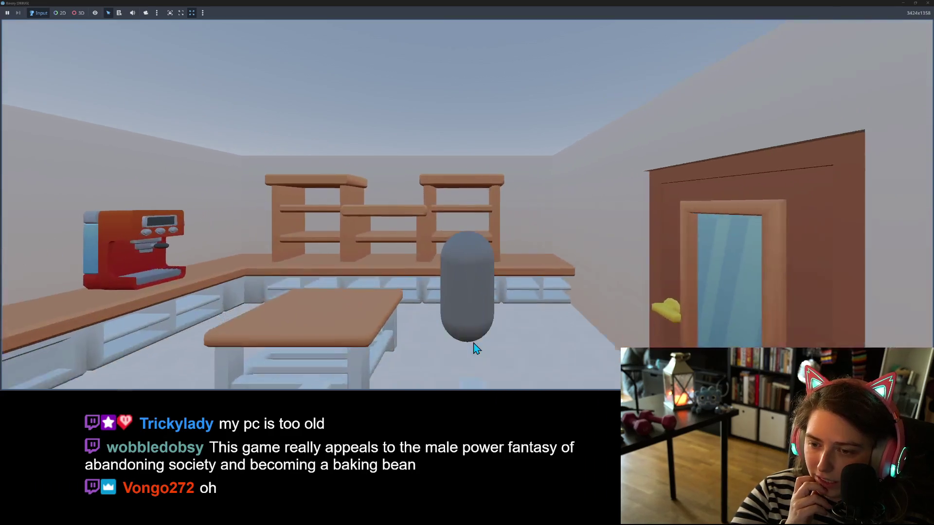
key(s)
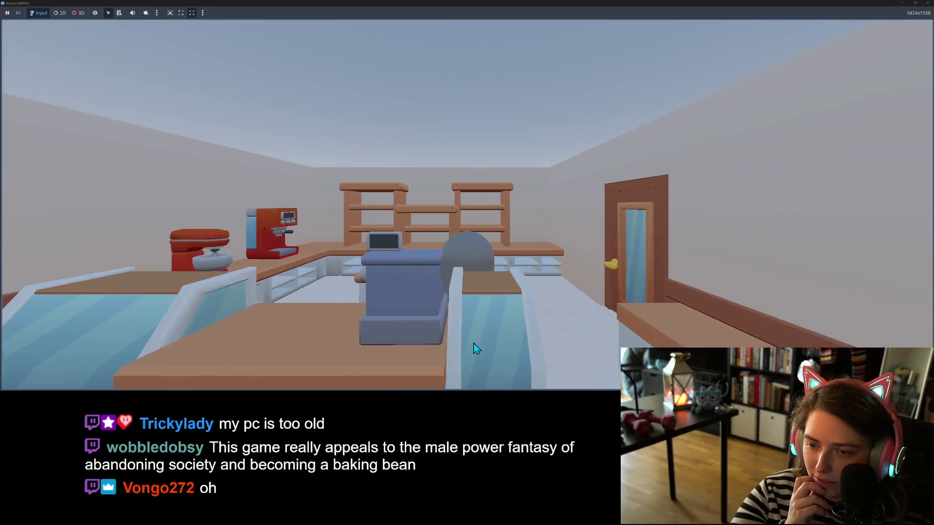
key(s)
key(a)
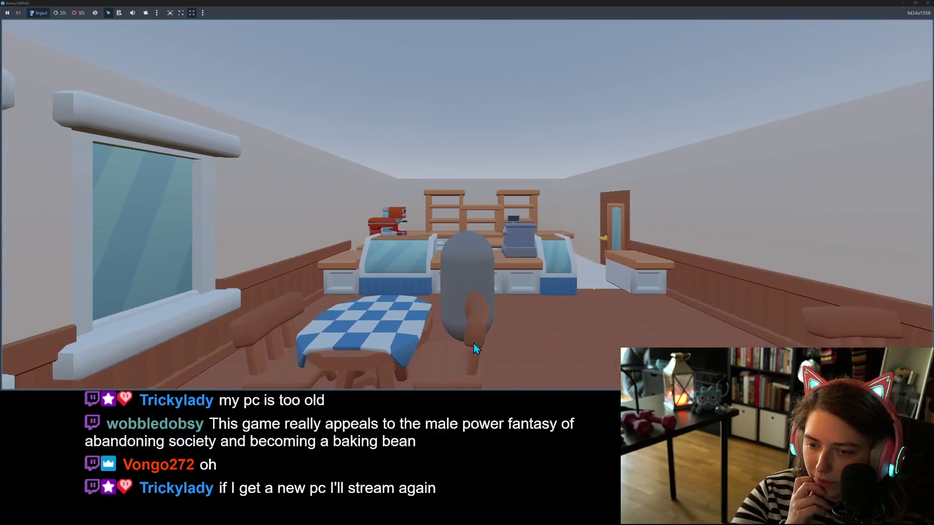
key(w)
key(w)
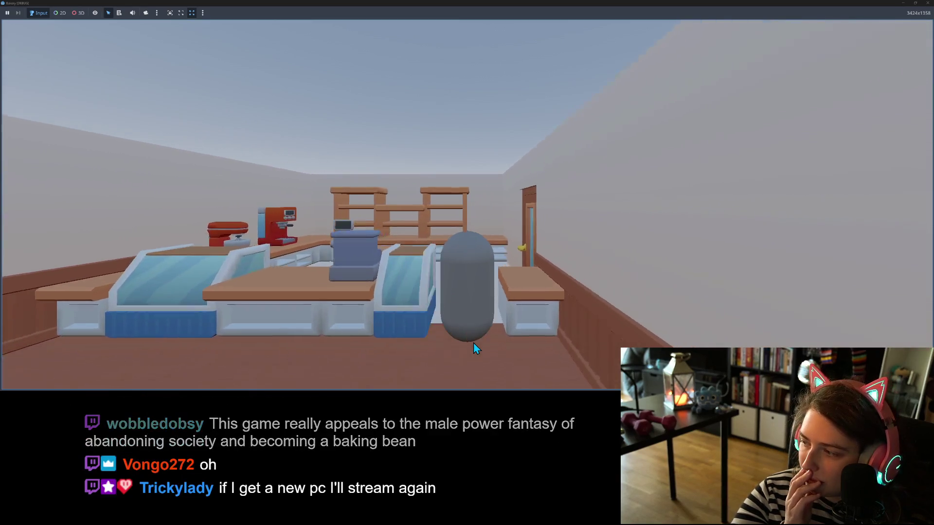
Step: Strafe around the room toward the door and window wall, then stop the game with F8
key(a)
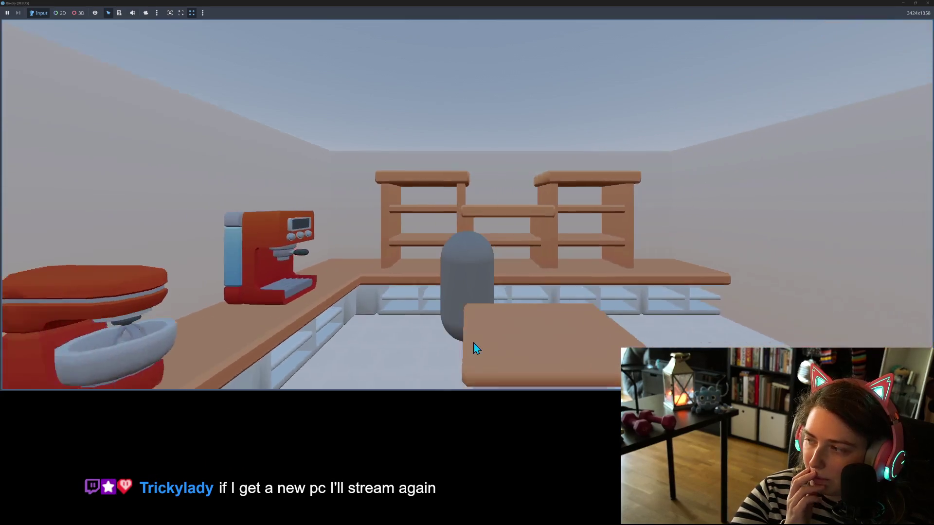
key(d)
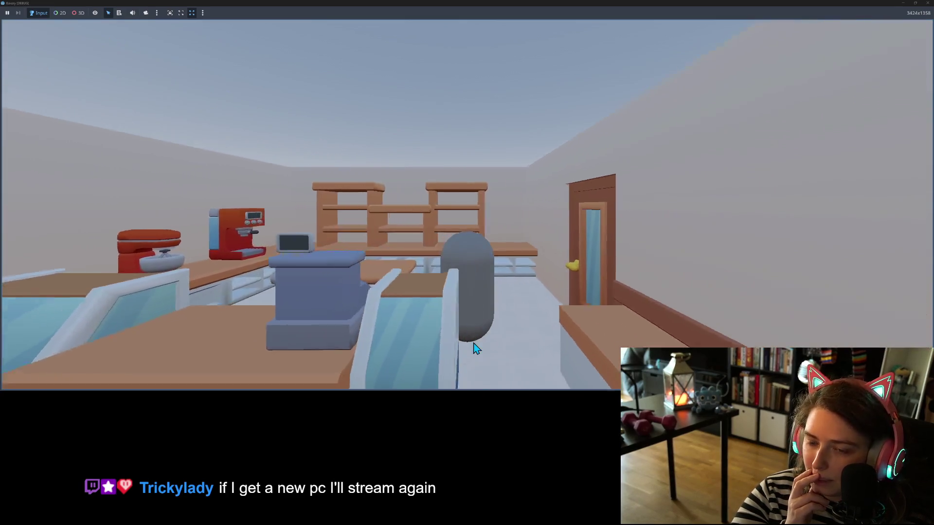
key(s)
key(a)
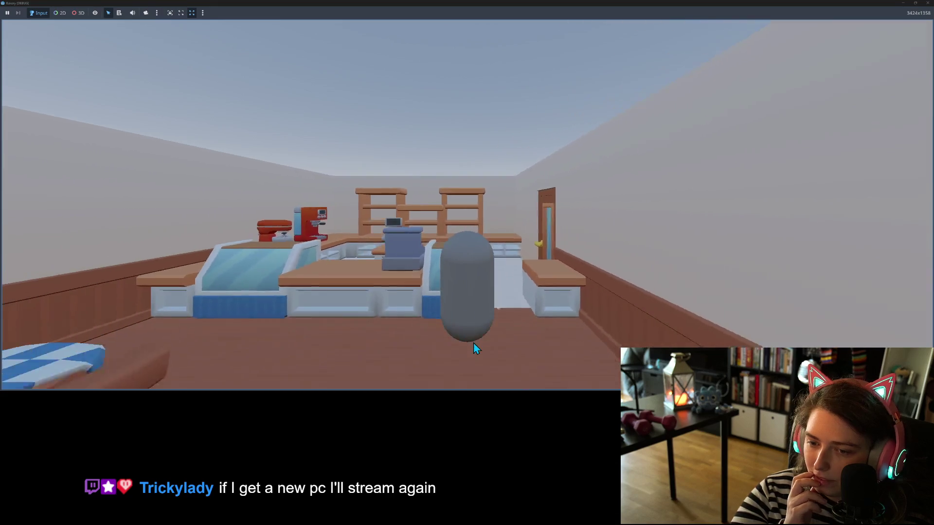
key(s)
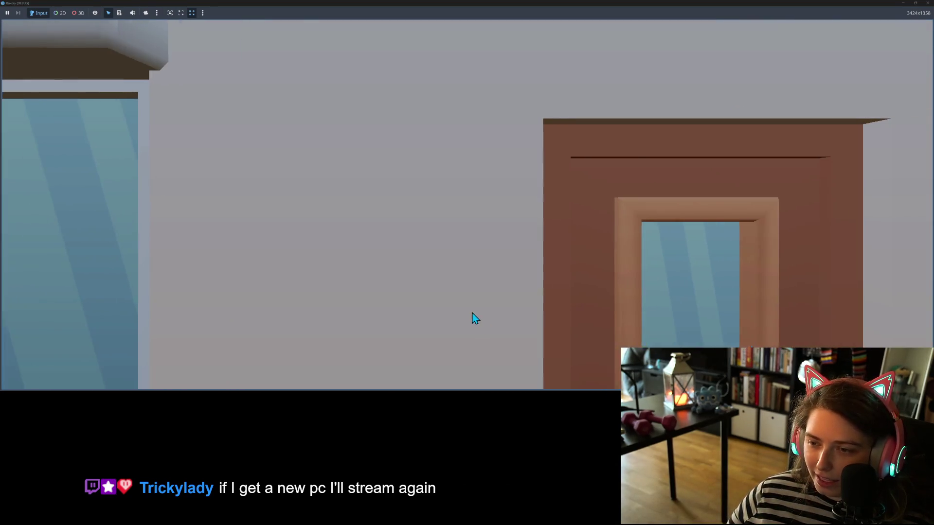
key(w)
key(d)
key(s)
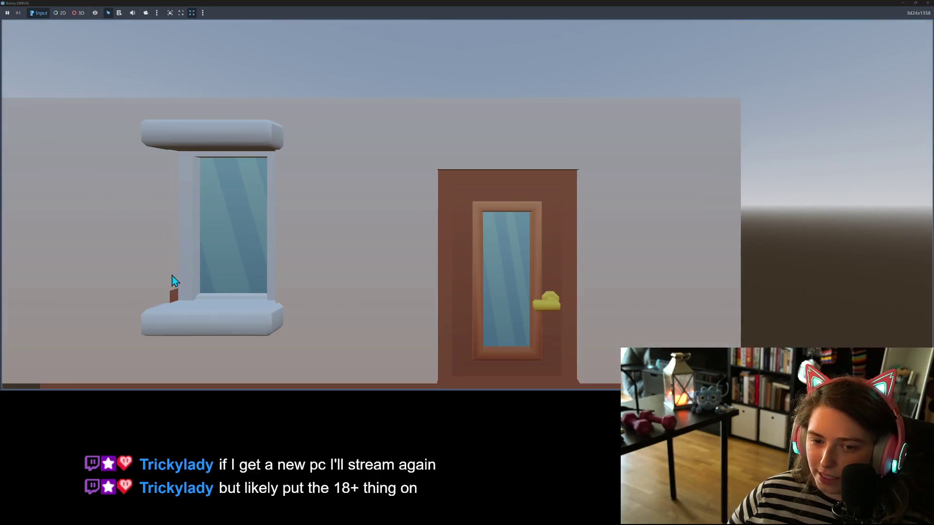
key(a)
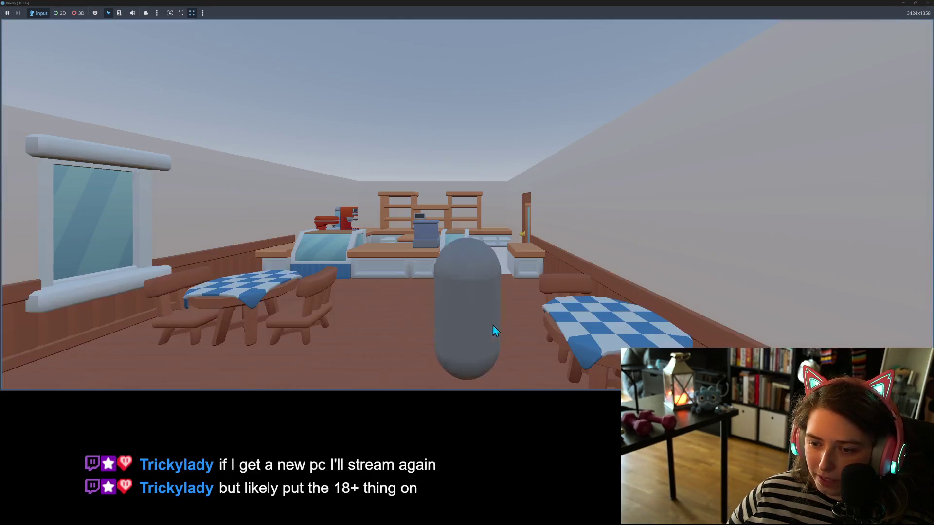
key(s)
key(d)
key(s)
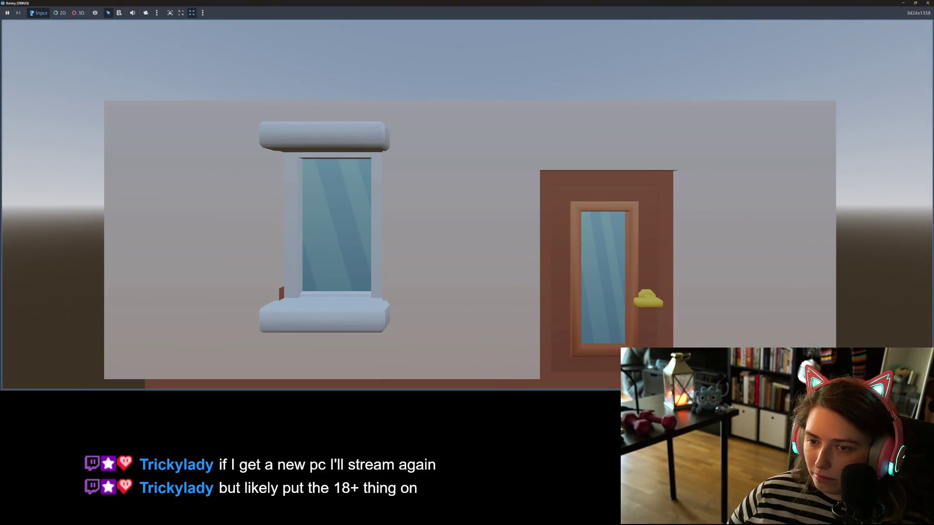
key(F8)
Step: Switch to the bakery scene and expand its walls group in the Scene tree
click(118, 31)
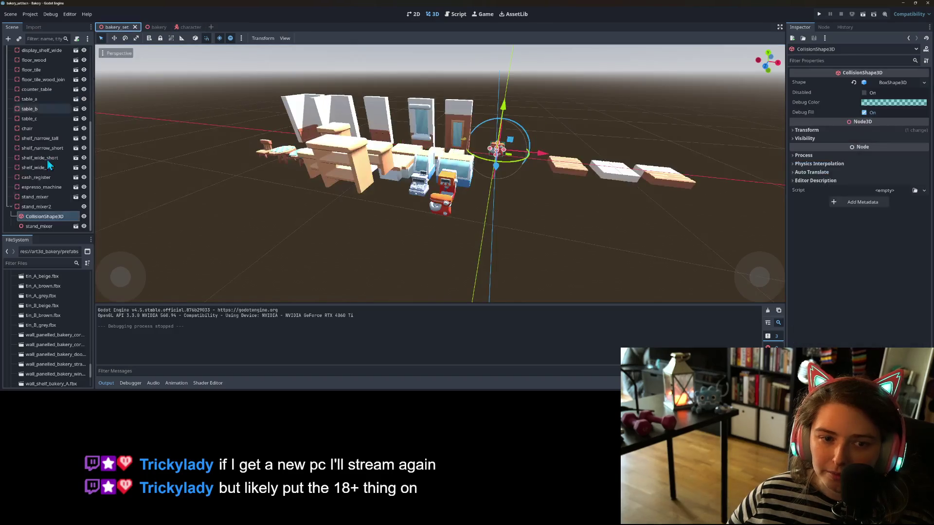
click(154, 27)
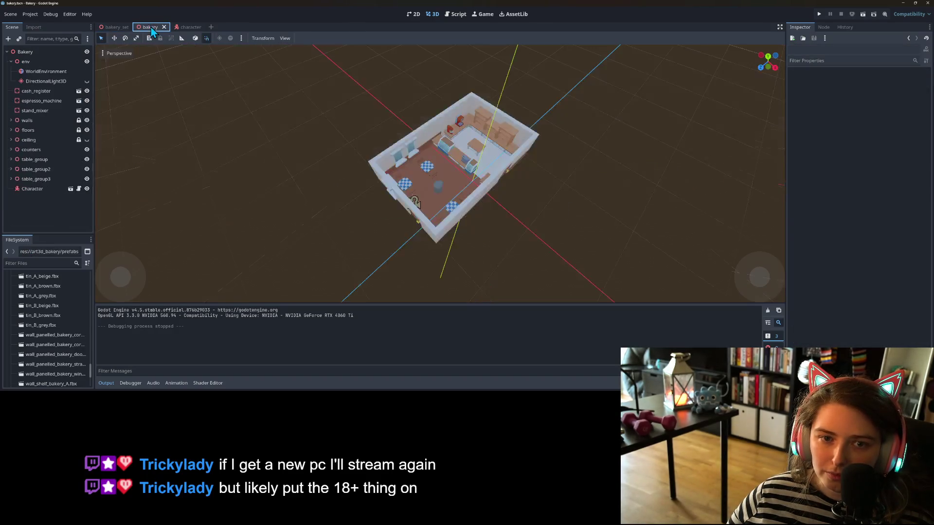
scroll(down, 3)
scroll(up, 3)
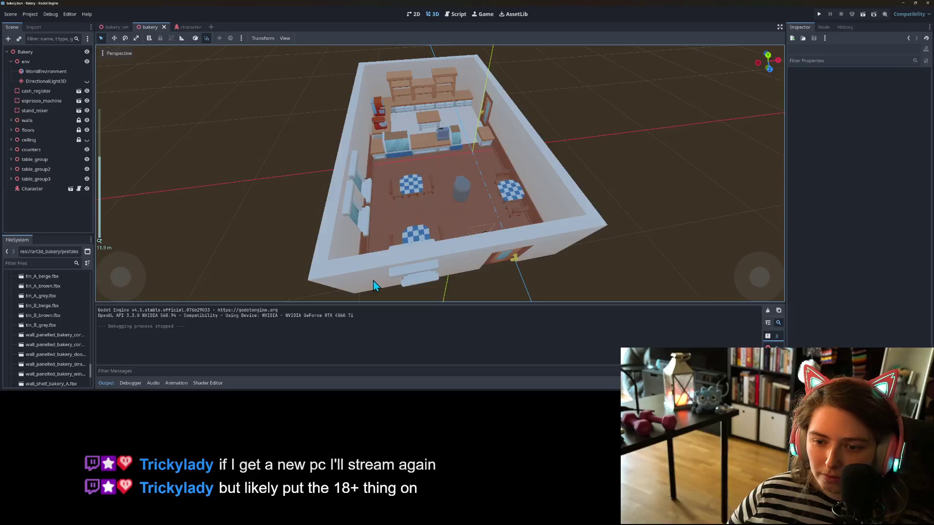
scroll(down, 3)
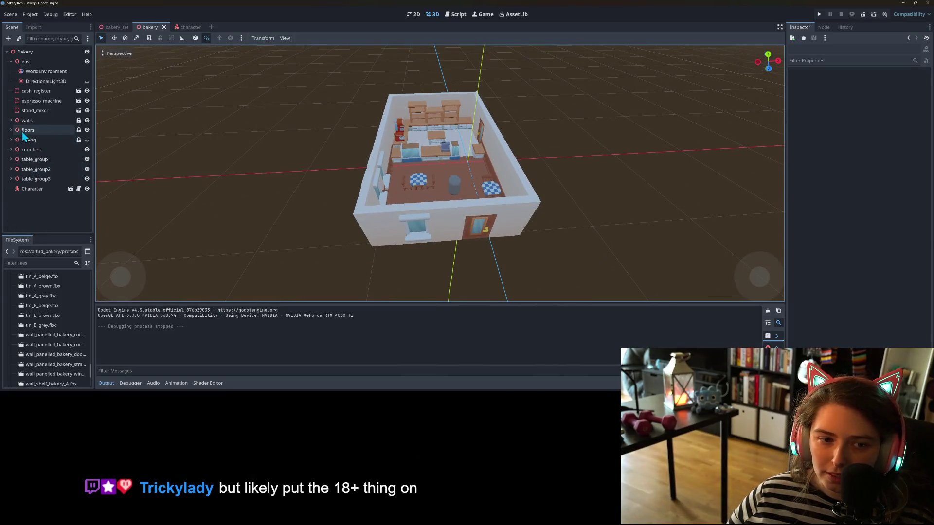
click(10, 121)
Step: Inspect wall_straight3, wall_straight9, wall_straight5, wall_door, wall_door2 and wall_window
click(48, 120)
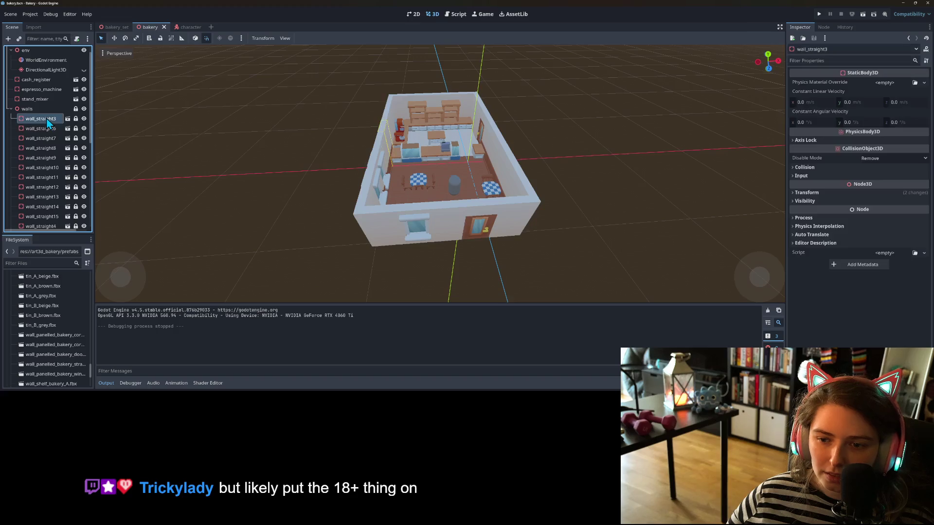
click(41, 163)
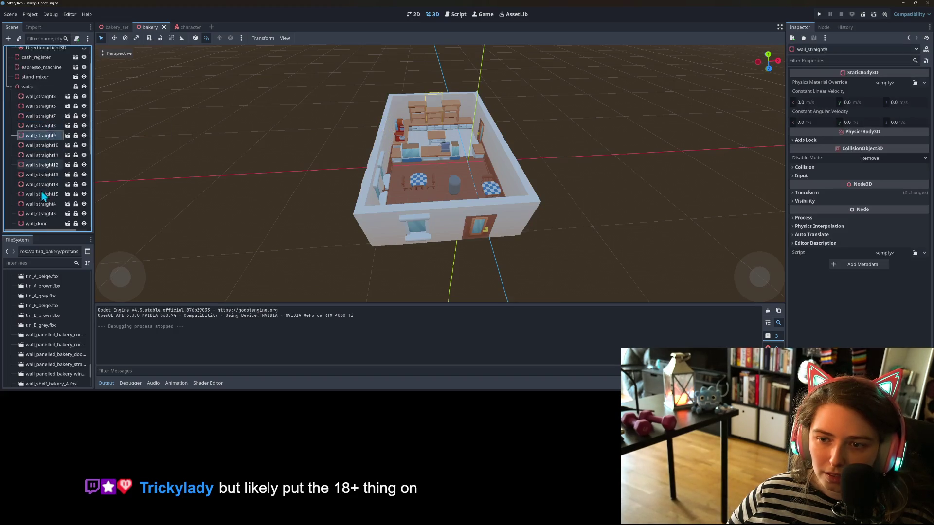
scroll(down, 3)
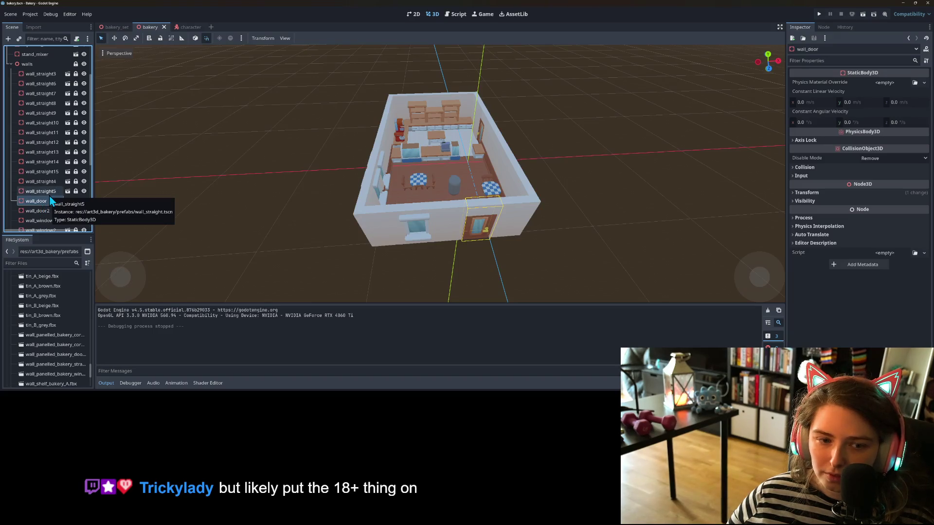
click(48, 195)
click(48, 203)
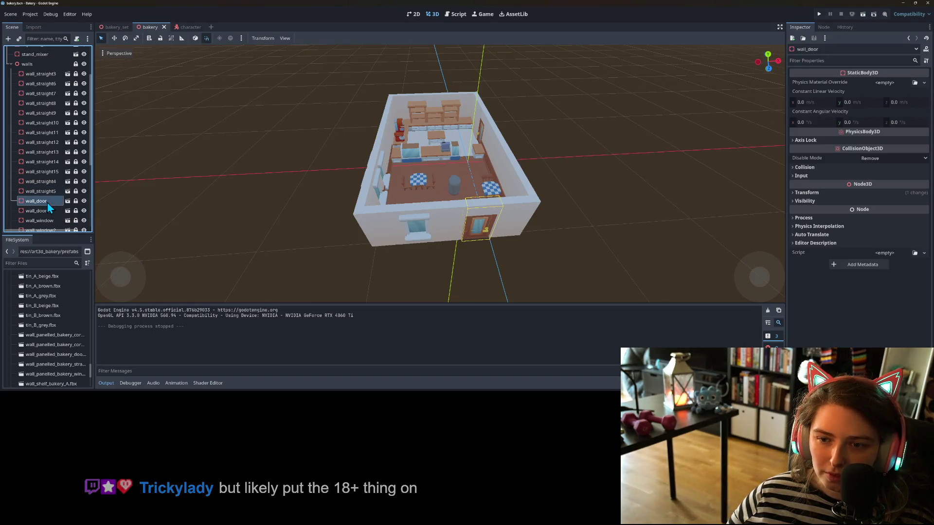
click(47, 213)
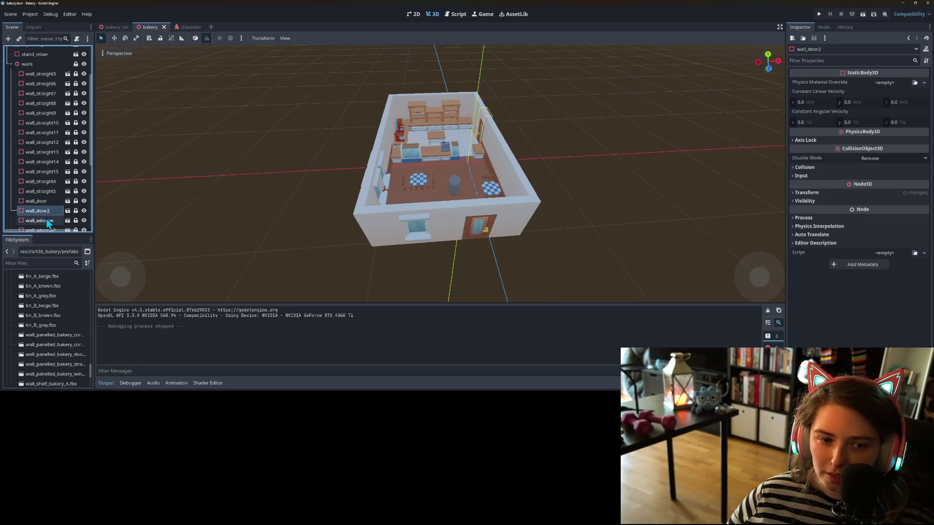
click(46, 220)
scroll(down, 3)
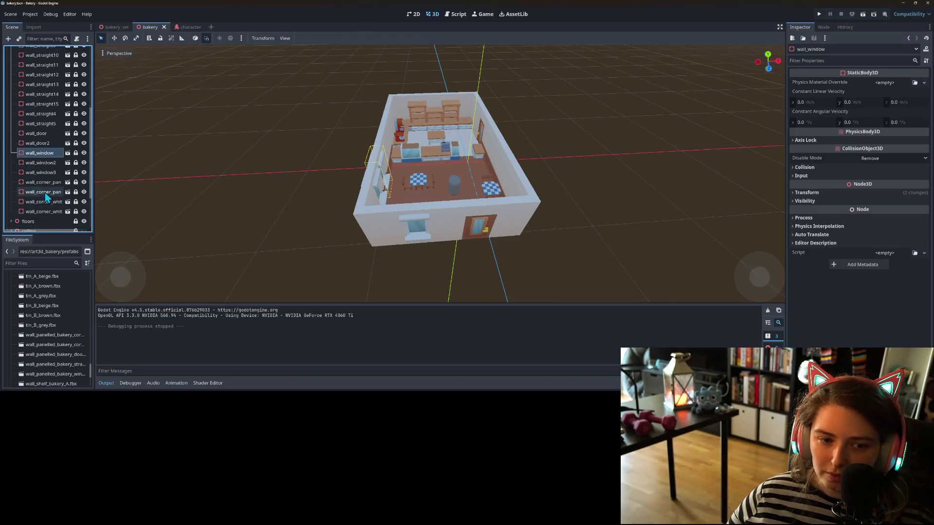
Step: Check wall_corner_white2, wall_straight13 and wall_straight12, and unlock wall_straight4
click(46, 211)
scroll(up, 3)
click(46, 130)
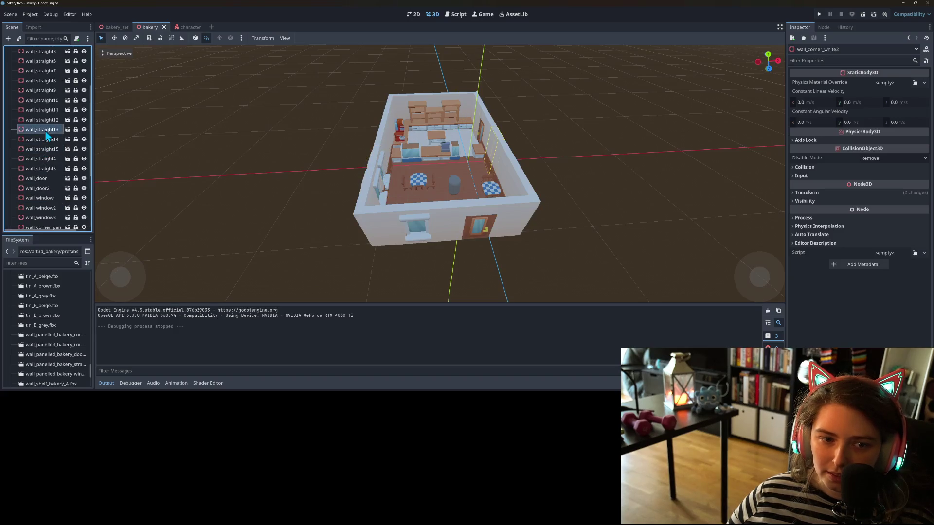
click(47, 121)
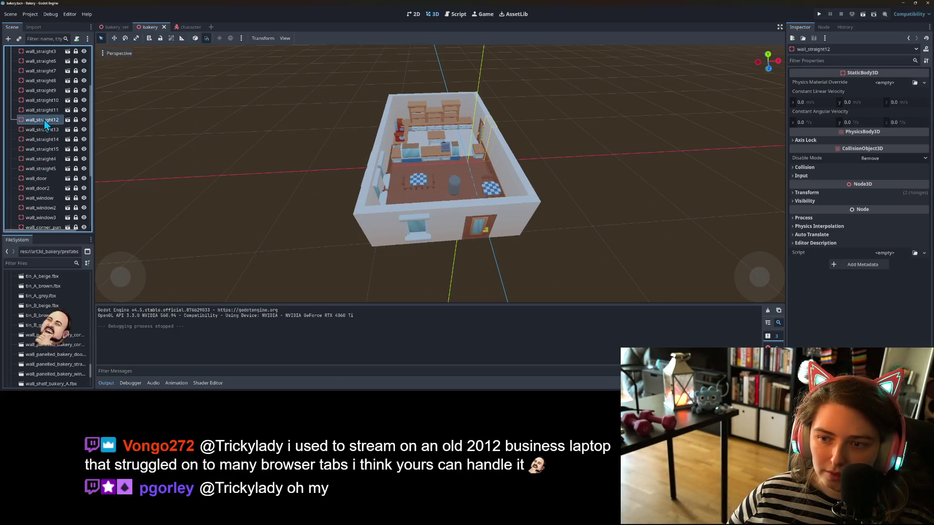
click(55, 158)
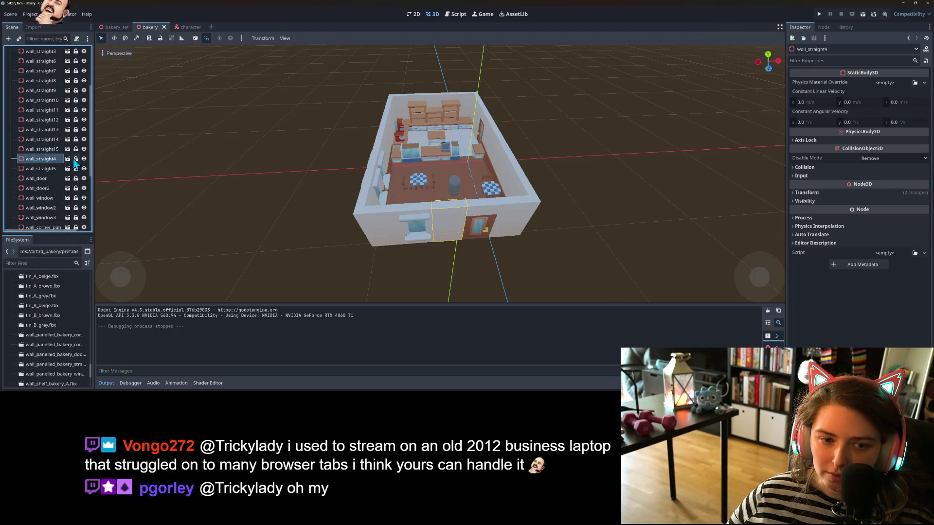
click(76, 159)
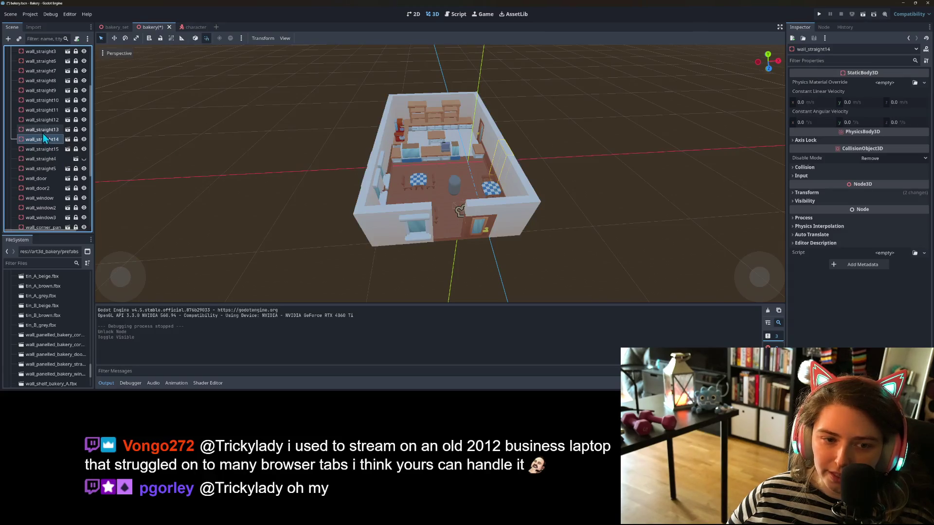
Step: Hide the wall_door and wall_window3 pieces and save the scene
click(42, 180)
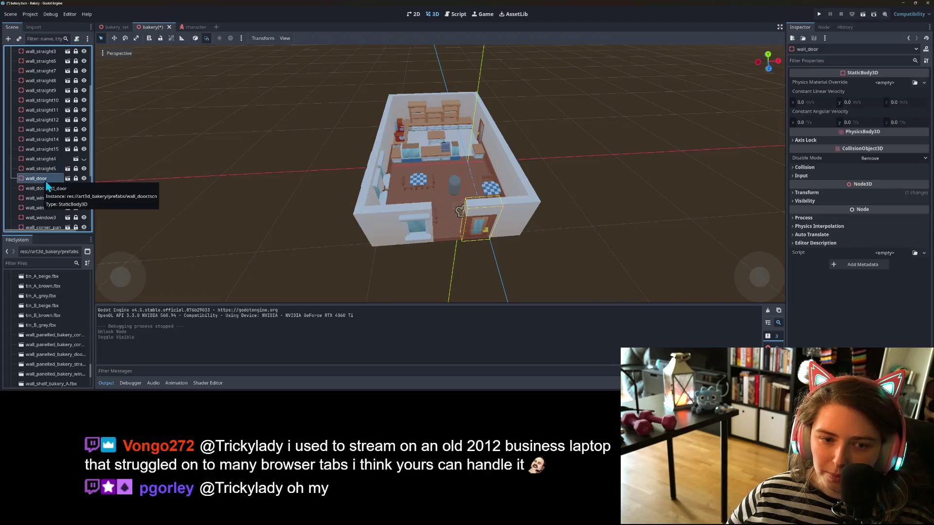
click(83, 178)
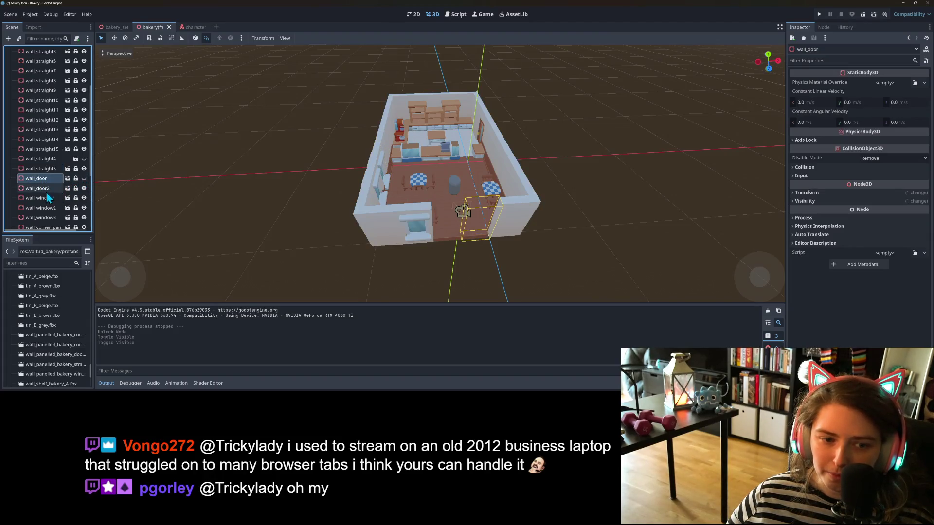
click(50, 210)
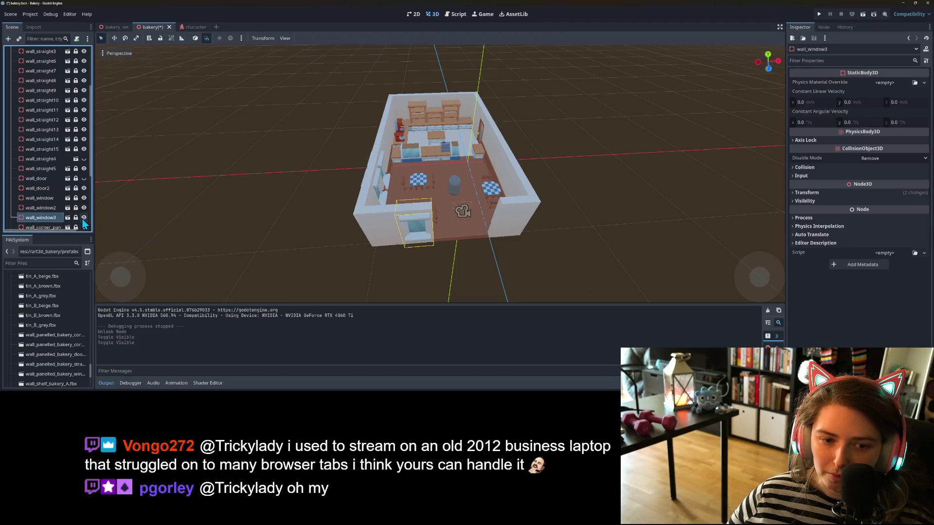
click(84, 217)
scroll(down, 3)
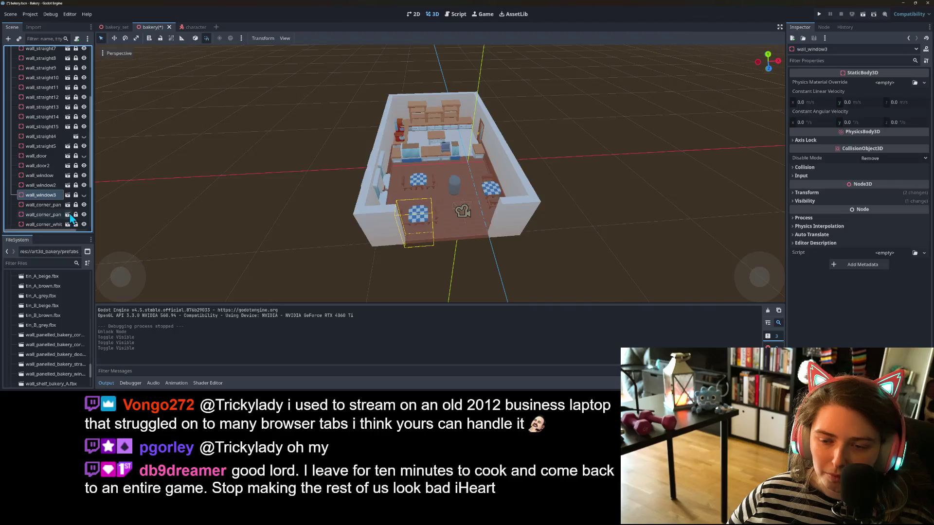
key(ctrl+s)
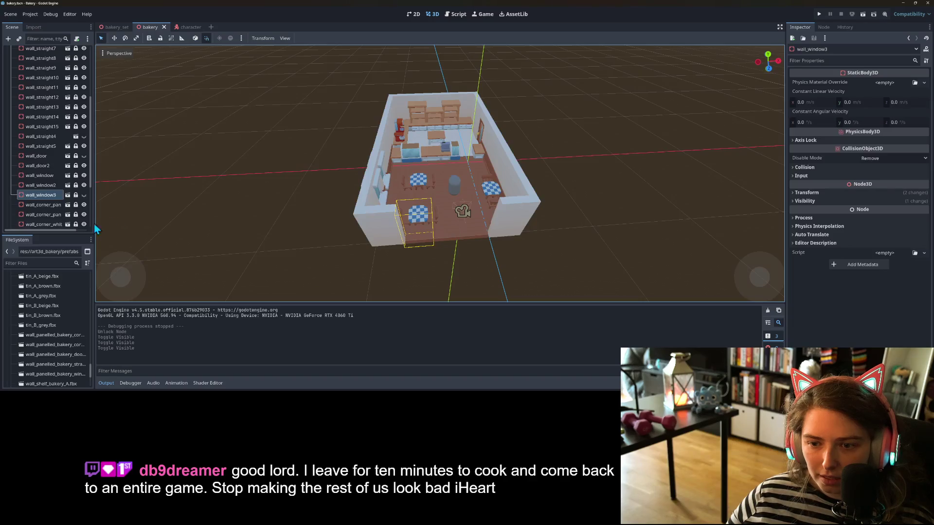
Step: Hide the wall_corner_panelled2 right corner wall, look into the room, and save
click(50, 215)
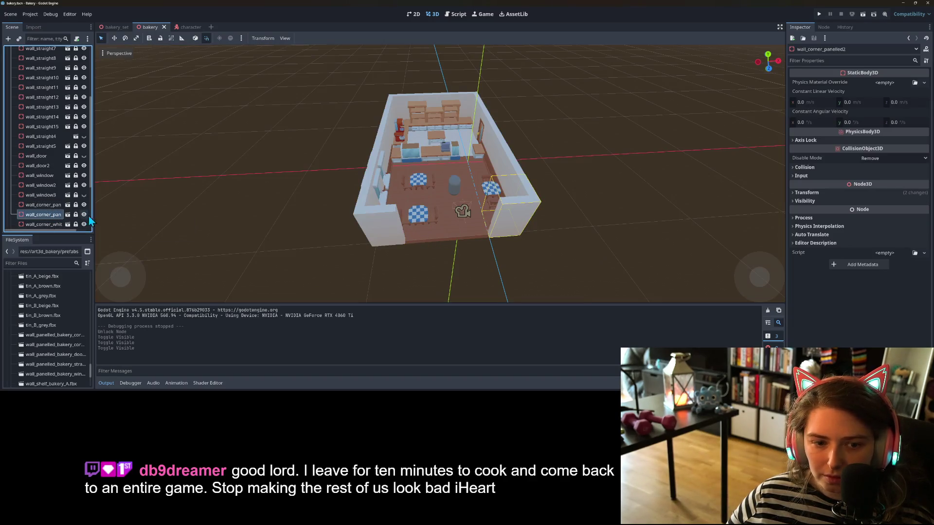
click(84, 214)
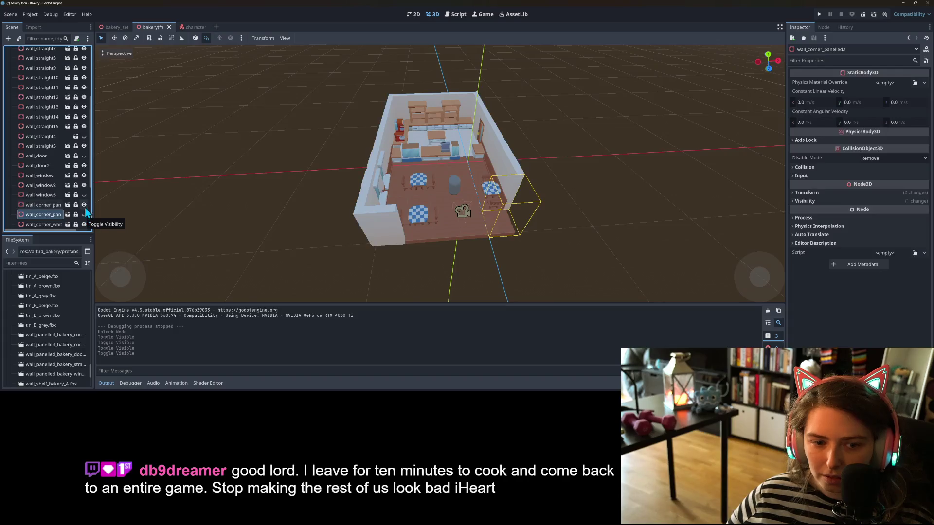
click(42, 205)
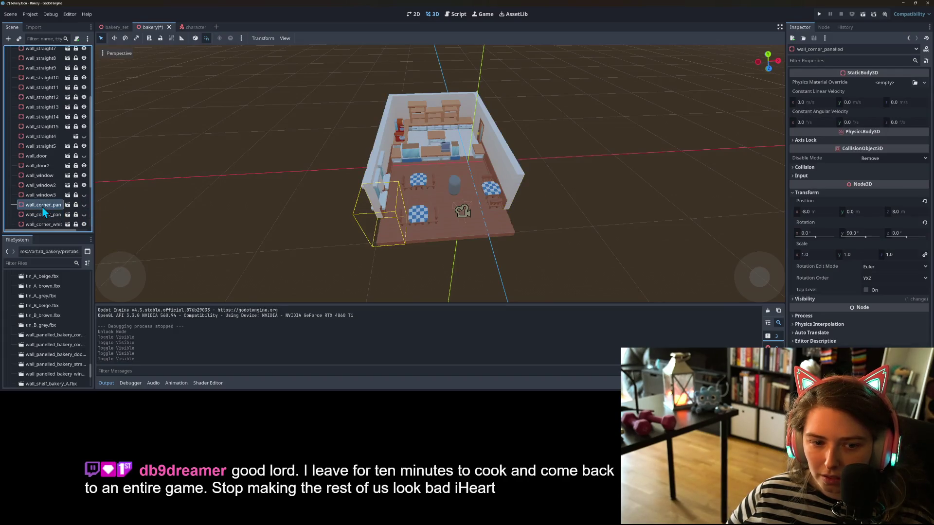
click(42, 216)
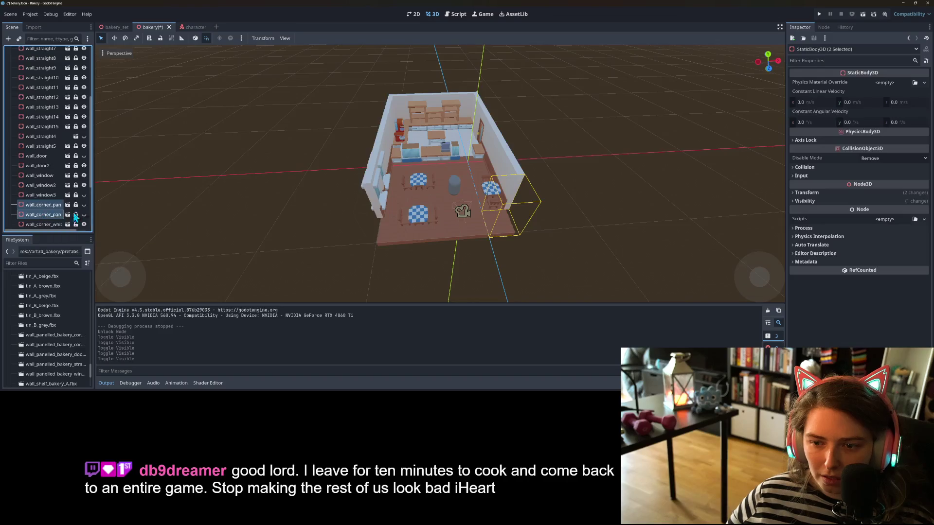
scroll(up, 3)
scroll(down, 3)
drag(300, 221, 309, 202)
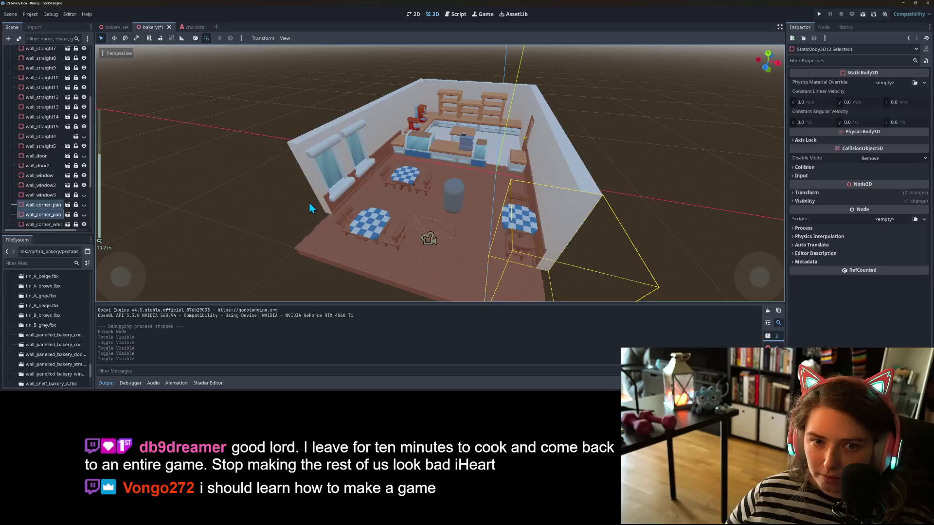
key(ctrl+s)
Step: Launch the game, move the capsule sideways, and turn the camera around it with Q
click(824, 16)
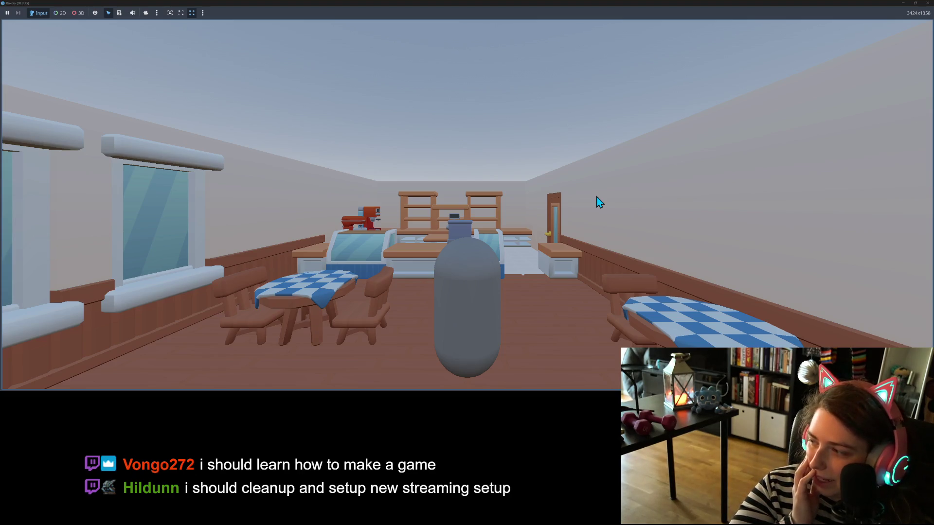
scroll(down, 3)
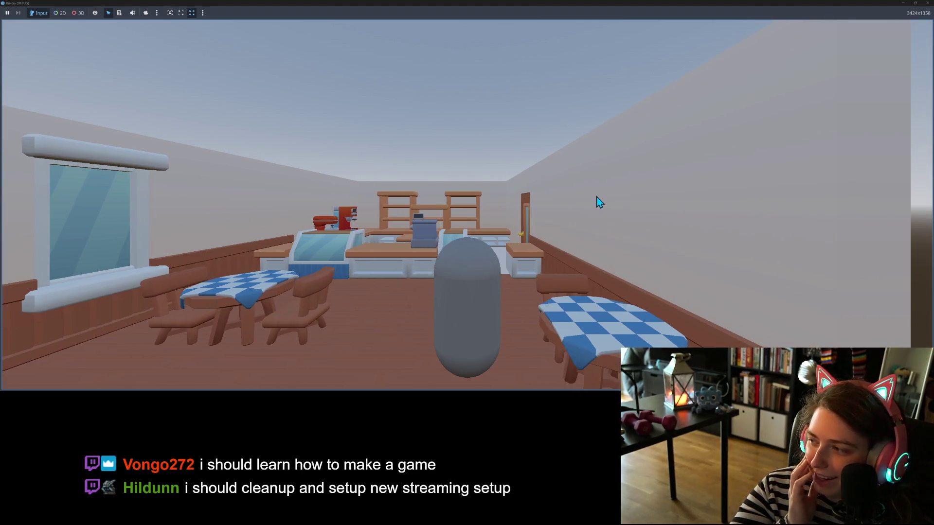
key(a)
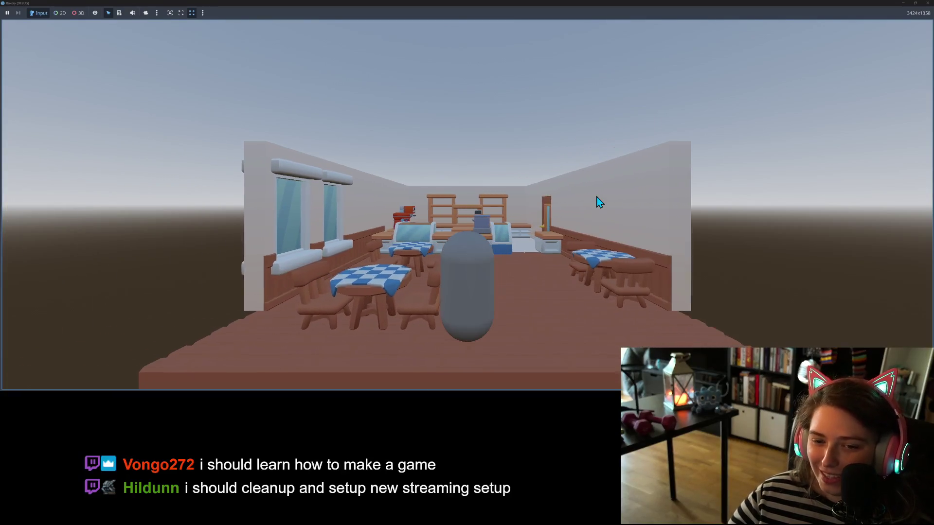
key(d)
key(q)
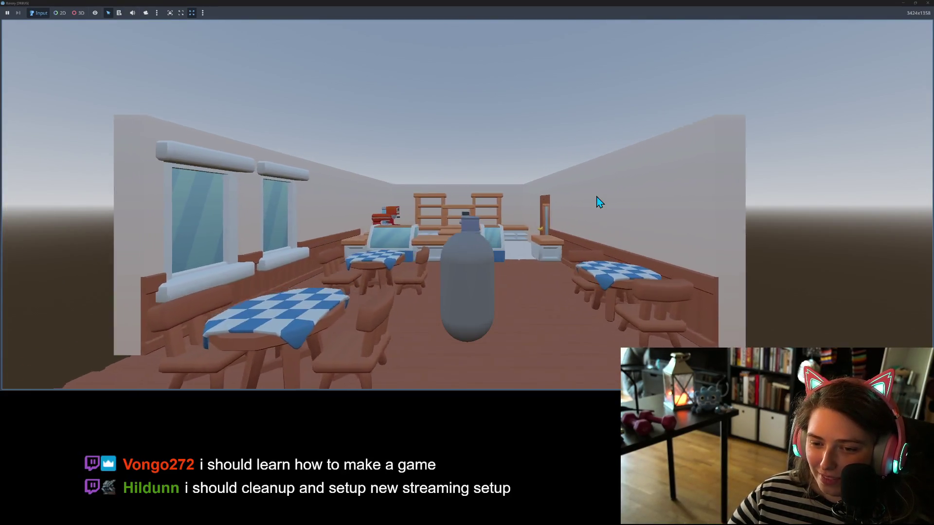
key(q)
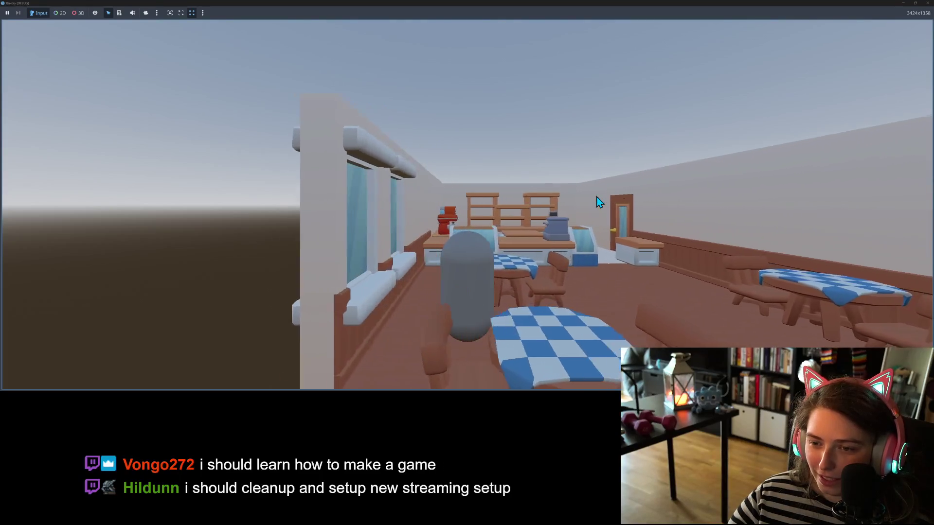
Step: Walk the capsule toward the bakery, then back to centre the whole room in view
key(d)
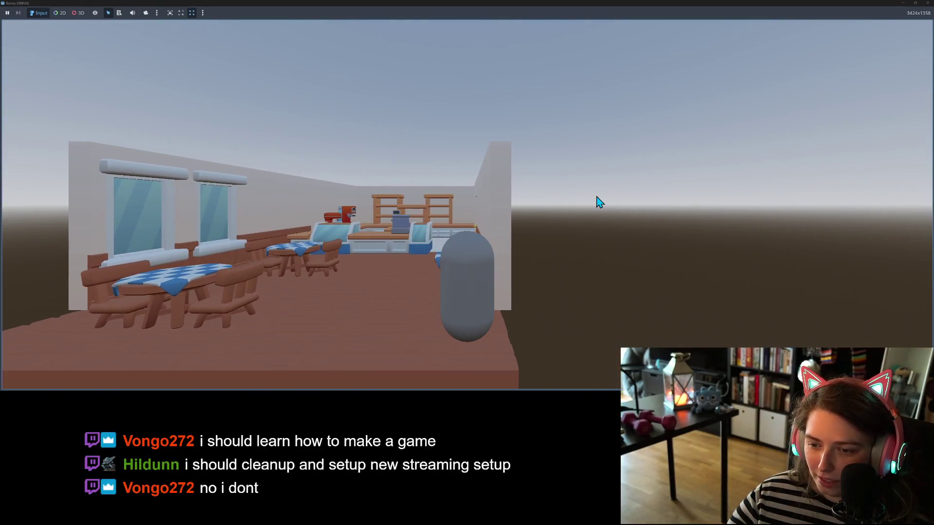
key(a)
key(d)
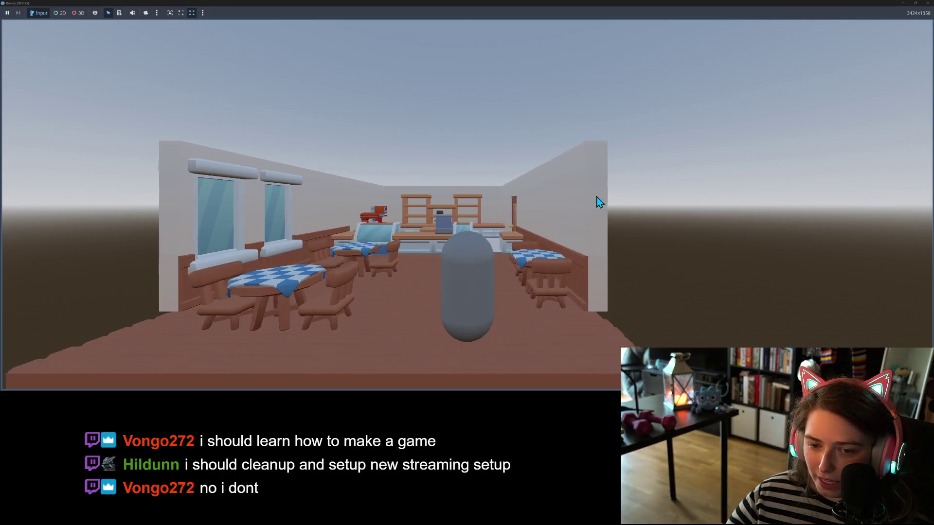
key(a)
key(d)
key(w)
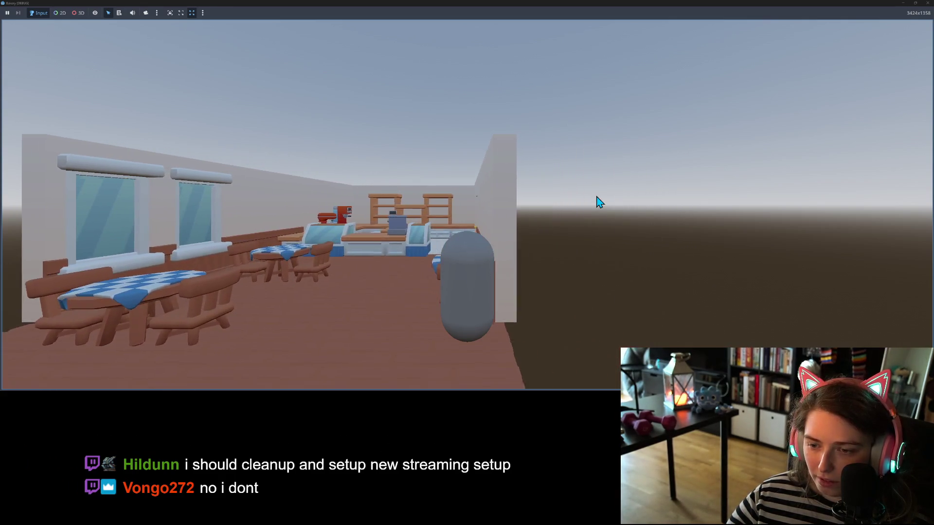
key(a)
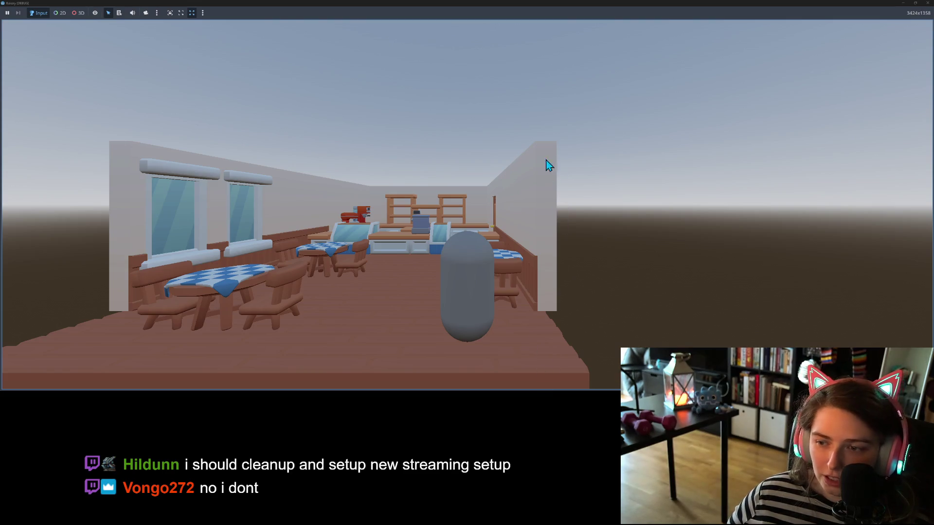
key(a)
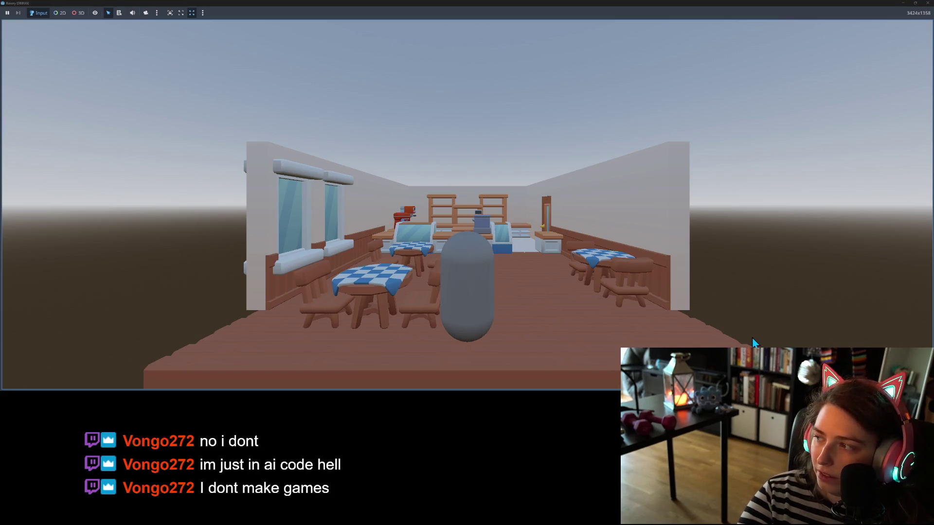
Step: Walk the capsule forward into the bakery, then back out until the whole room shows
key(w)
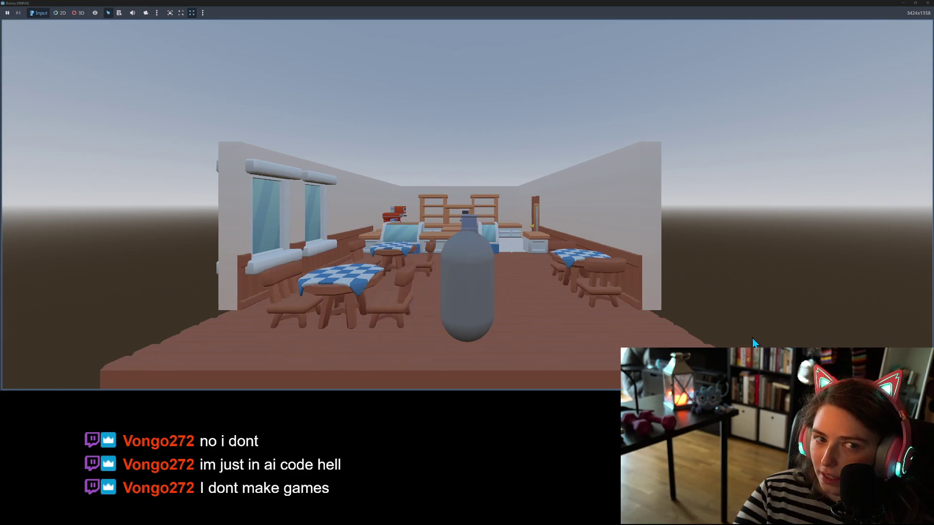
key(s)
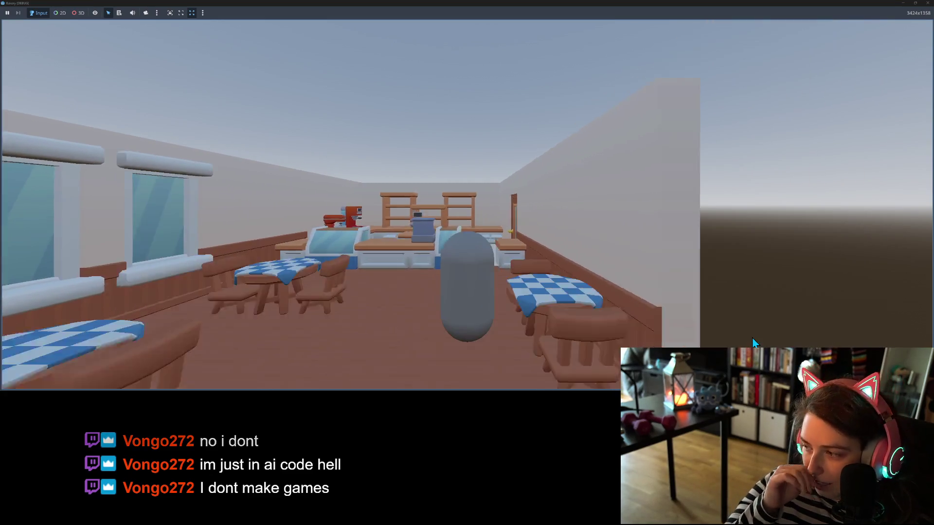
key(s)
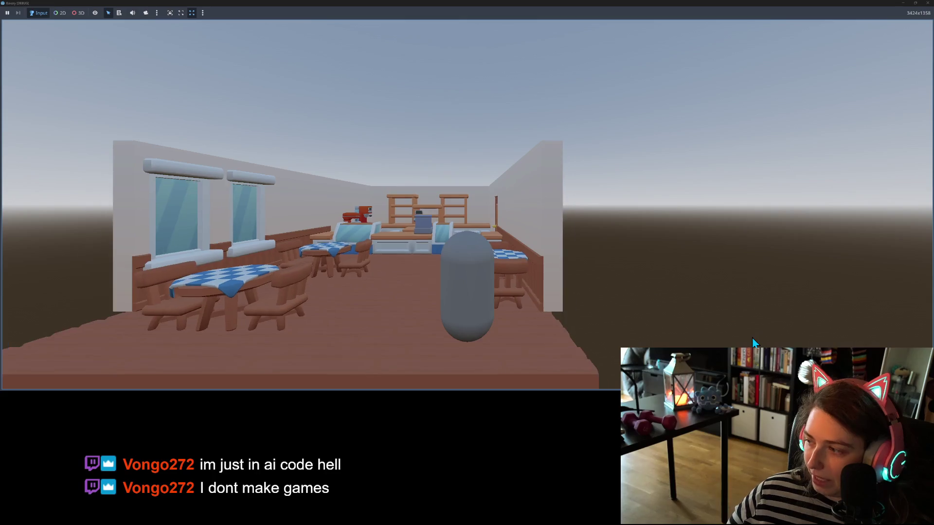
key(w)
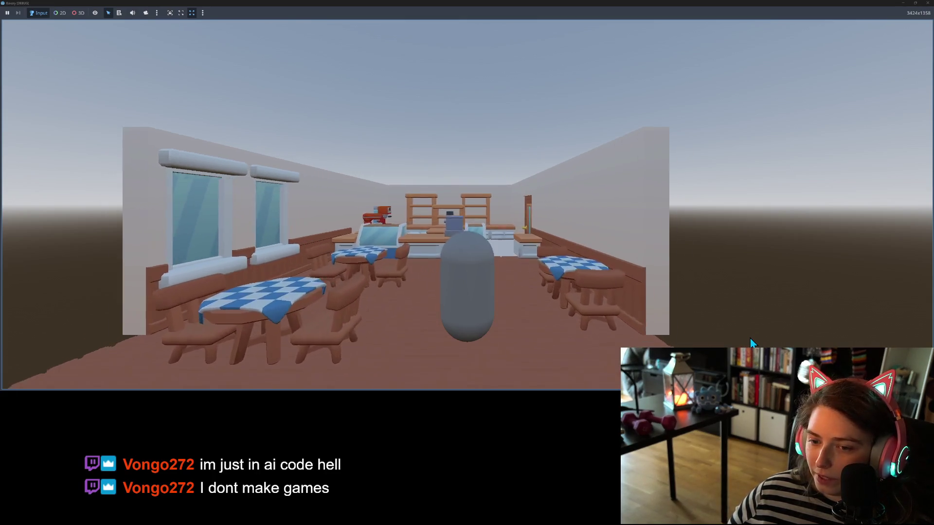
key(w)
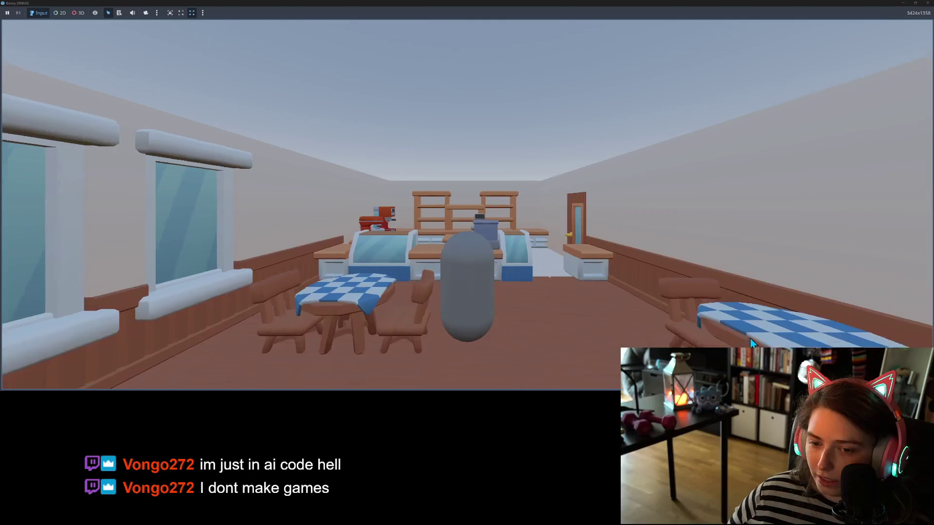
key(s)
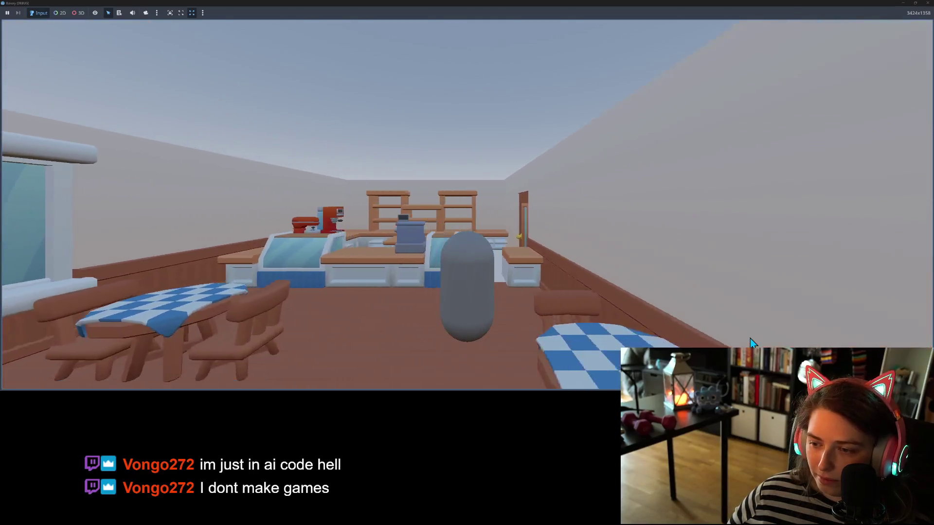
key(s)
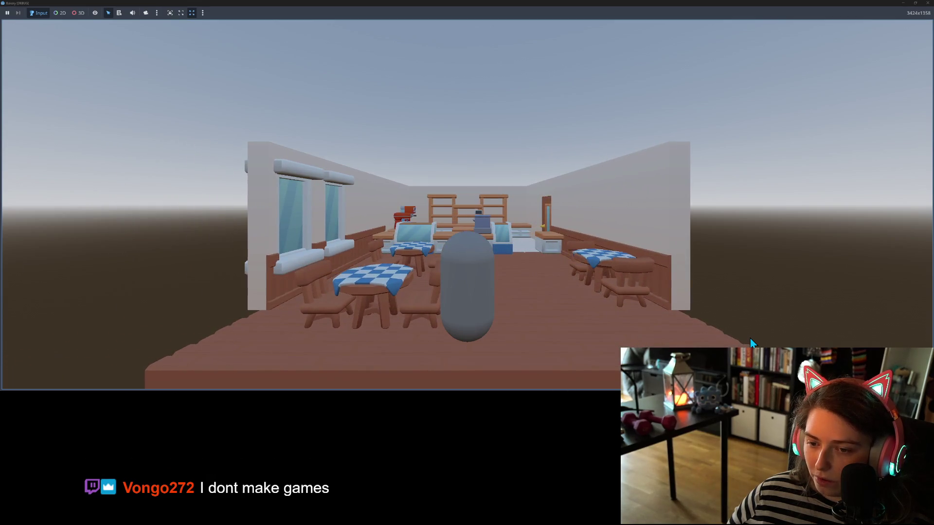
Step: Strafe the capsule between the window wall and the right wall, reaching the back shelves
key(w)
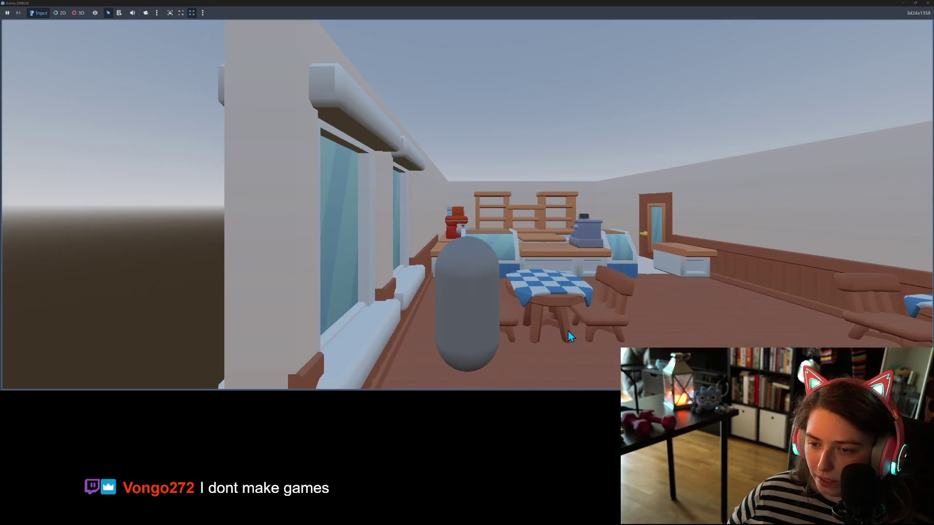
key(d)
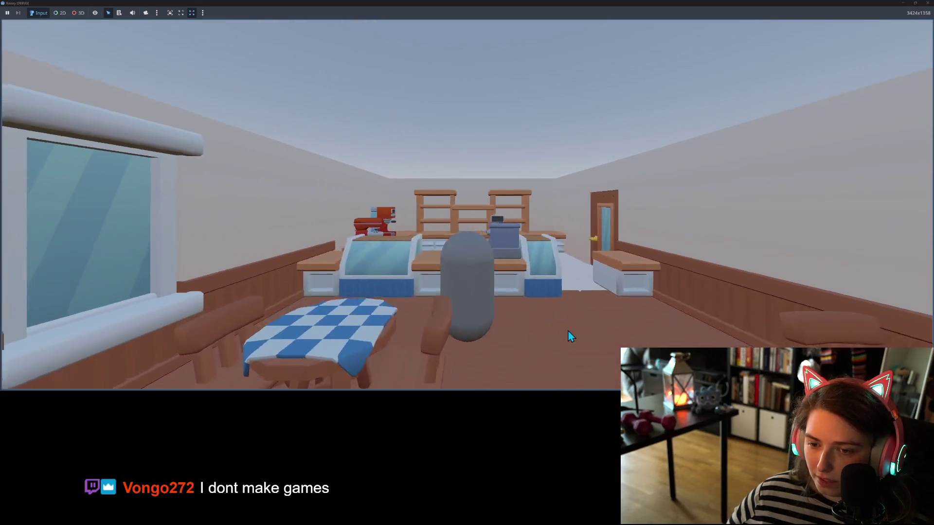
key(a)
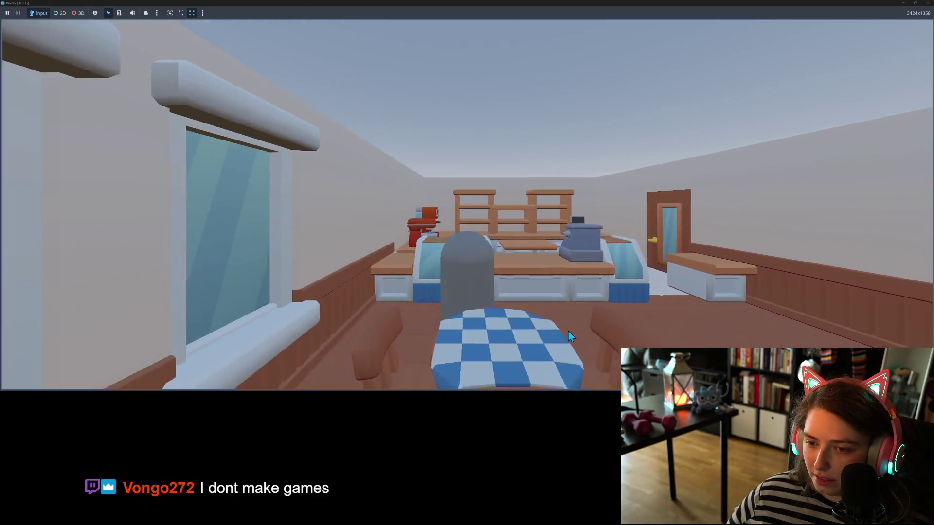
key(d)
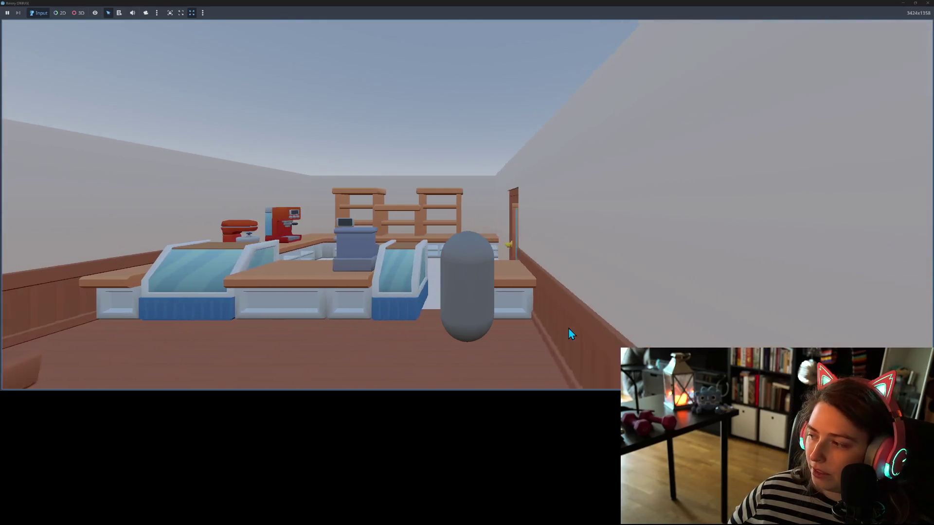
key(a)
key(d)
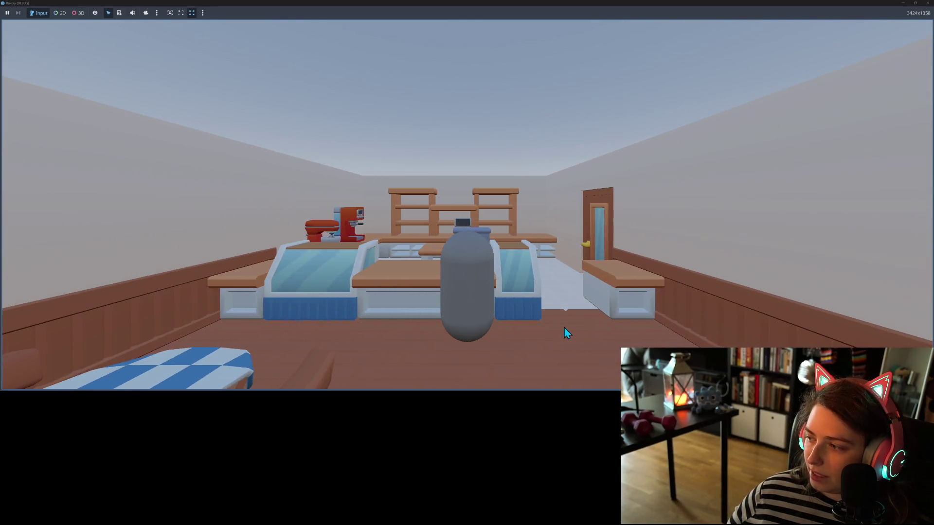
key(a)
key(d)
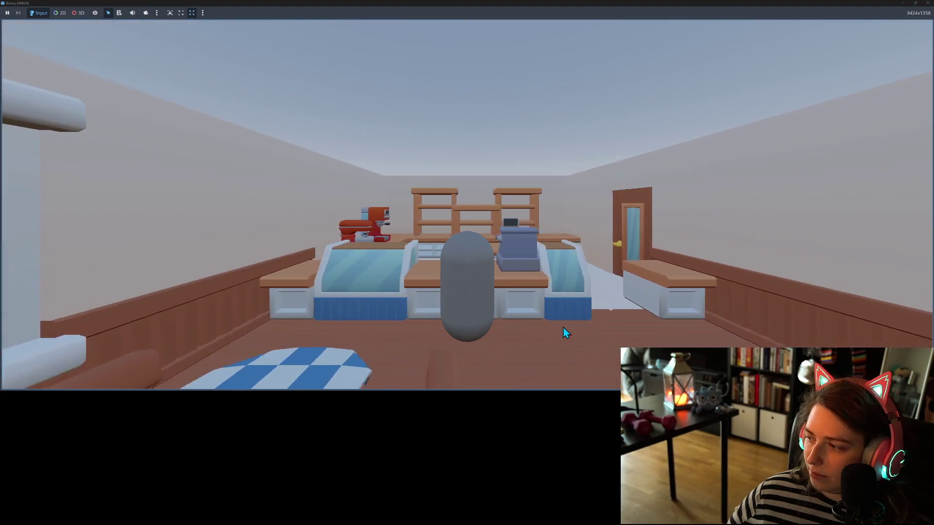
key(d)
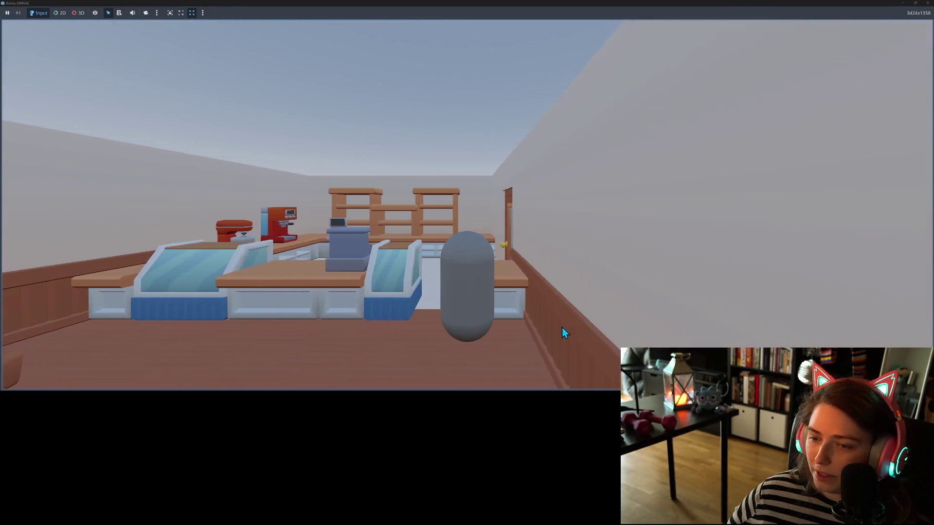
key(w)
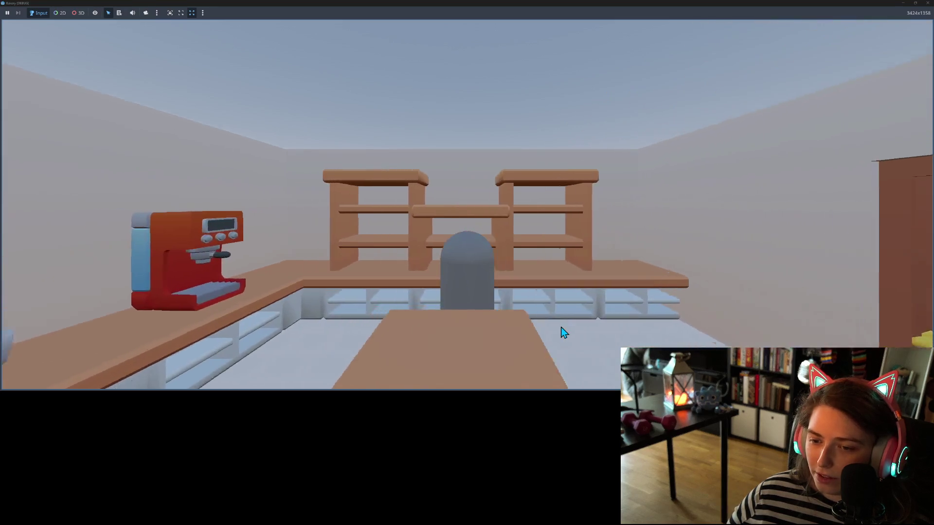
key(s)
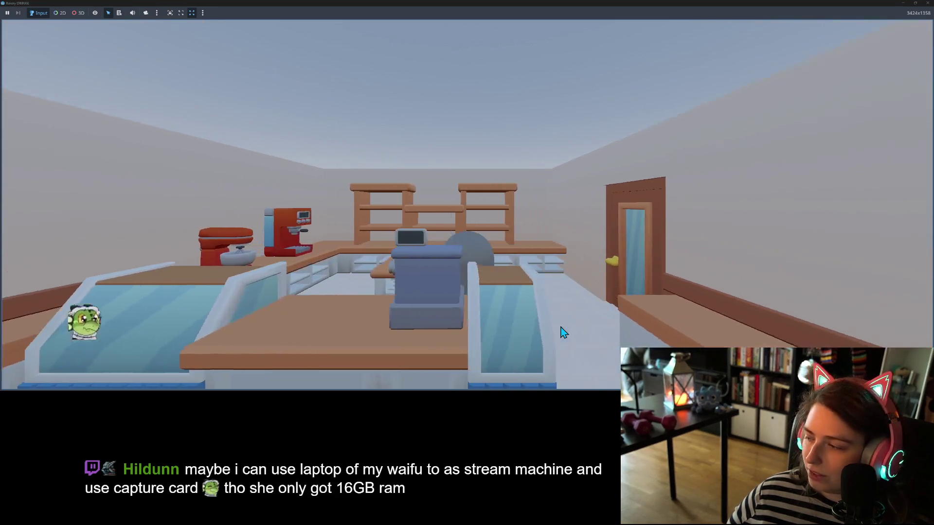
key(d)
key(a)
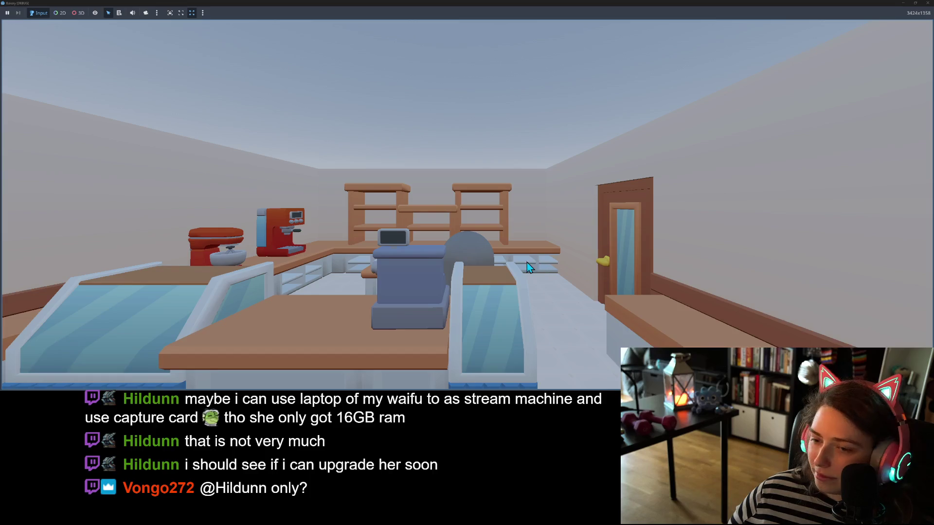
Step: Walk the capsule past the counter and register to the back shelves, then toward the door and out
key(s)
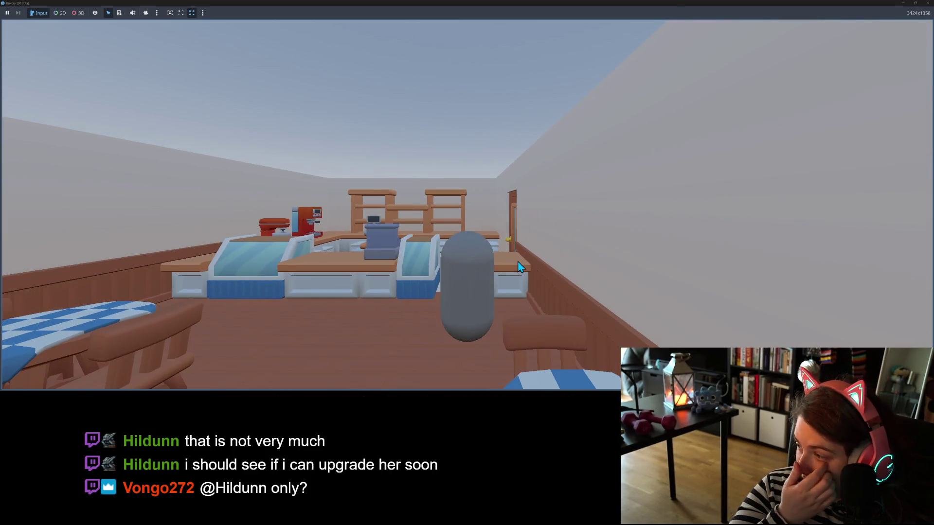
key(s)
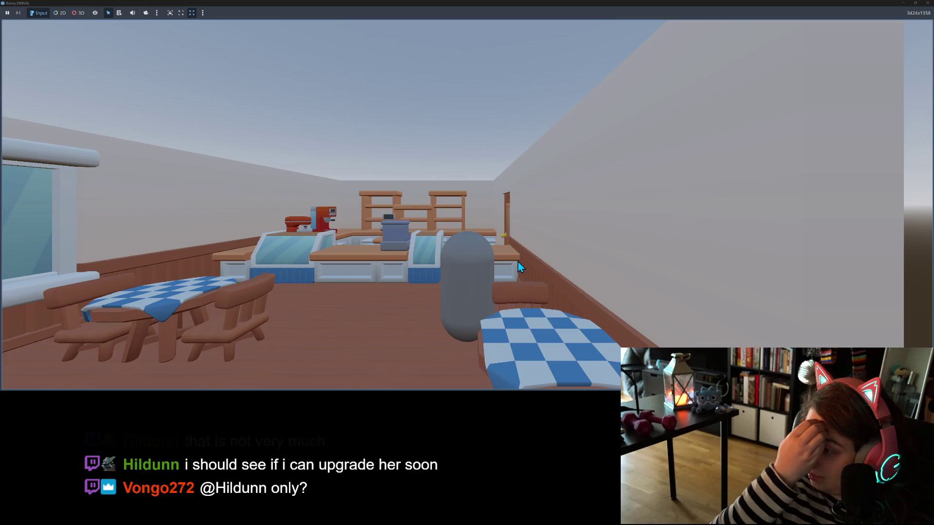
key(a)
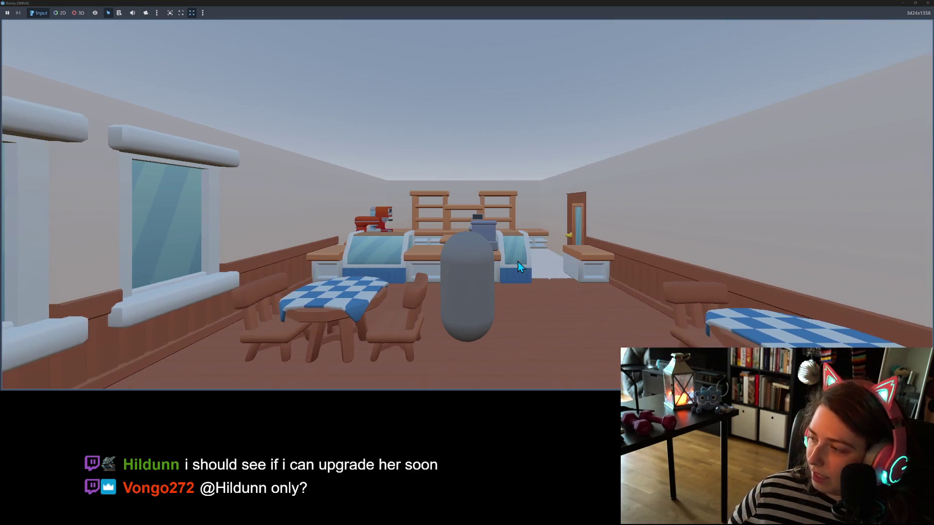
key(w)
key(d)
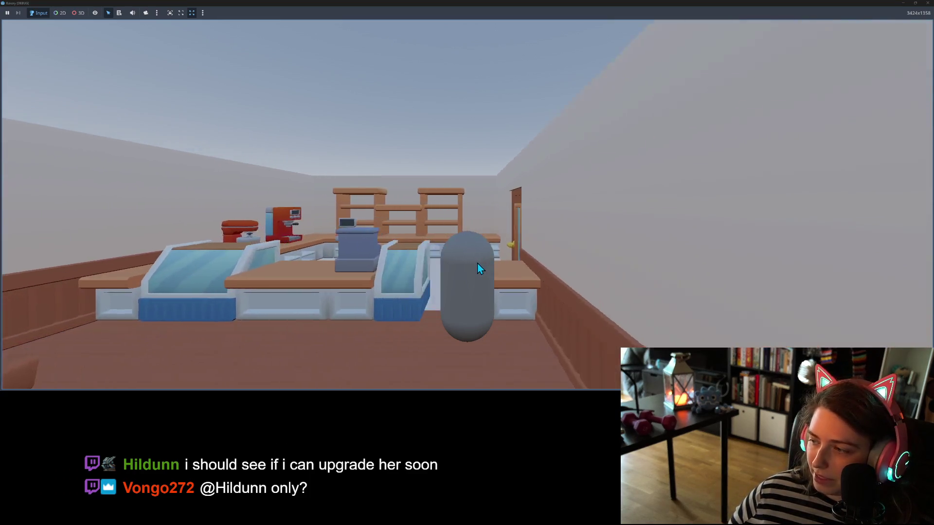
key(a)
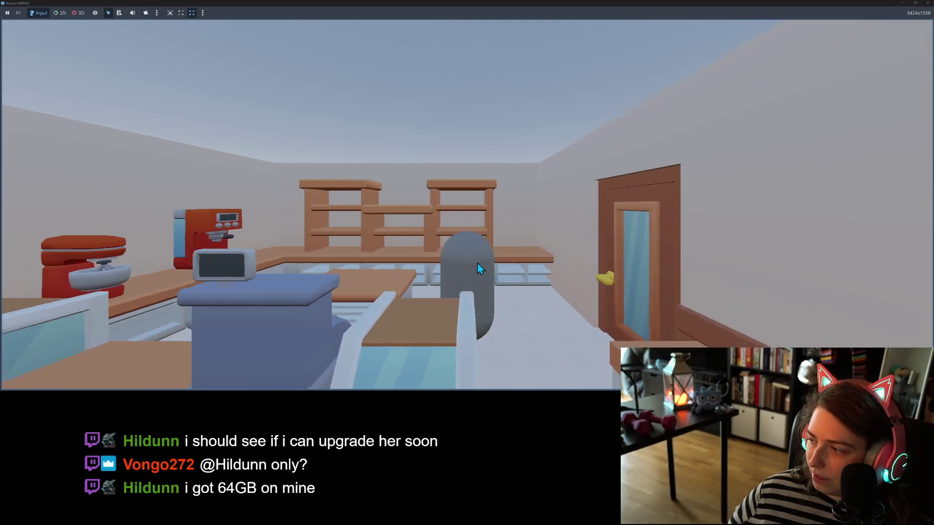
key(w)
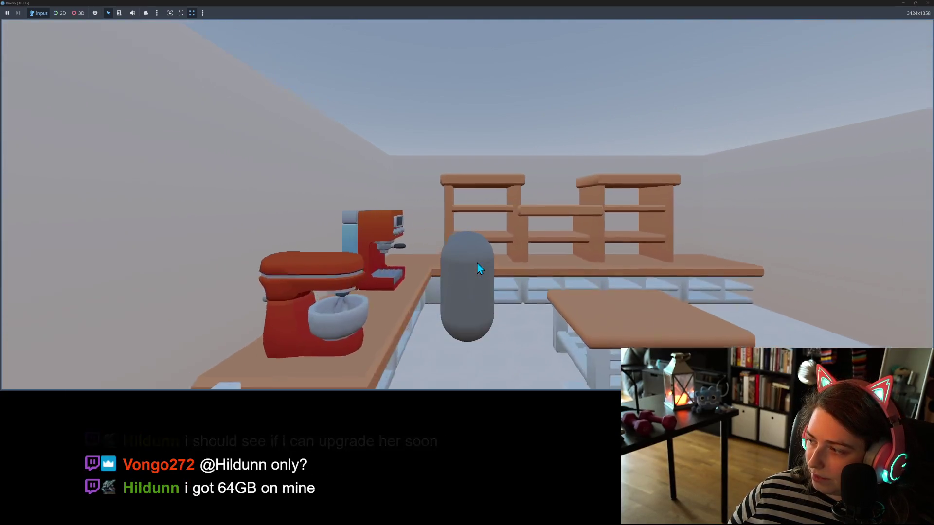
key(d)
key(s)
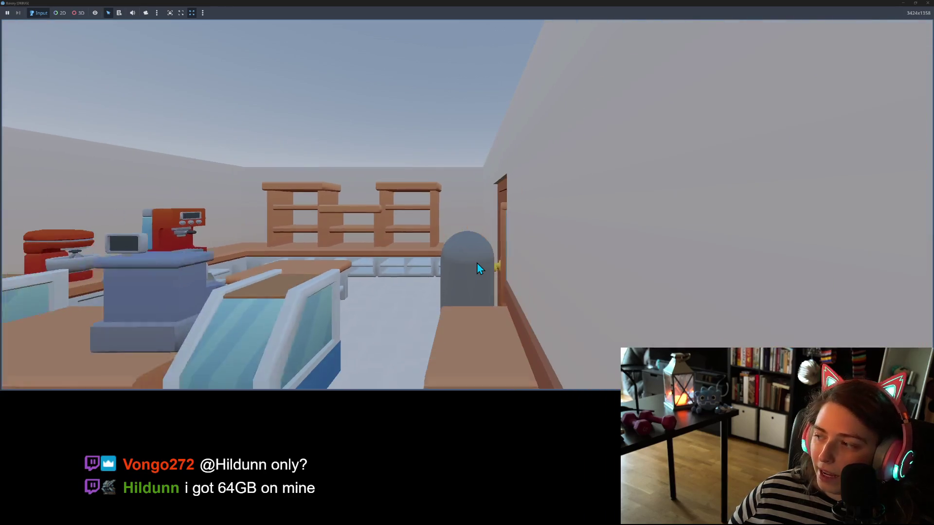
key(s)
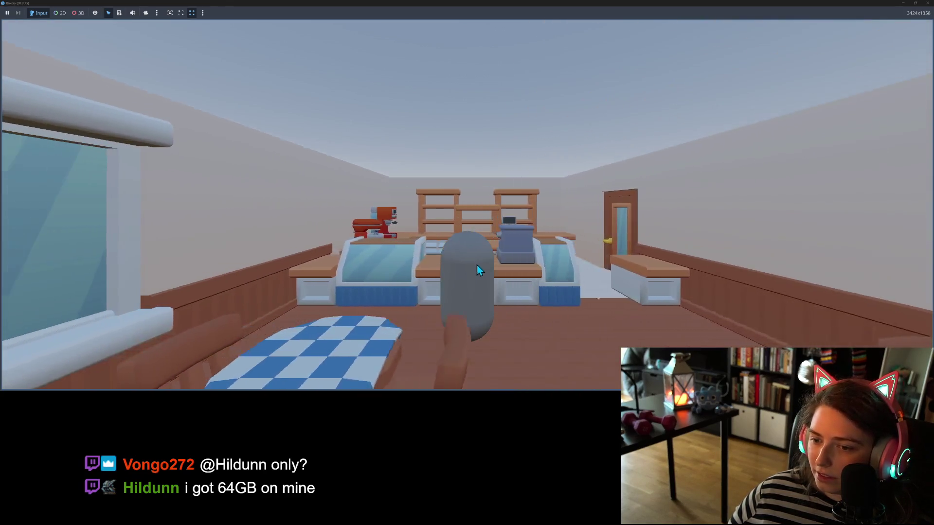
key(s)
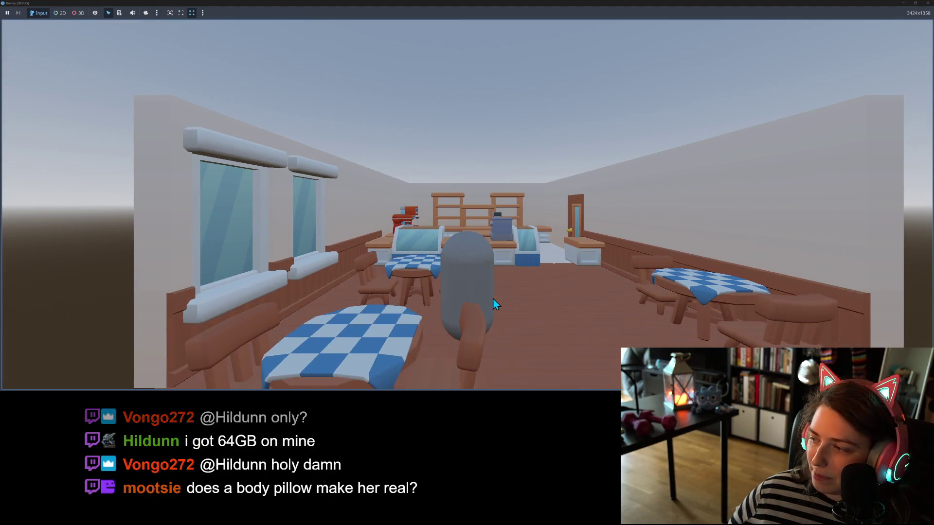
key(s)
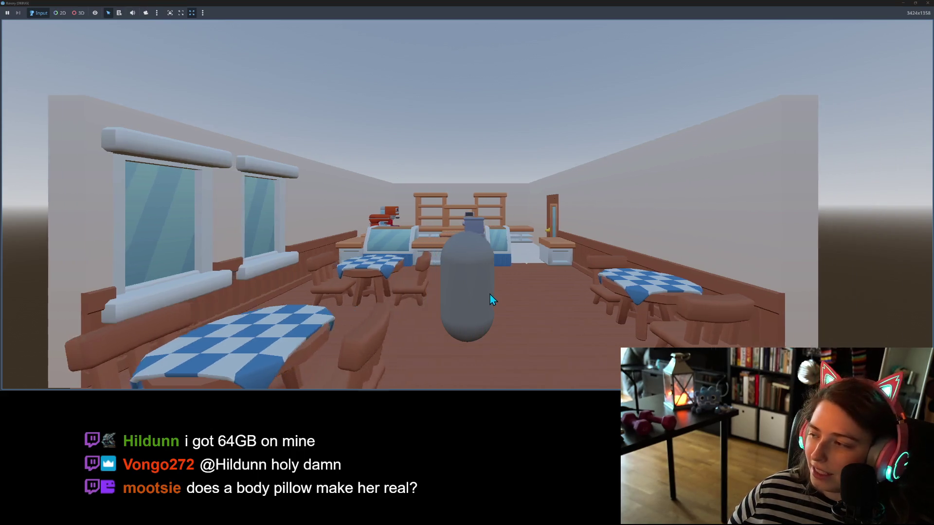
Step: Circle the capsule through the dining tables and head back toward the counter
key(a)
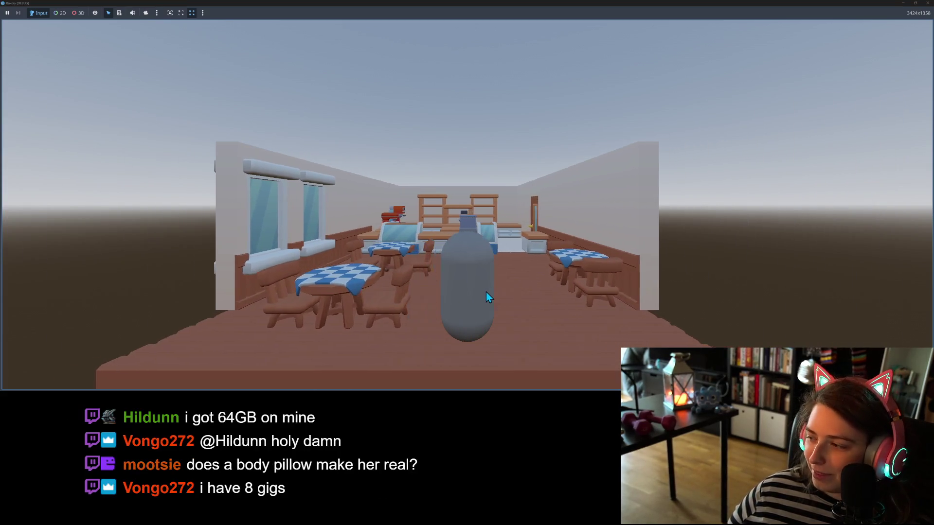
key(w)
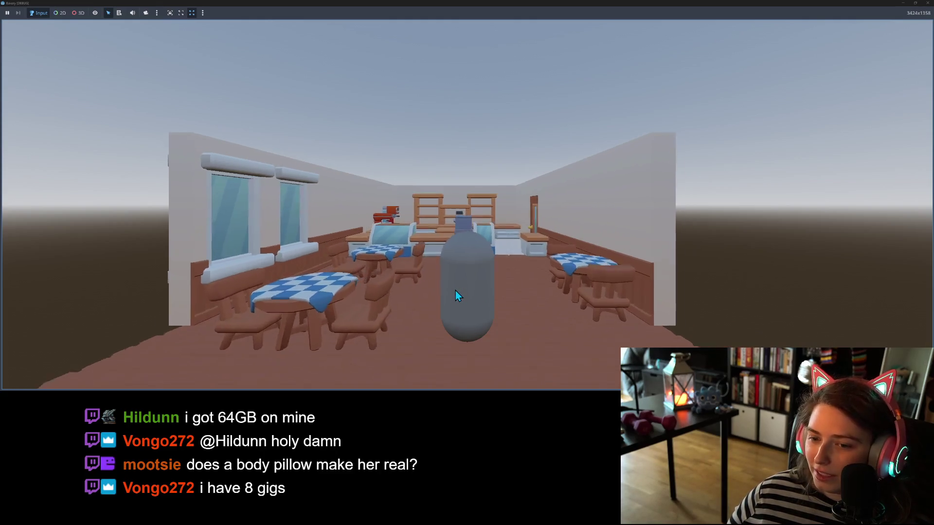
key(s)
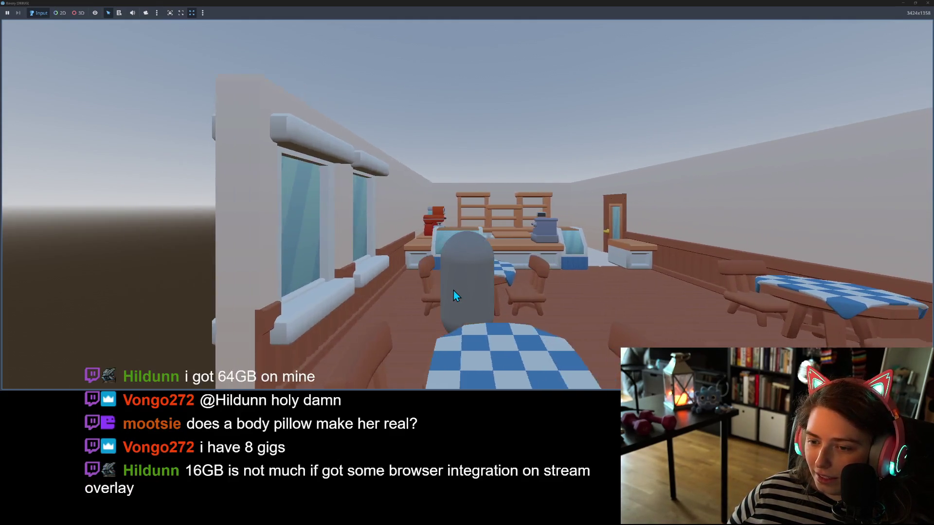
key(s)
key(a)
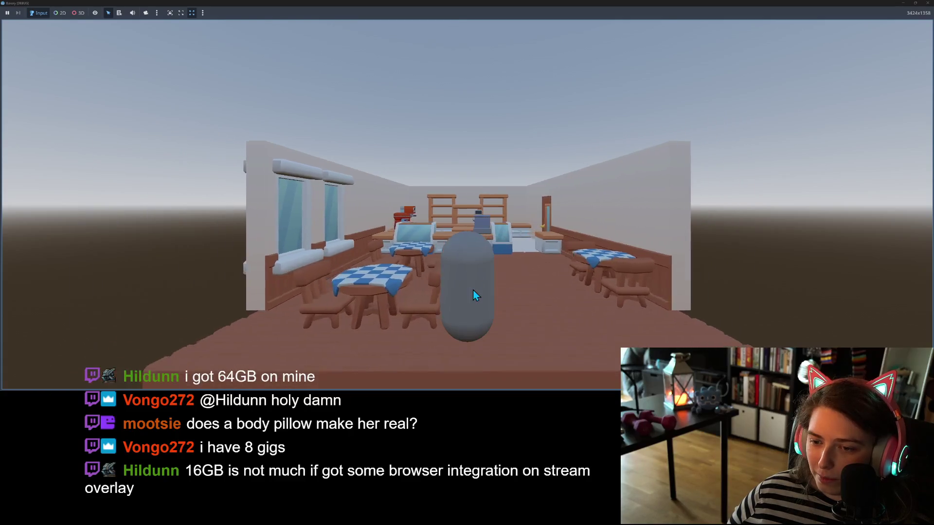
key(d)
key(w)
key(s)
key(a)
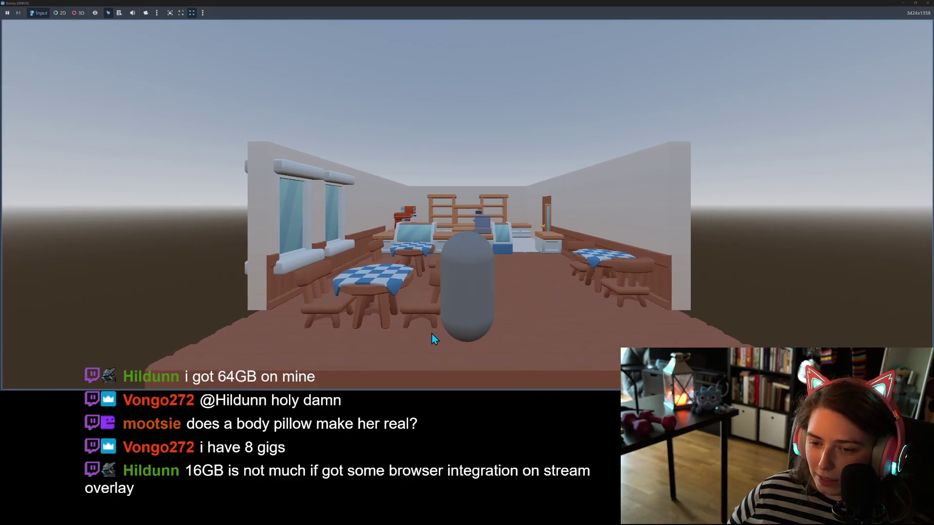
key(w)
key(w)
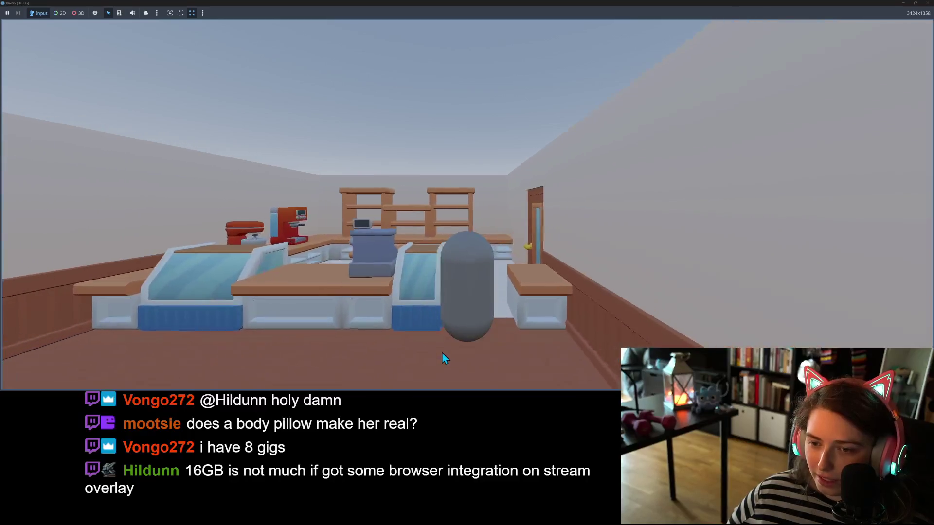
Step: Back the capsule toward the windows and stop the running game
key(s)
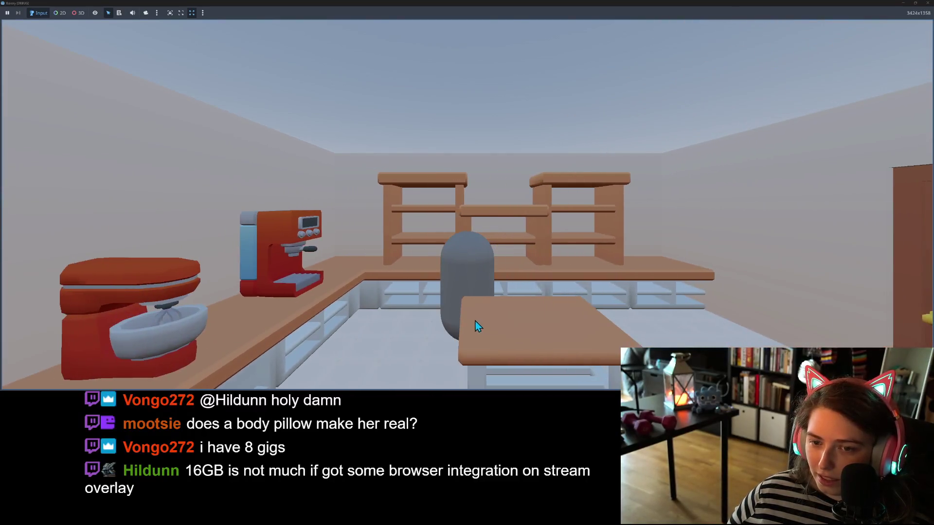
key(a)
key(s)
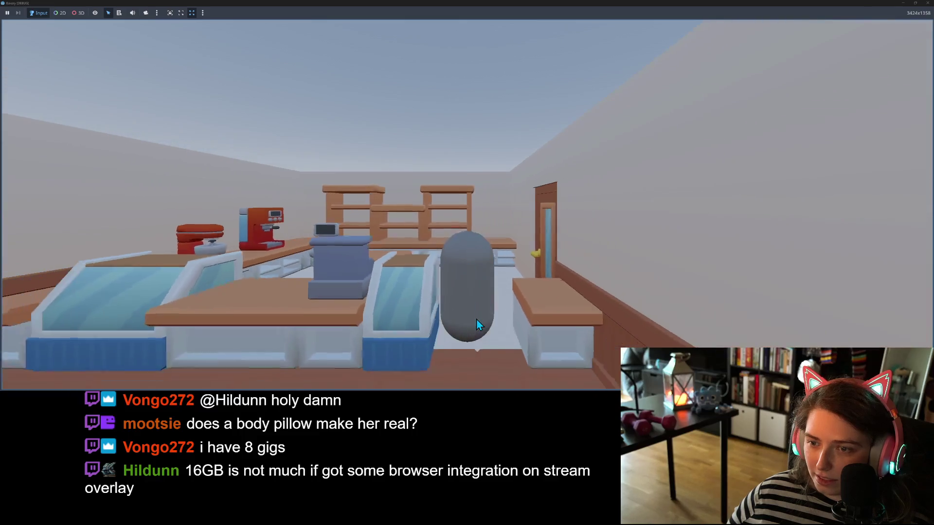
key(s)
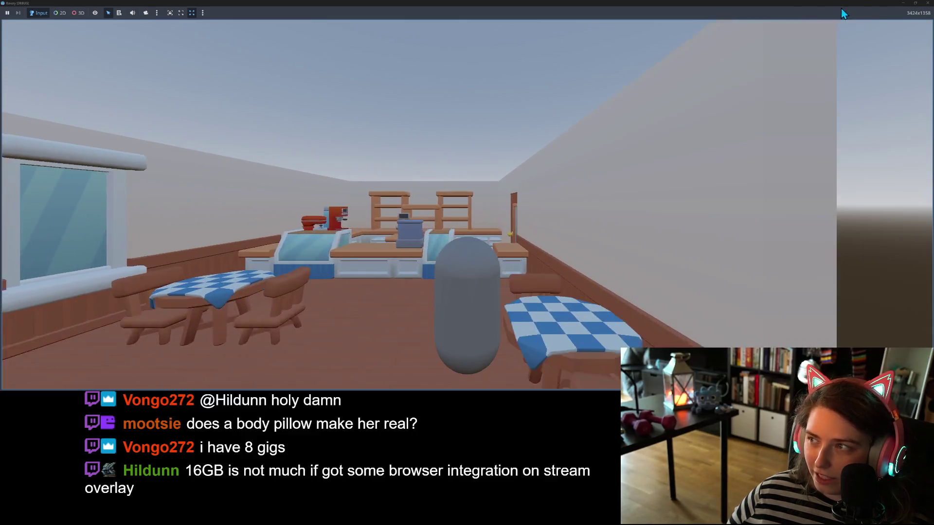
click(926, 3)
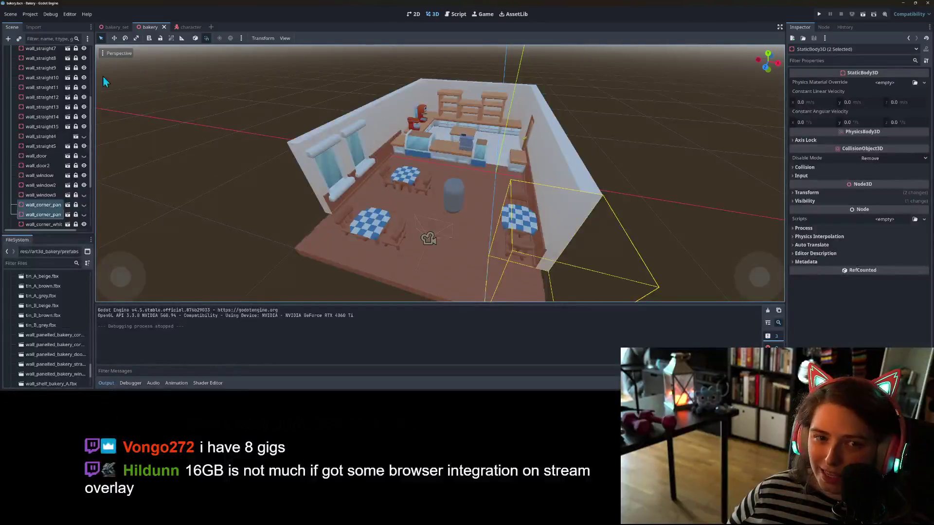
Step: Make the ceiling group visible and expand it to list its tiles
scroll(up, 3)
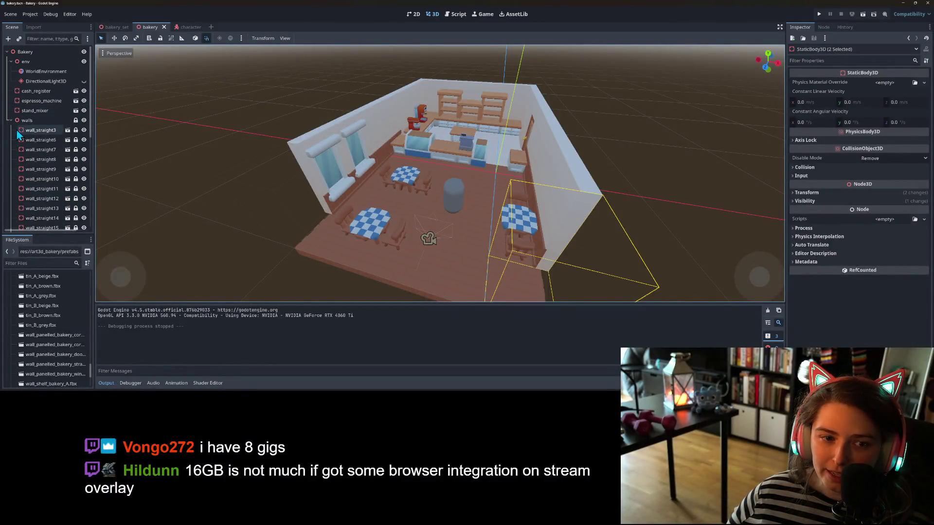
click(11, 120)
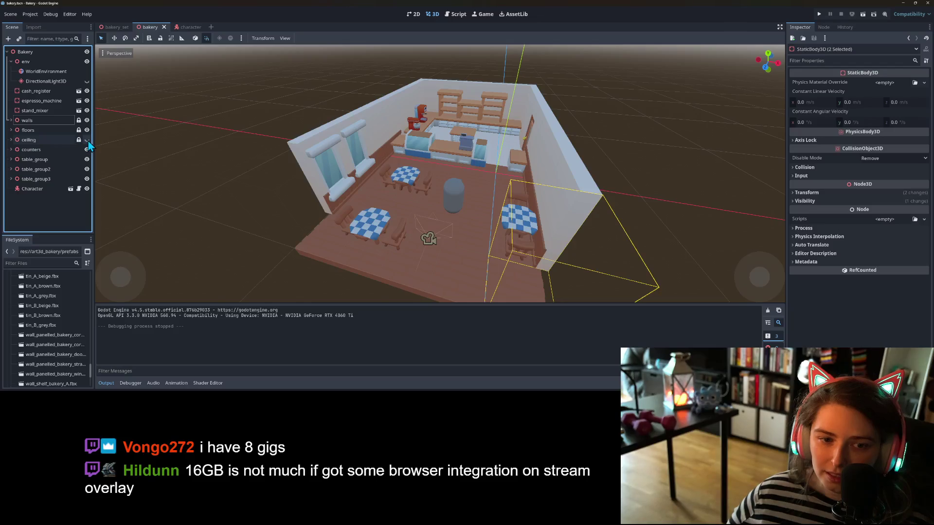
click(87, 140)
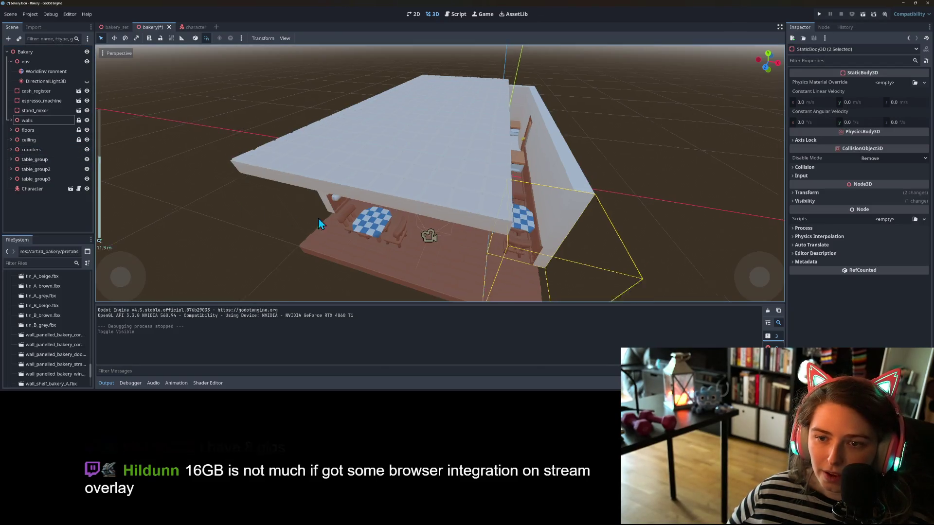
scroll(down, 3)
drag(271, 192, 249, 225)
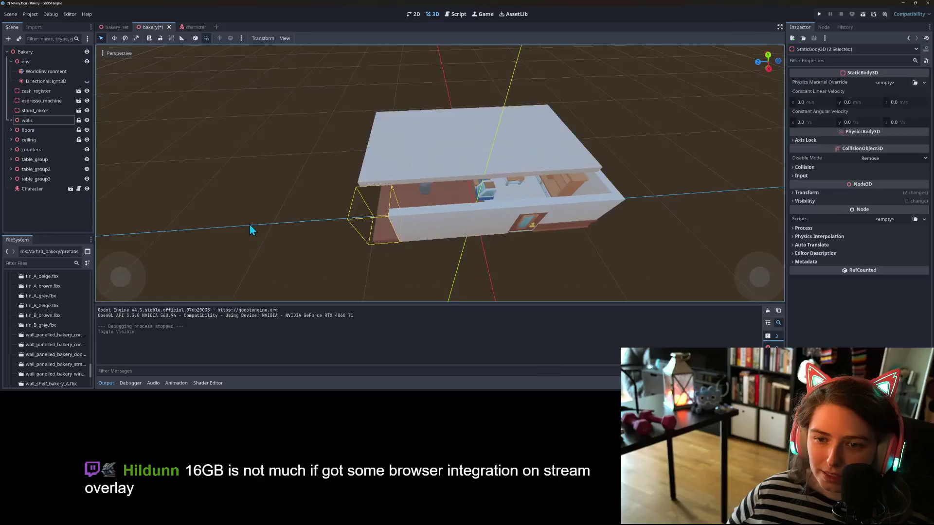
click(11, 140)
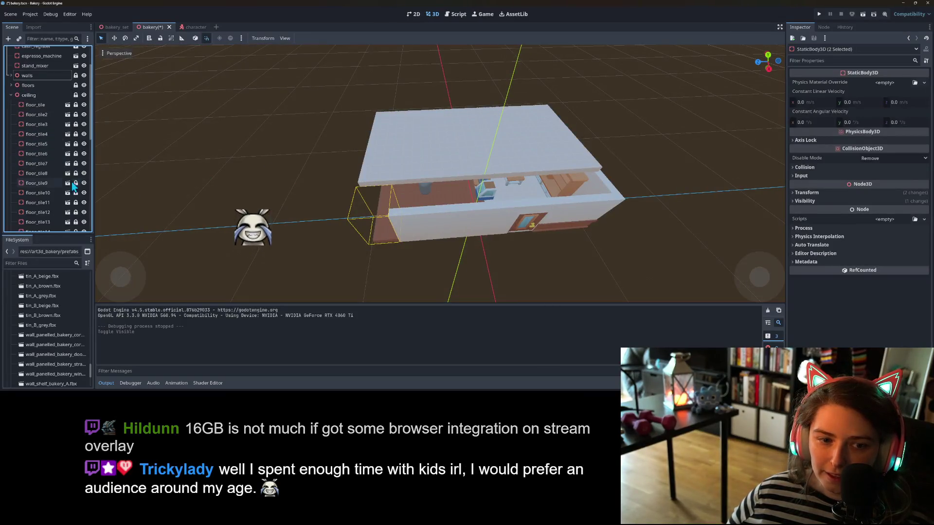
scroll(down, 3)
Step: Duplicate ceiling tiles floor_tile34 and floor_tile35, unlock the copies and move them outward
click(42, 177)
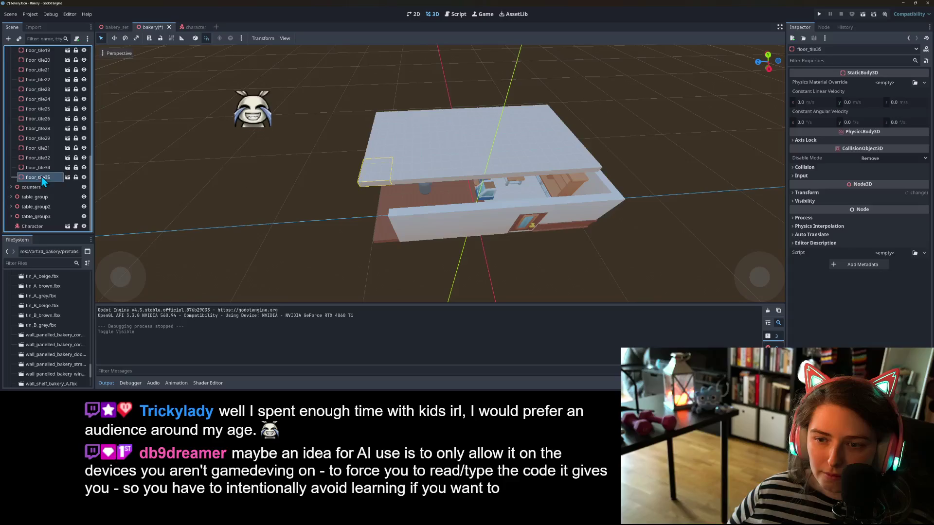
click(44, 168)
click(44, 168)
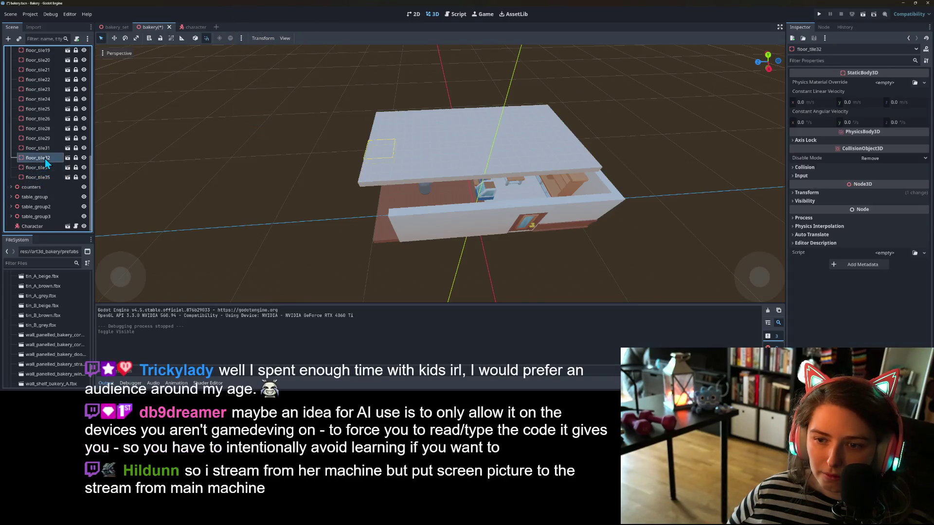
click(48, 177)
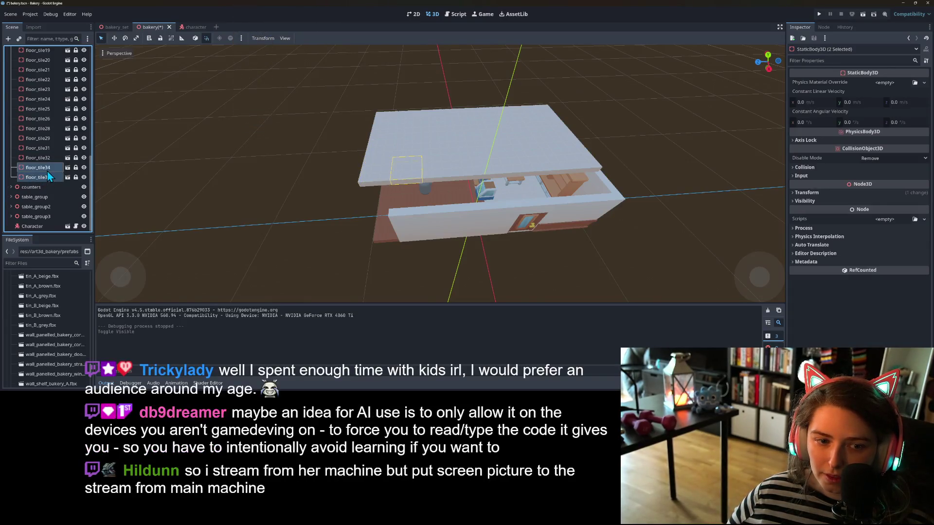
key(ctrl+d)
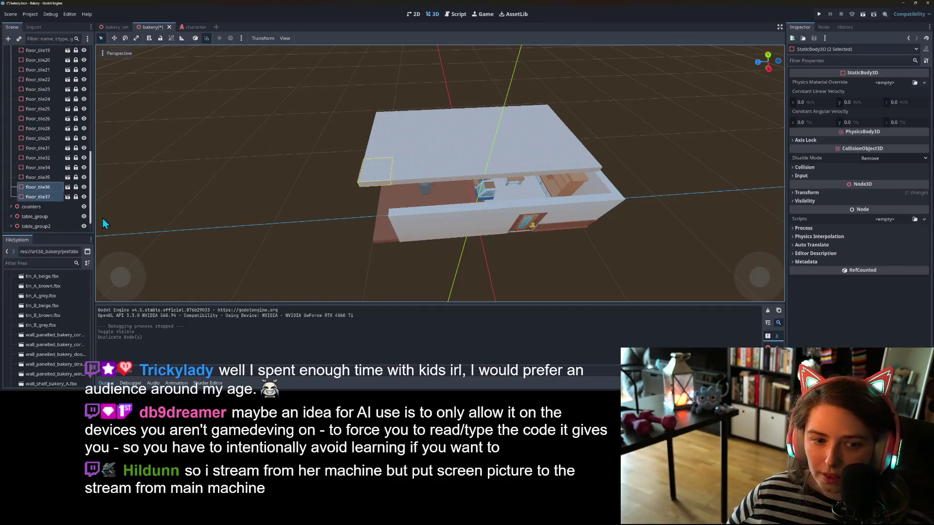
click(76, 197)
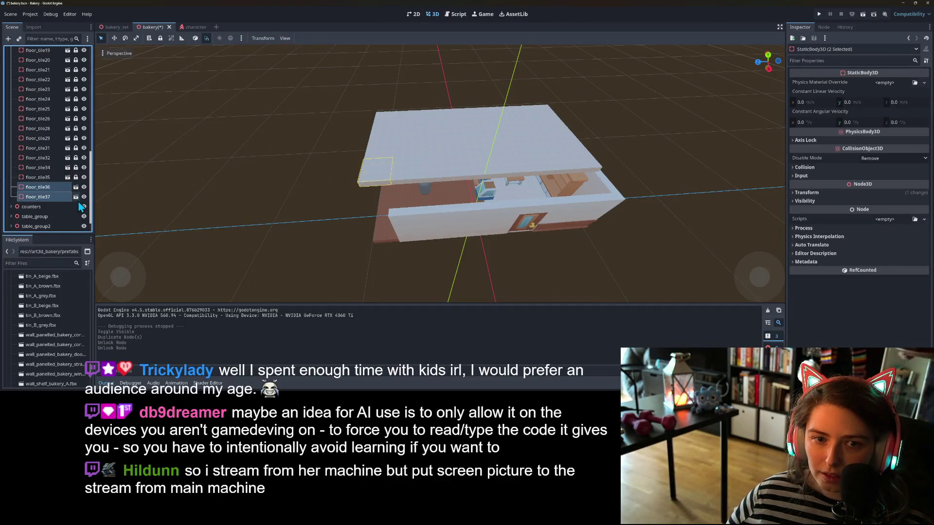
scroll(down, 3)
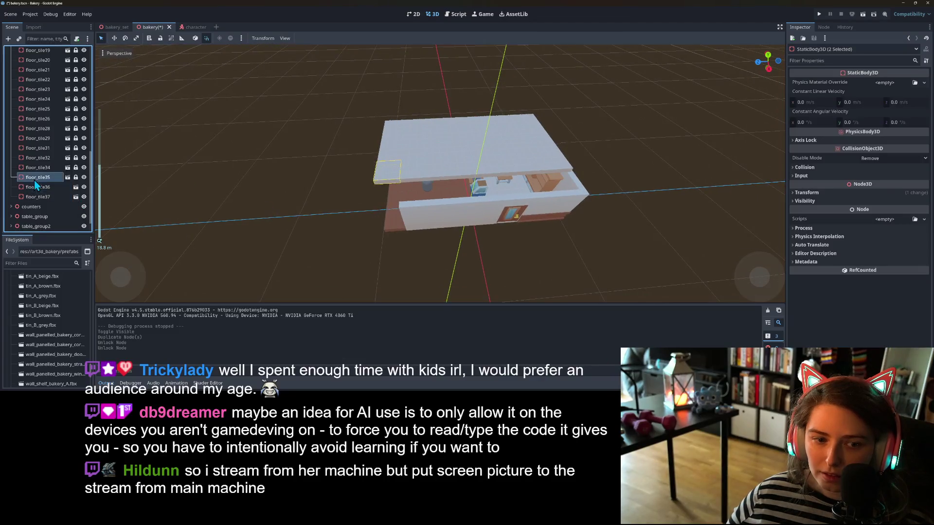
click(37, 188)
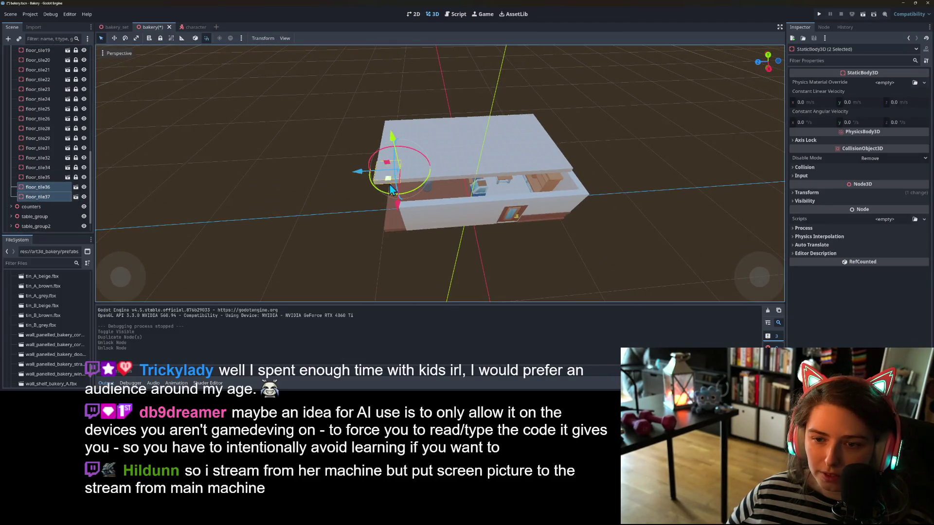
drag(392, 201, 389, 235)
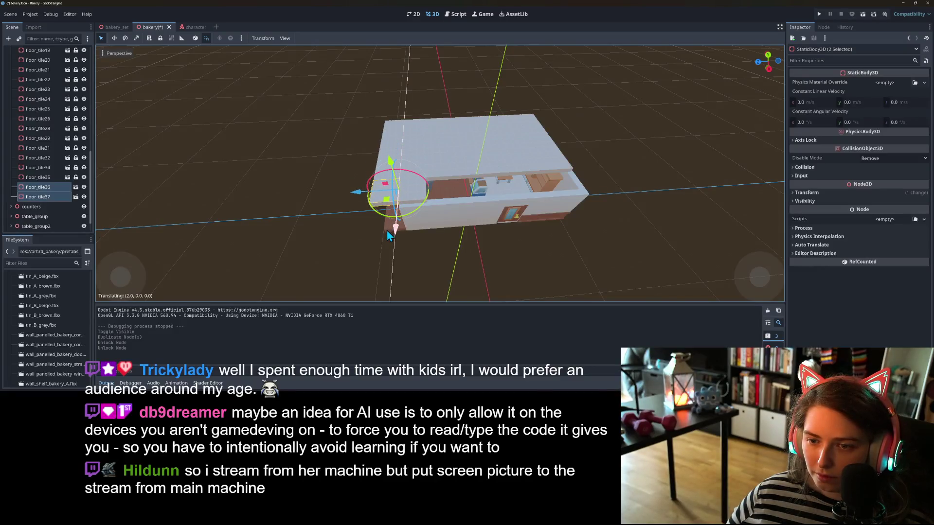
Step: Duplicate the new tiles twice more, shifting the copies to fill the remaining ceiling gaps
key(ctrl+d)
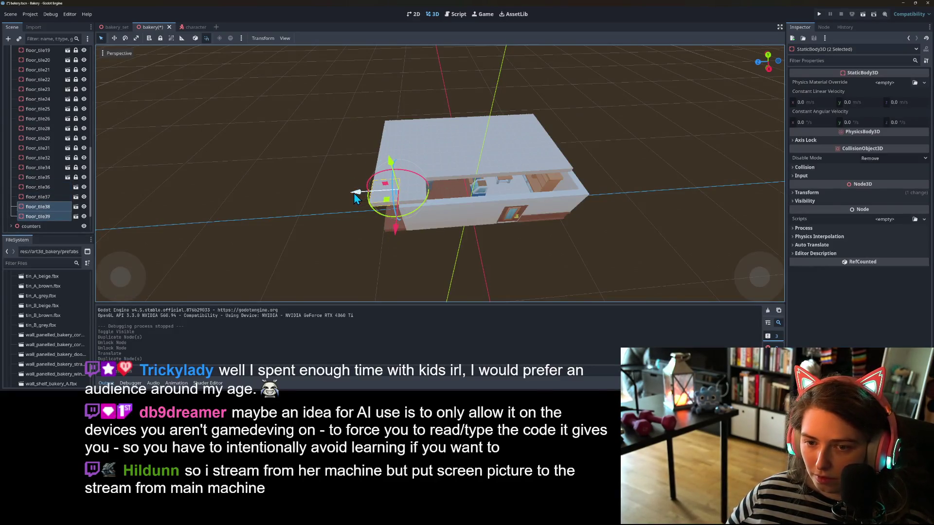
drag(355, 197, 413, 193)
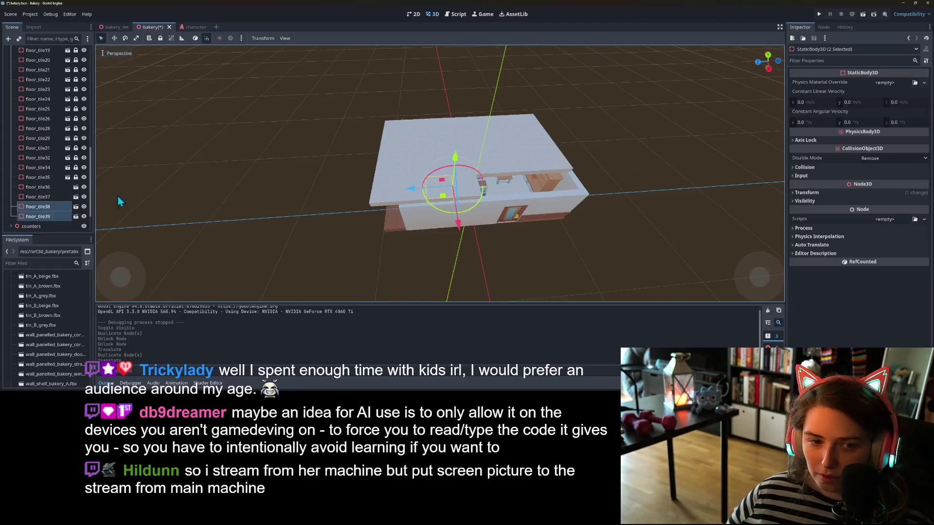
click(48, 187)
key(ctrl+d)
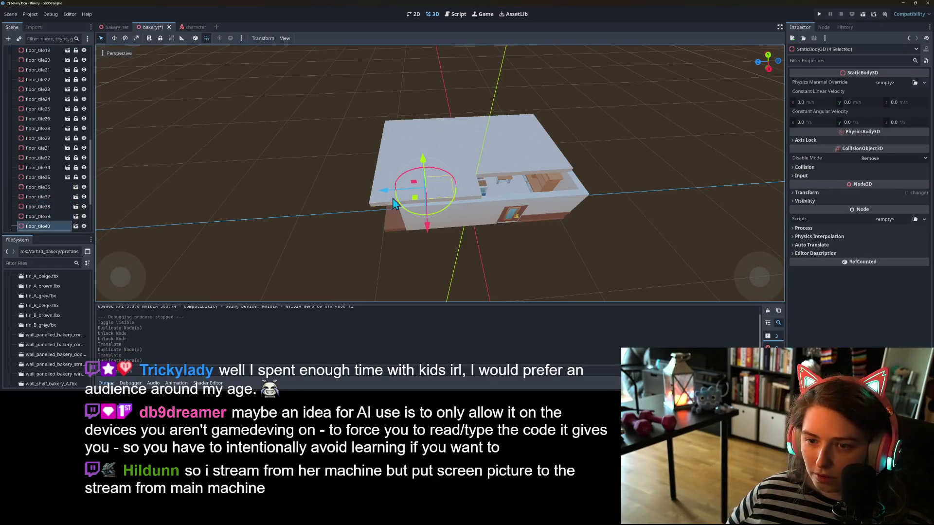
drag(385, 196, 493, 190)
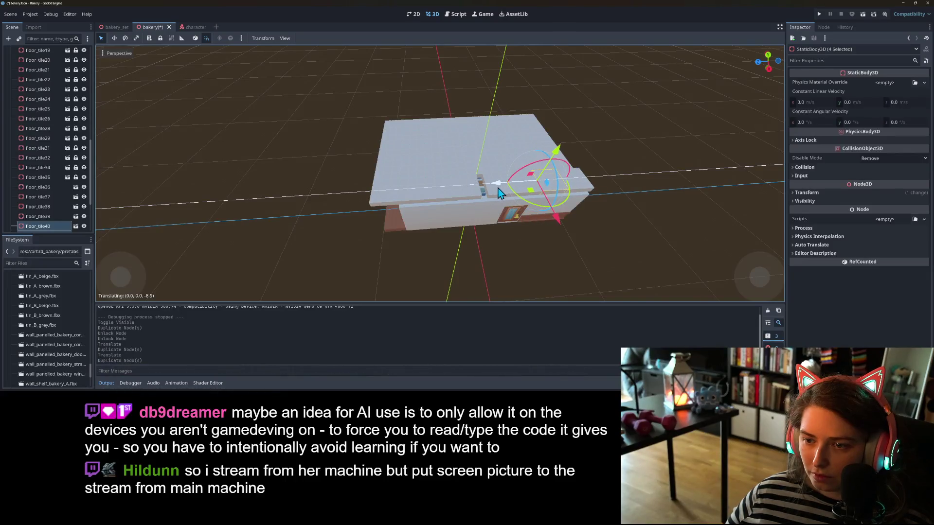
Step: Lock the new ceiling tiles floor_tile36–43 in place
click(49, 190)
right_click(51, 194)
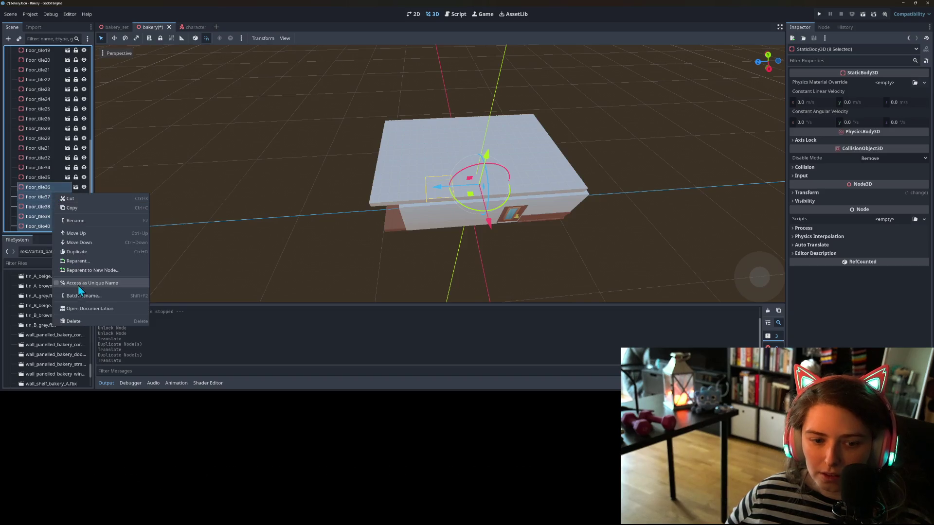
scroll(down, 3)
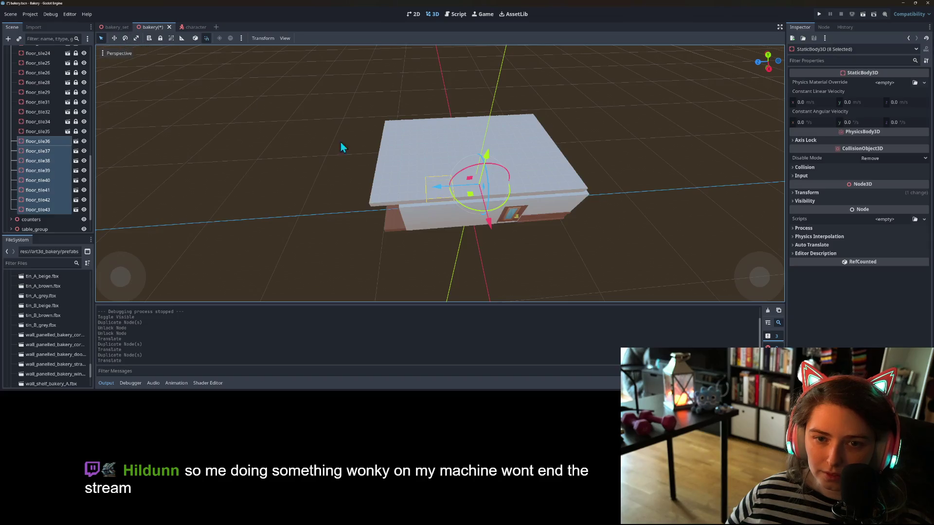
click(161, 39)
Step: Save the bakery scene and orbit around to check the ceiling
key(ctrl+s)
drag(328, 243, 419, 244)
scroll(up, 3)
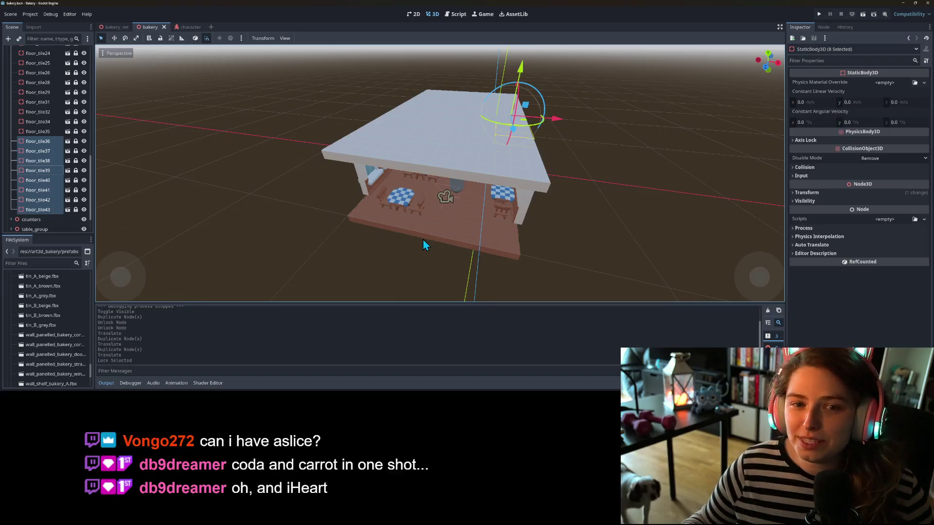
Step: Delete the two wall_corner_panelled pieces from the walls group
scroll(up, 3)
scroll(down, 3)
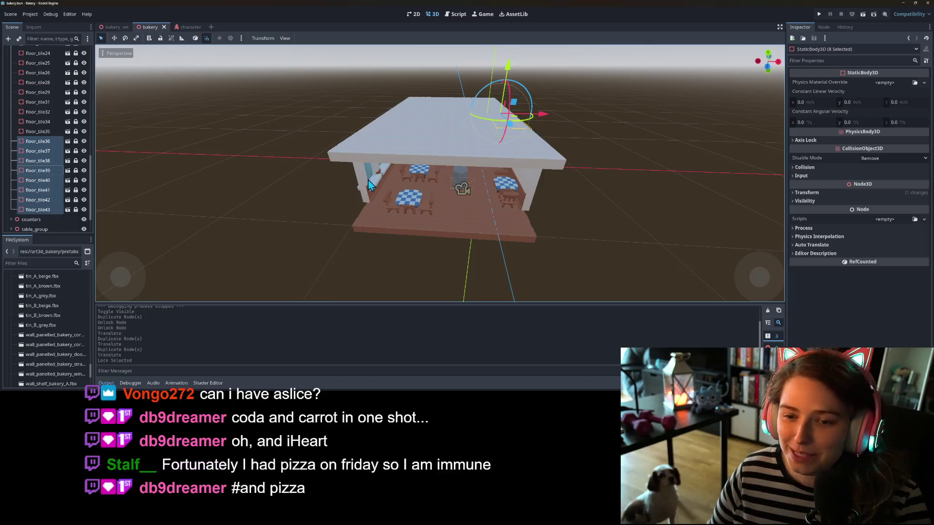
scroll(up, 3)
scroll(up, 3)
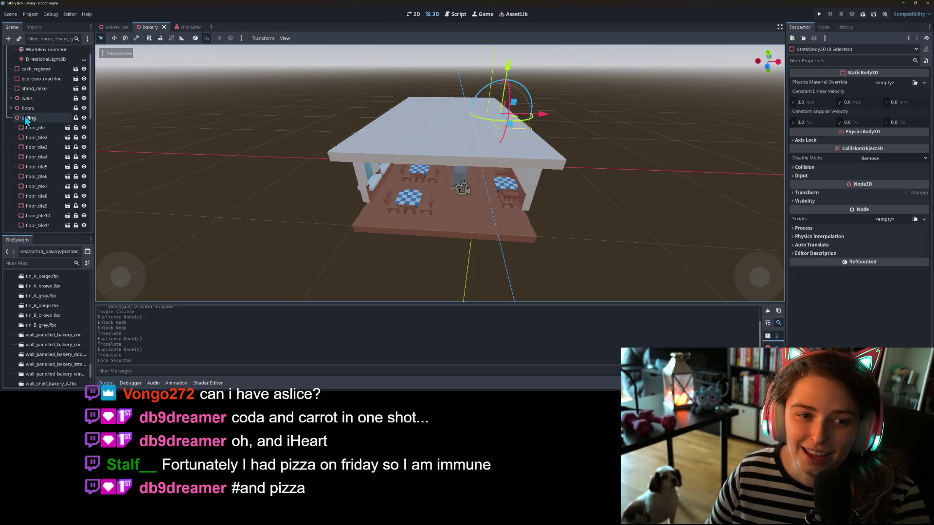
click(10, 117)
click(11, 118)
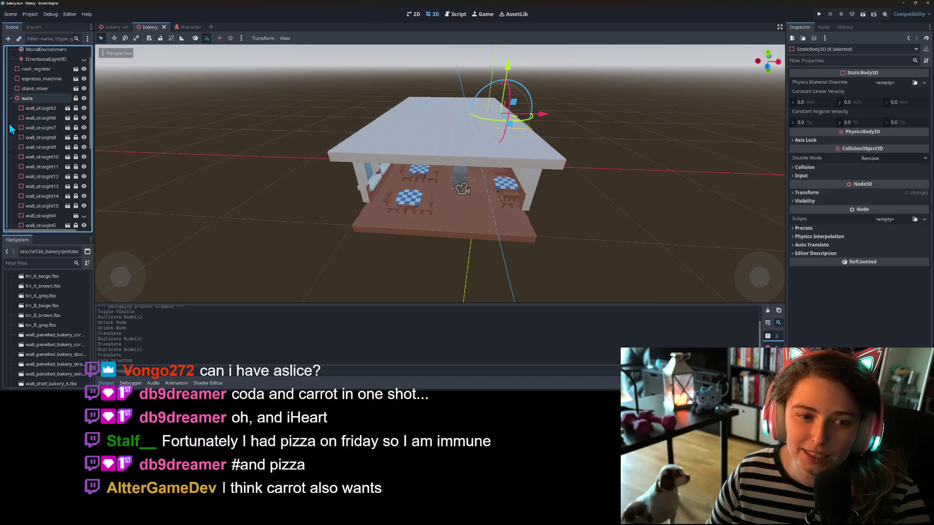
scroll(down, 3)
scroll(down, 3)
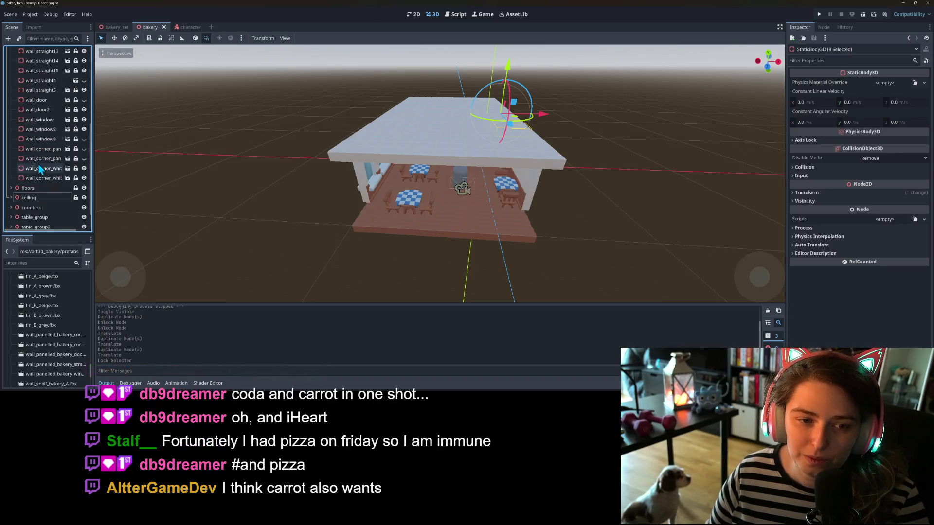
click(40, 160)
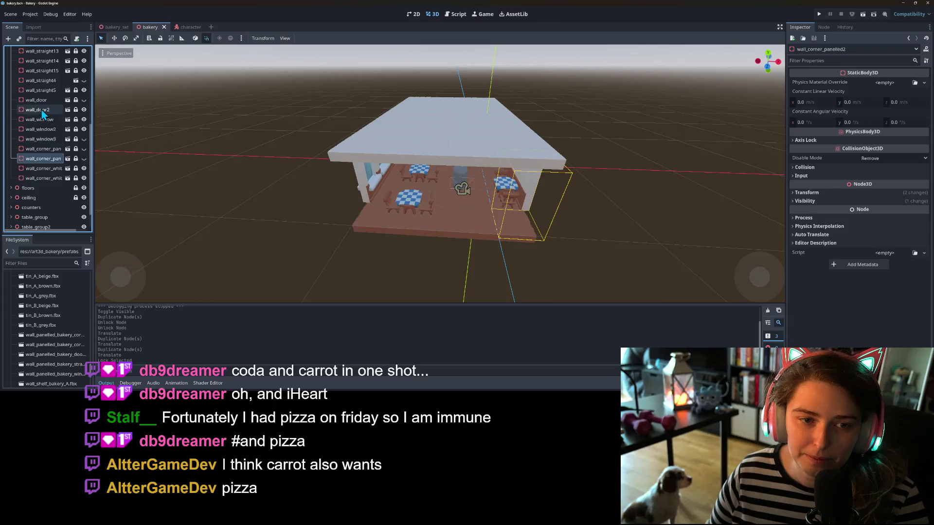
click(54, 150)
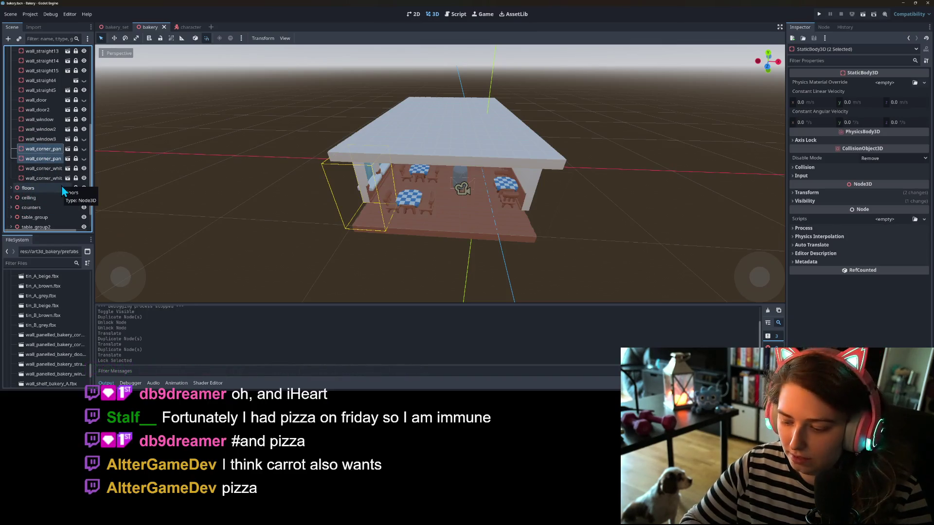
key(Delete)
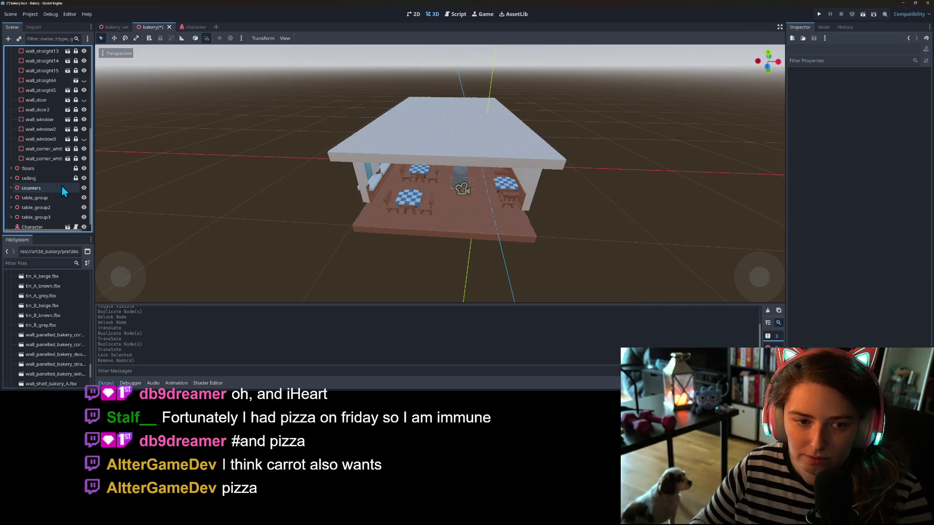
Step: Unlock the right-side wall wall_straight15
click(47, 141)
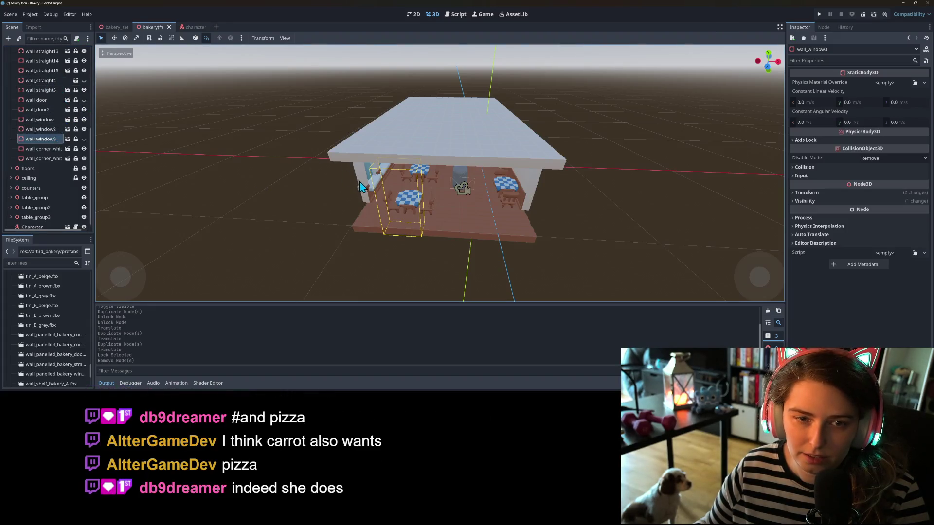
click(43, 82)
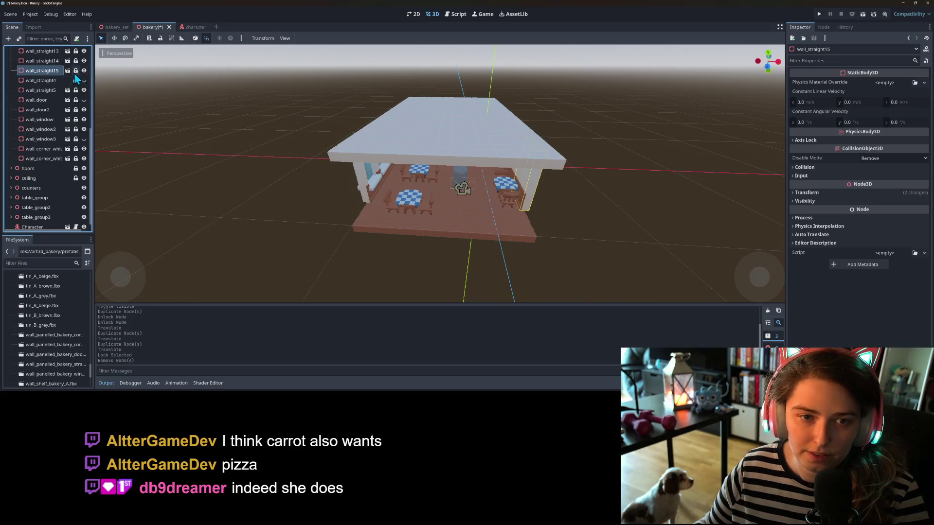
click(75, 71)
Step: Duplicate wall_straight15 into copies up to wall_straight19, placing them along the side walls
key(ctrl+d)
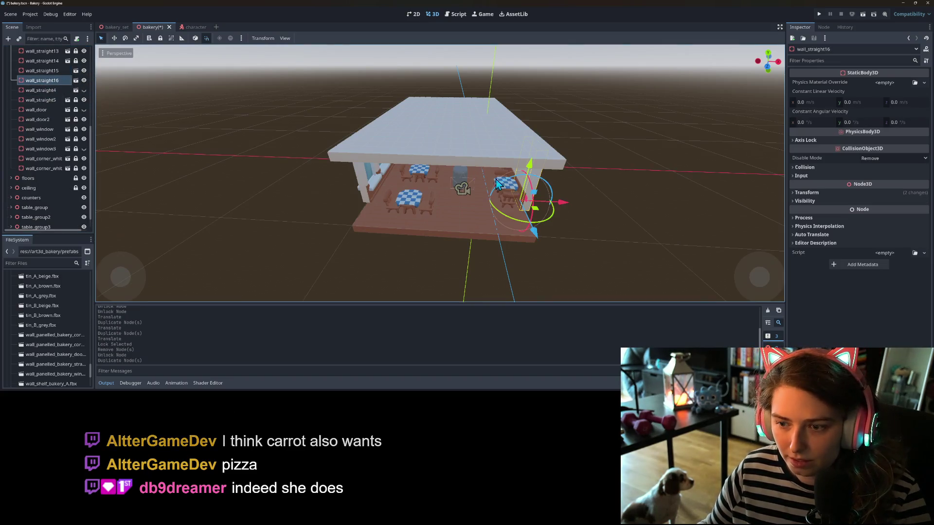
drag(530, 240, 537, 253)
key(ctrl+d)
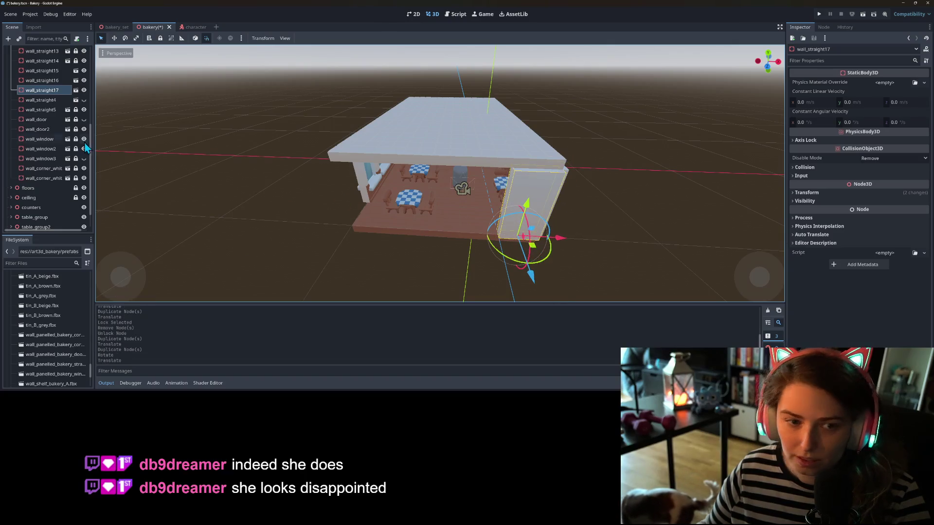
click(84, 90)
key(ctrl+d)
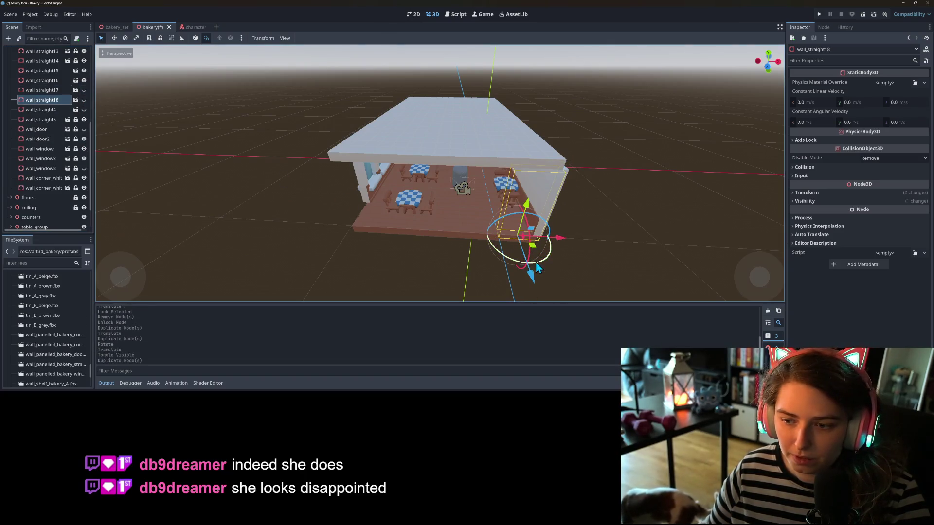
drag(559, 246, 371, 232)
key(ctrl+d)
drag(365, 223, 365, 223)
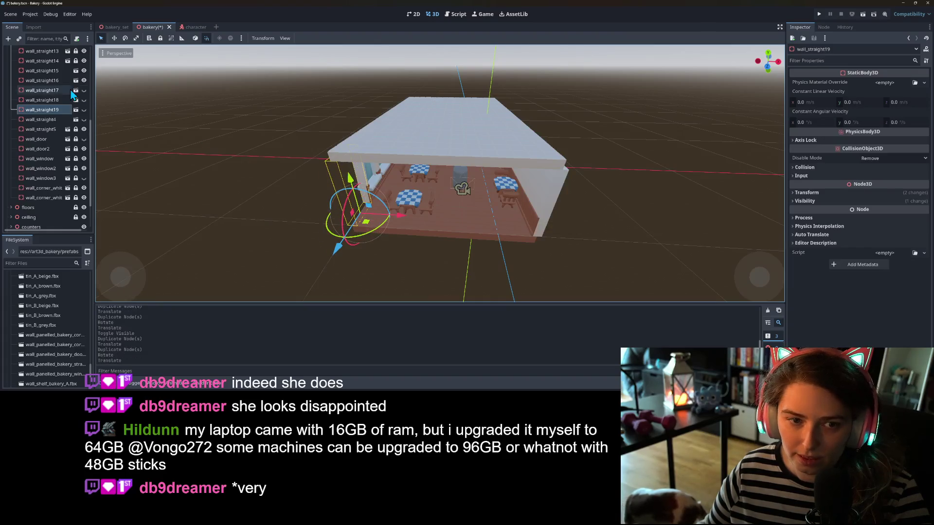
click(83, 110)
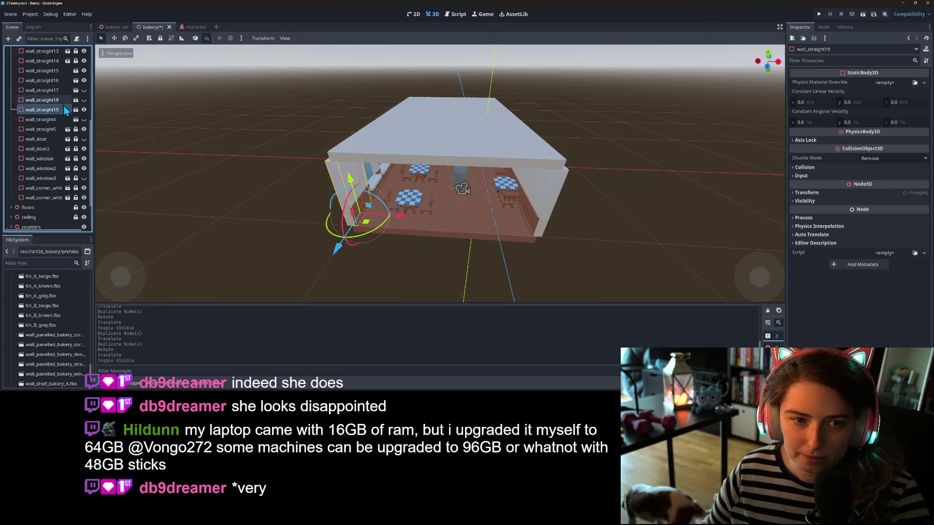
Step: Lock the six walls from wall_straight15 to wall_straight4 and save the scene
click(43, 71)
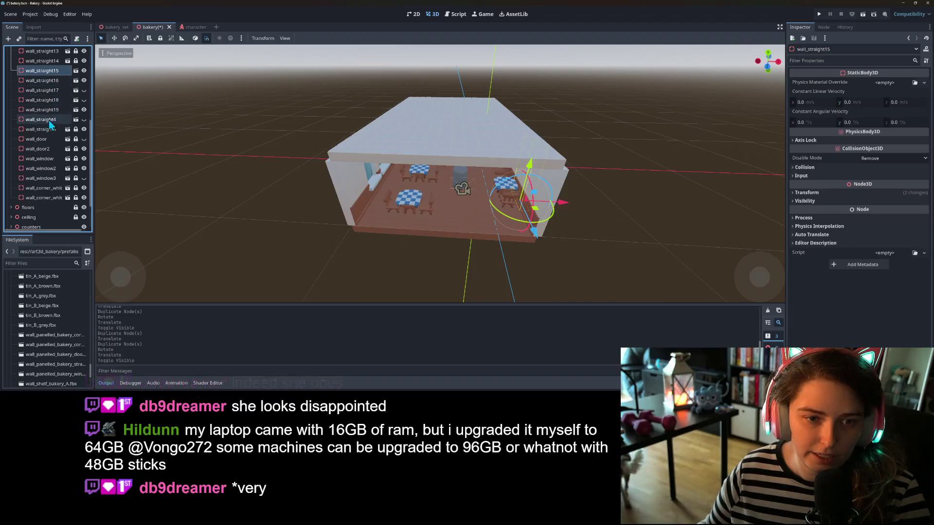
click(51, 120)
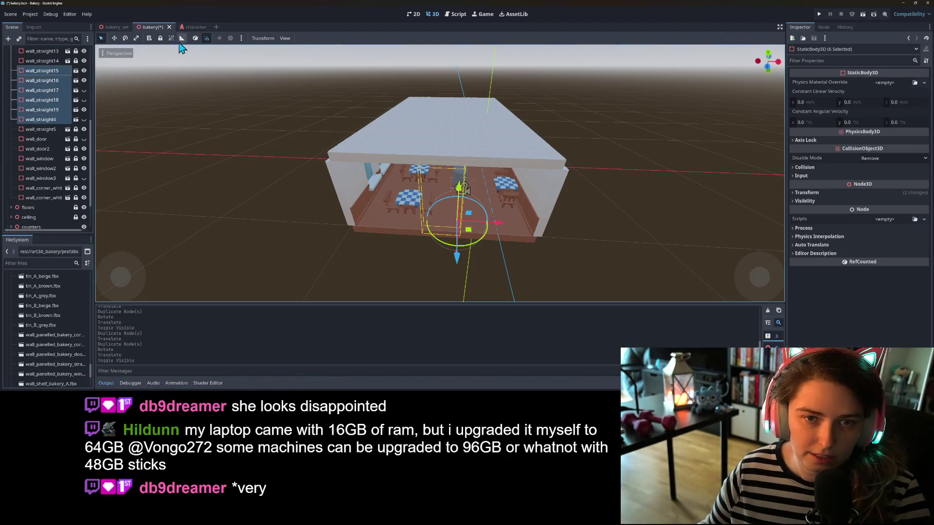
click(160, 38)
drag(254, 222, 250, 223)
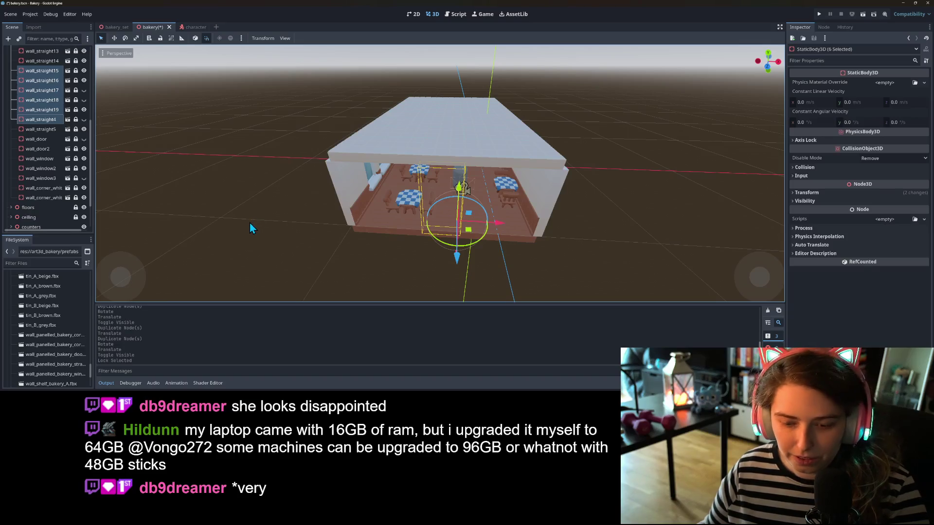
key(ctrl+s)
drag(366, 248, 381, 223)
scroll(up, 3)
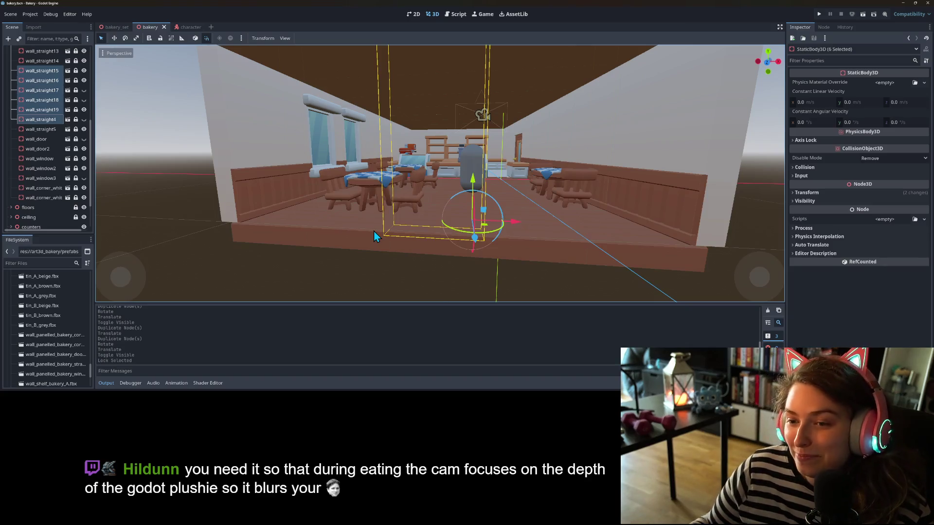
Step: Deselect the six walls and collapse the Output panel to enlarge the 3D viewport
click(372, 282)
scroll(down, 3)
scroll(up, 3)
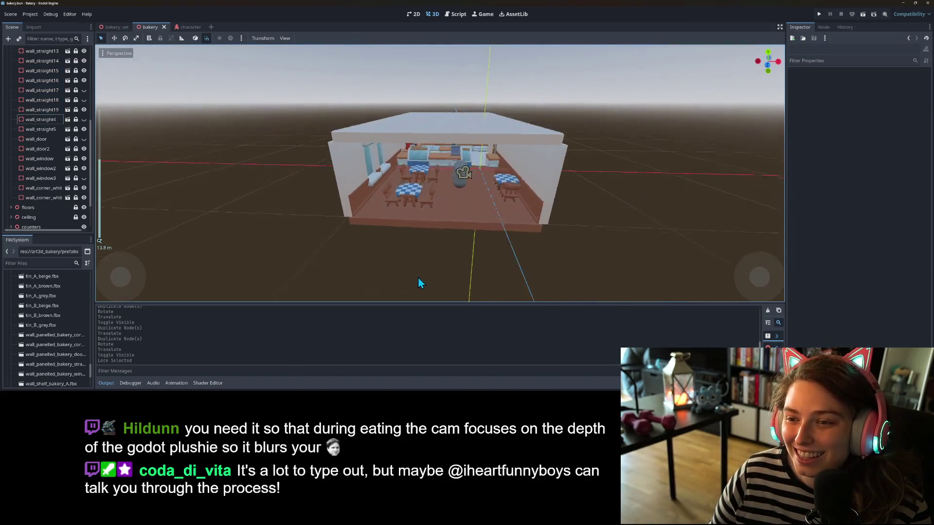
scroll(up, 3)
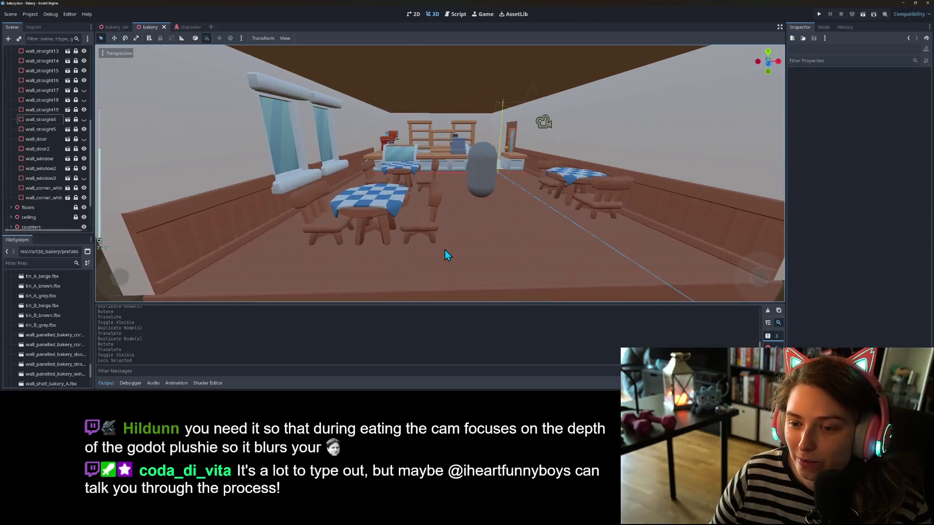
scroll(down, 3)
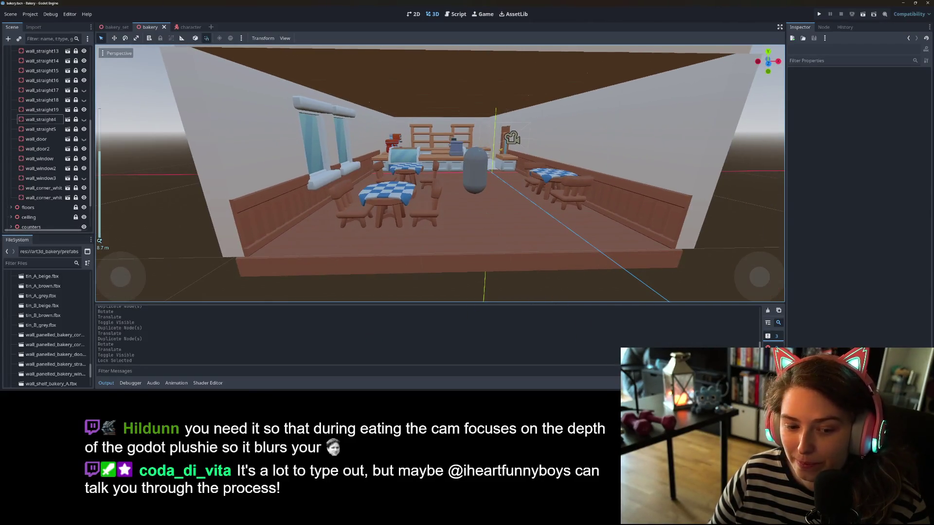
click(105, 383)
scroll(down, 3)
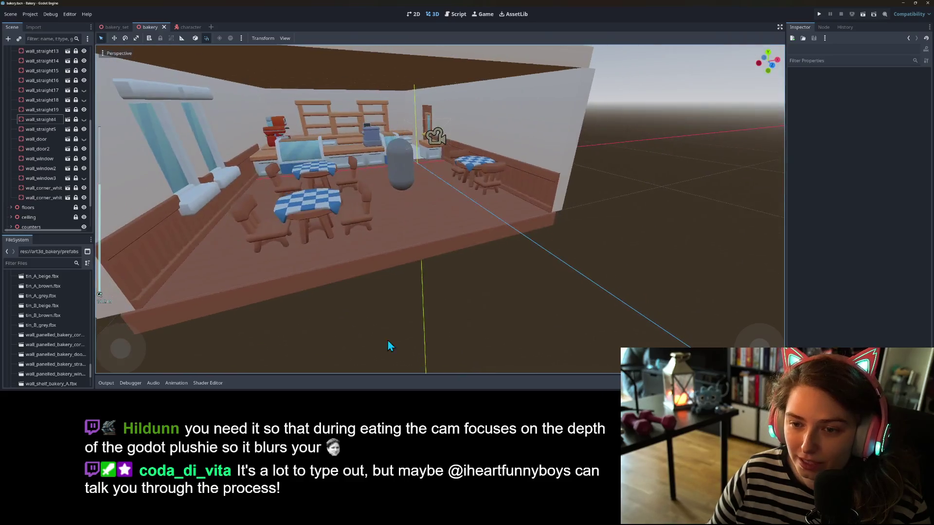
drag(407, 346, 399, 341)
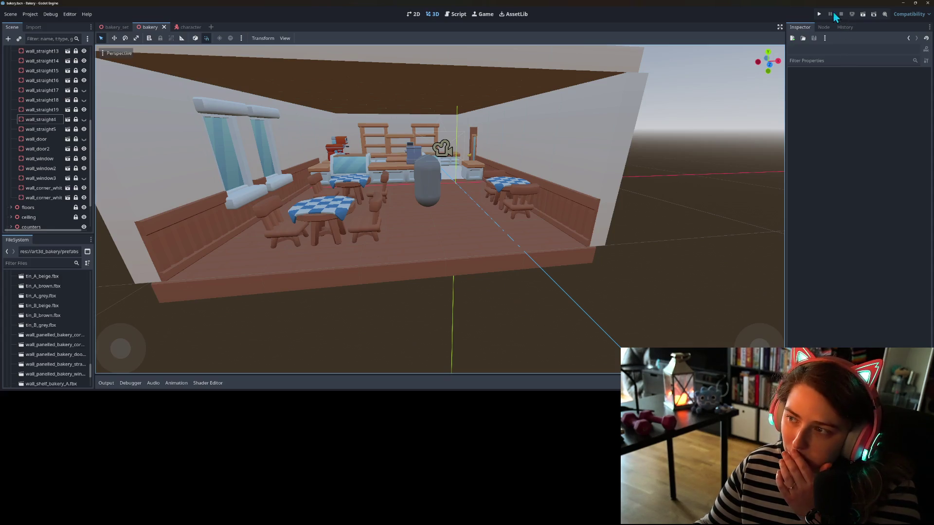
Step: Launch the Bakery game with the Run Project button
click(820, 14)
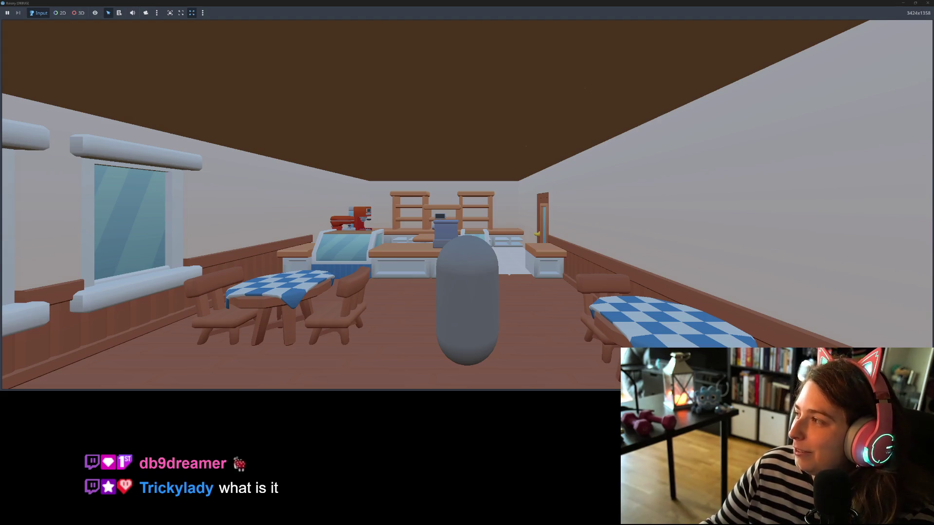
Step: Walk the capsule between the counters, back shelves and door, then close the game window
key(s)
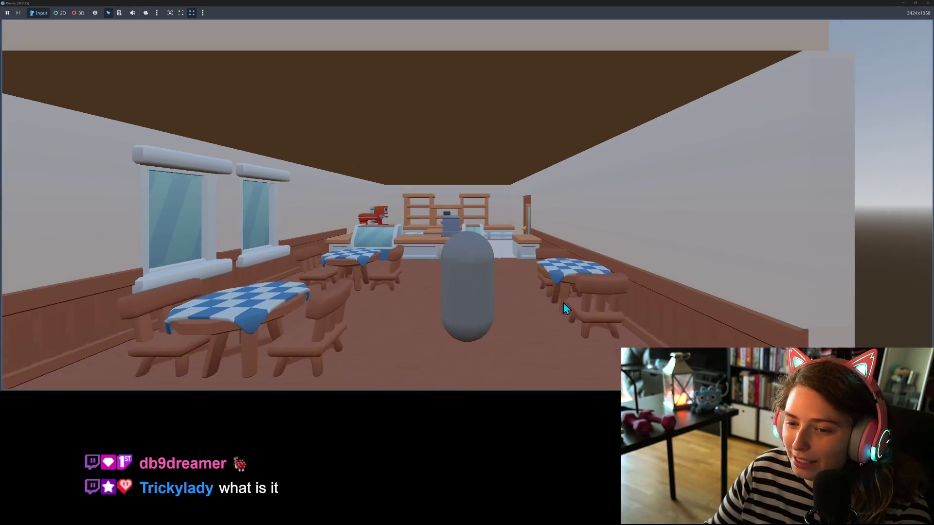
key(w)
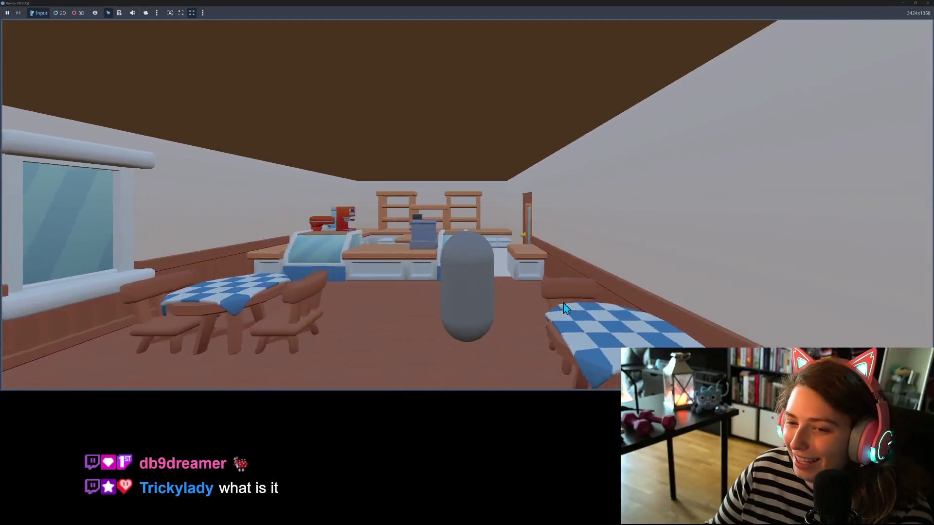
key(w)
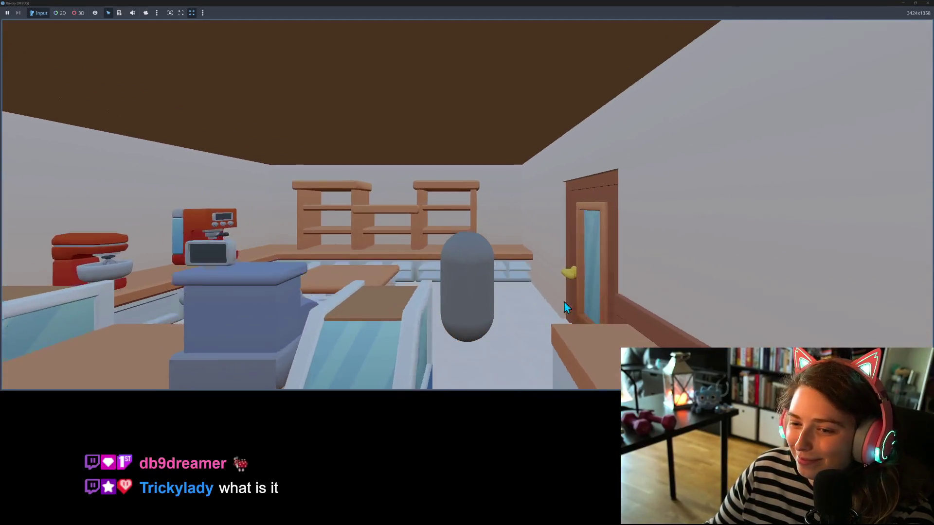
key(s)
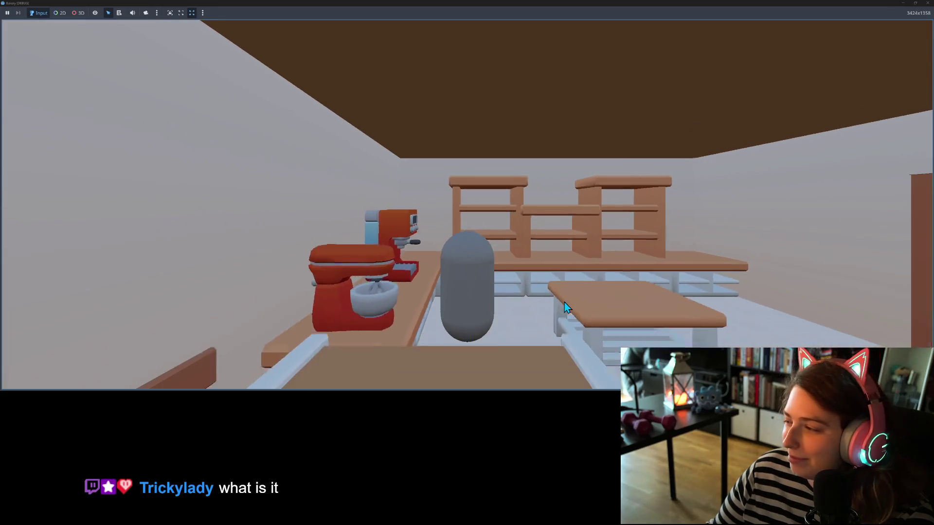
key(d)
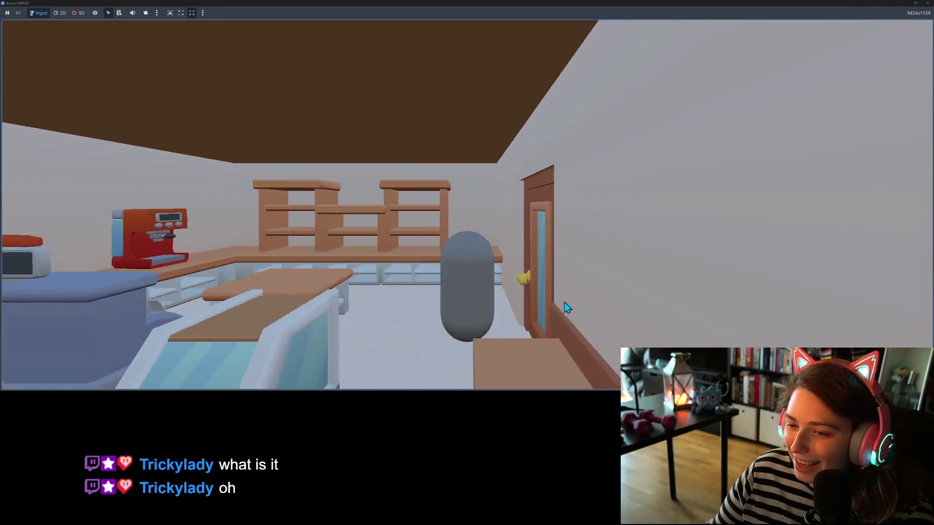
key(s)
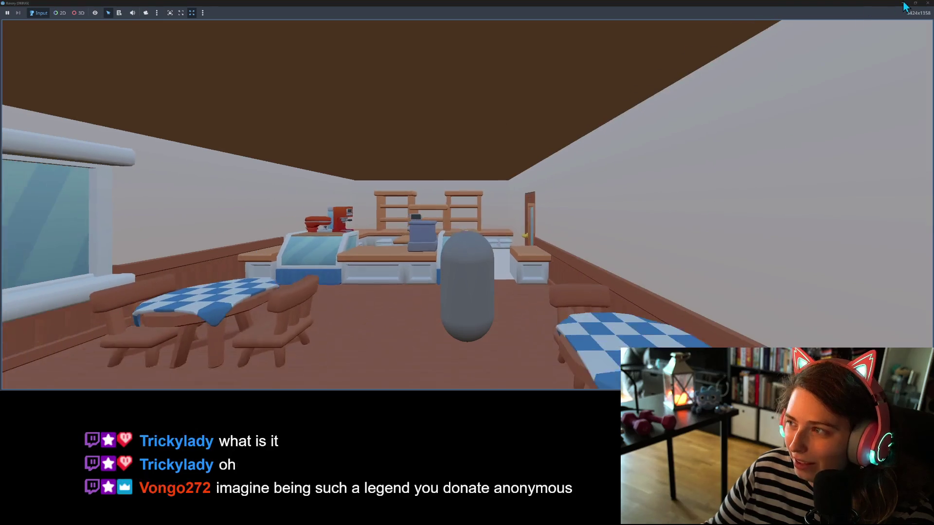
click(904, 4)
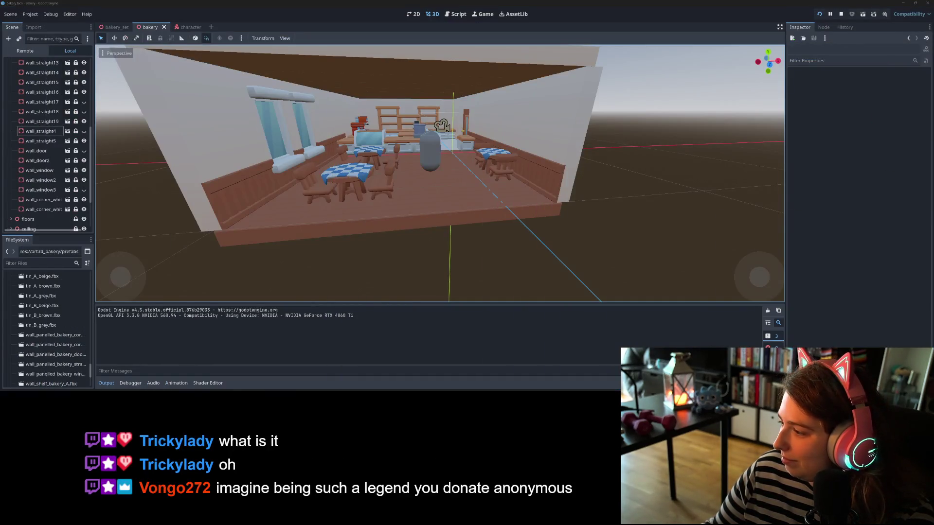
key(alt+Tab)
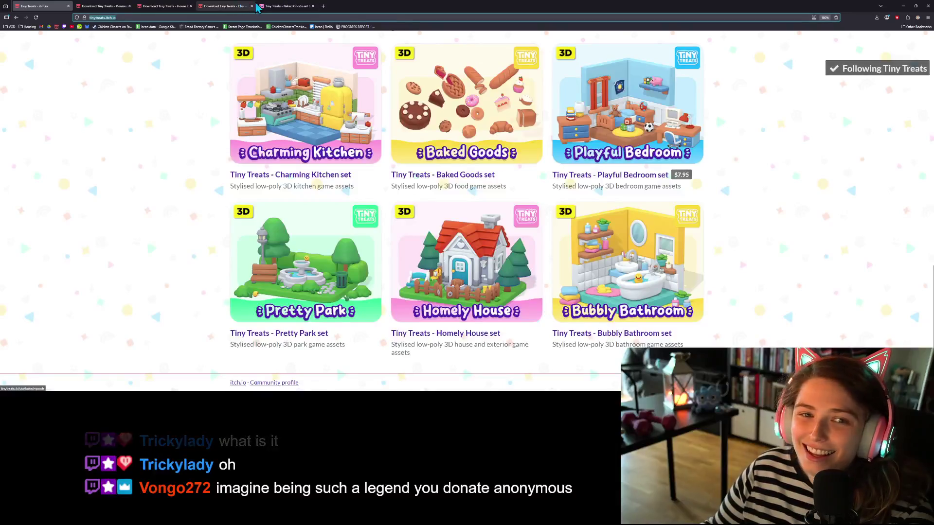
click(323, 6)
click(57, 27)
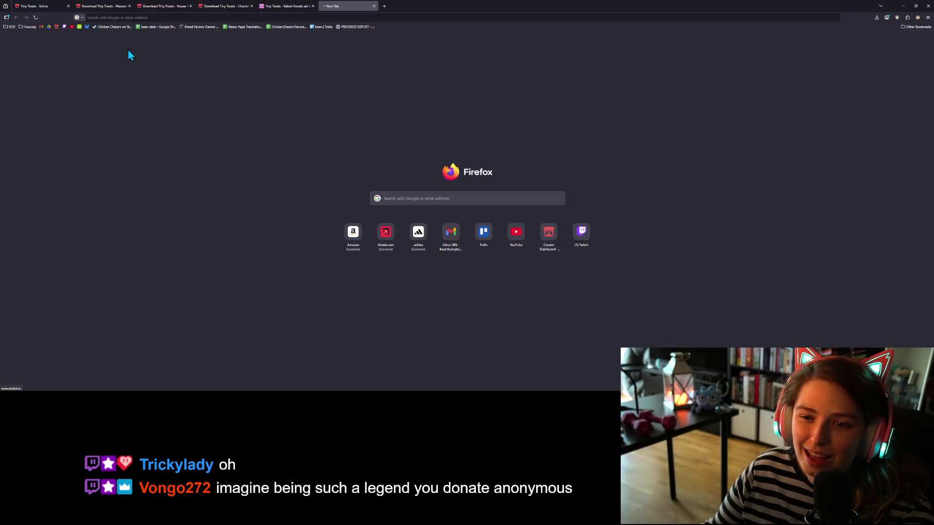
scroll(down, 3)
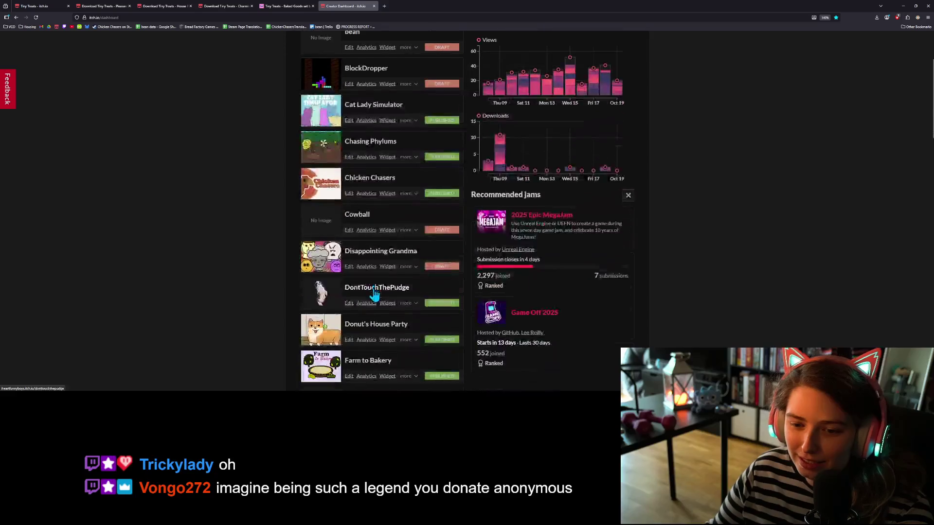
scroll(down, 3)
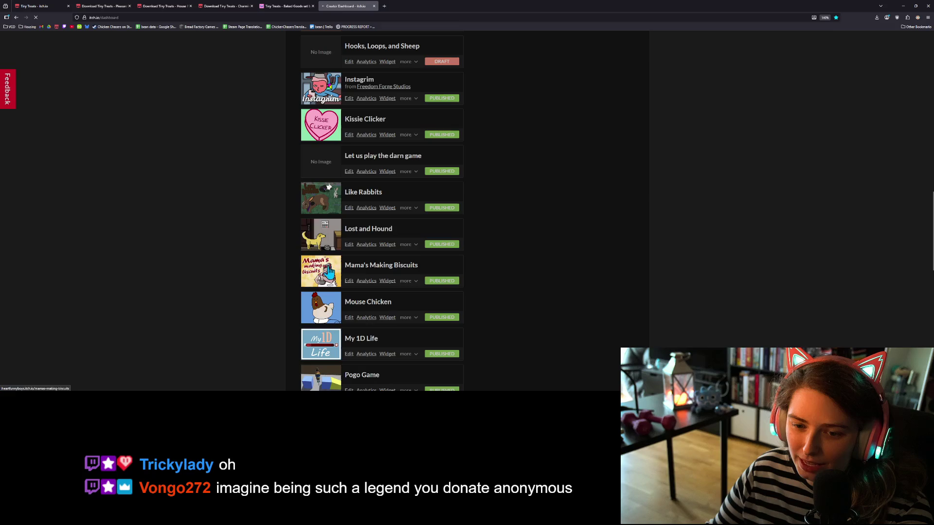
click(326, 272)
scroll(down, 3)
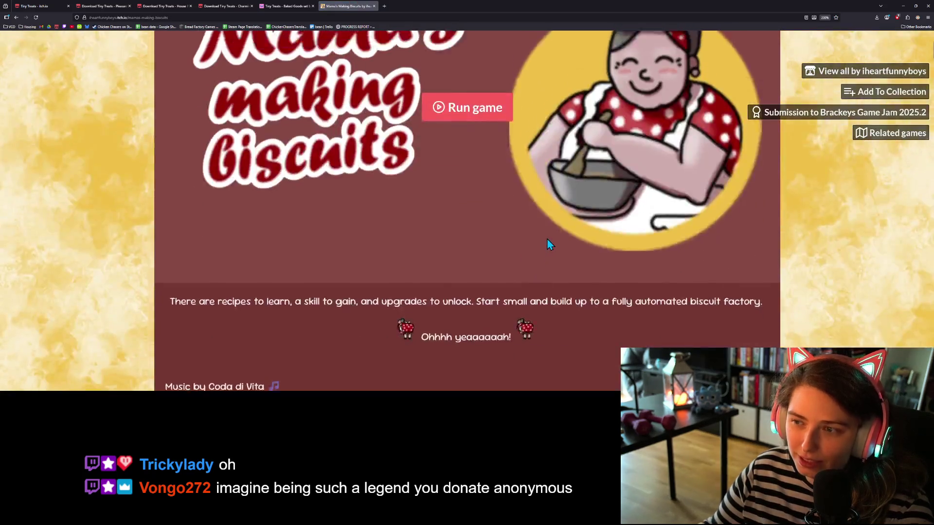
key(ctrl+minus)
scroll(down, 3)
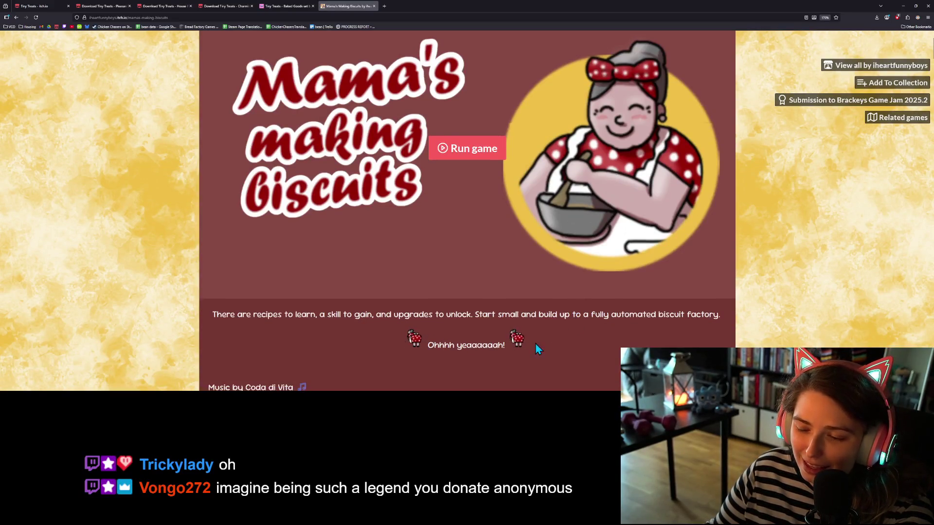
click(472, 151)
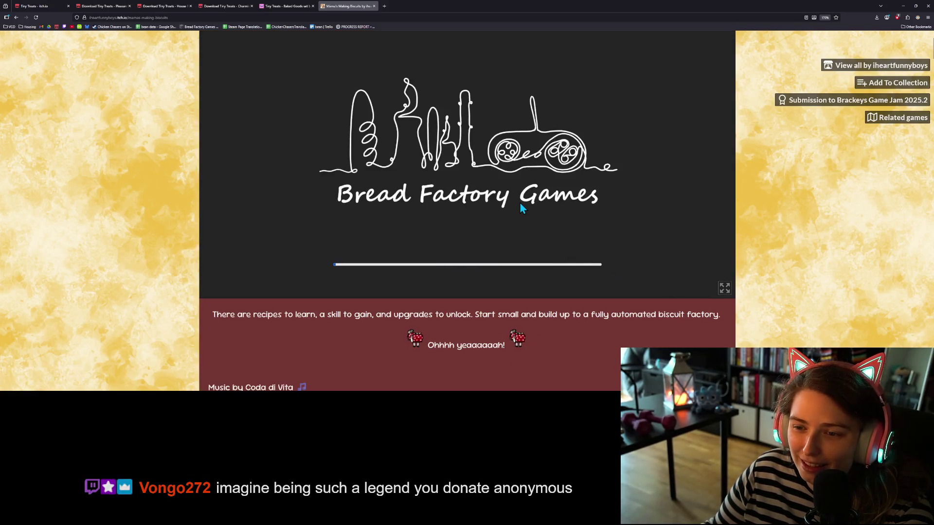
scroll(up, 3)
scroll(down, 3)
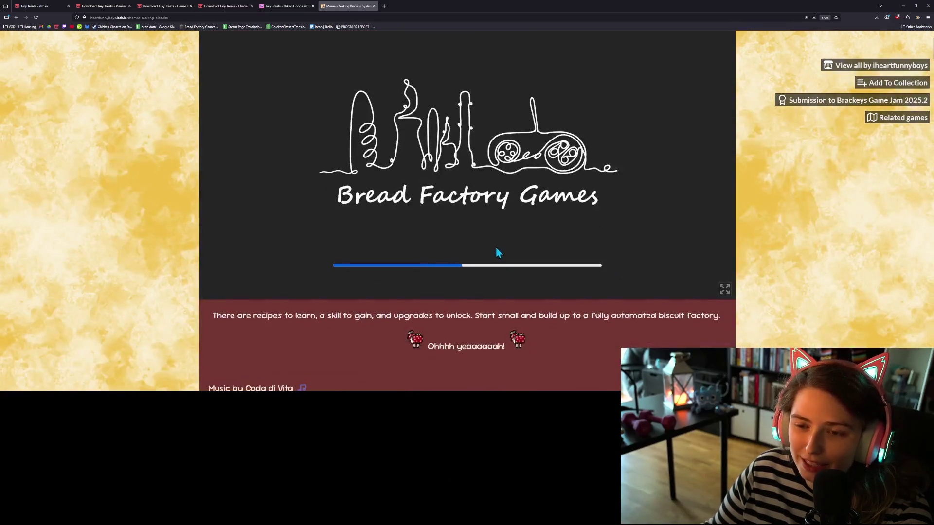
scroll(up, 3)
scroll(up, 3)
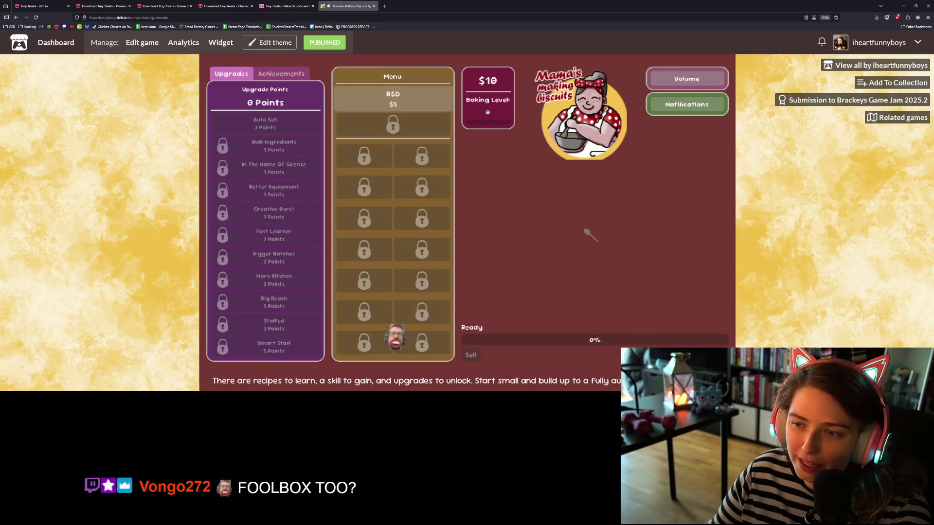
scroll(down, 3)
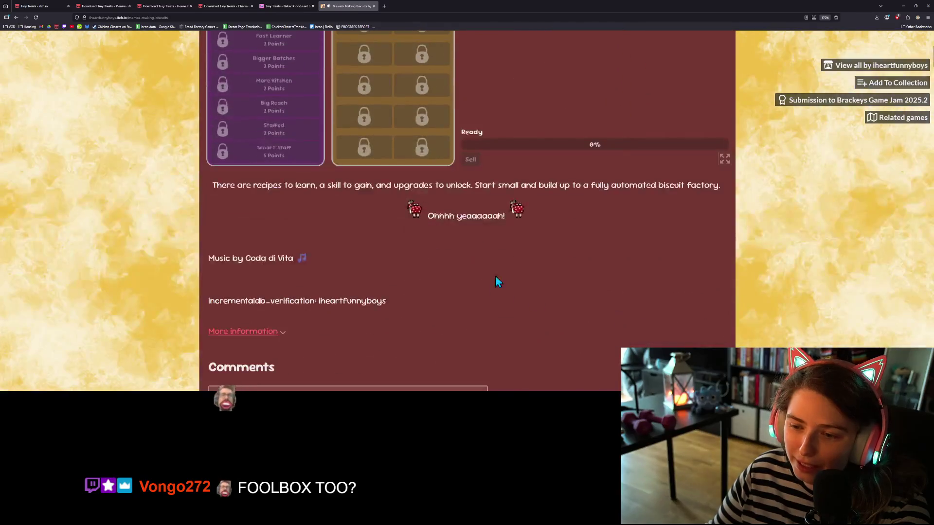
key(ctrl+w)
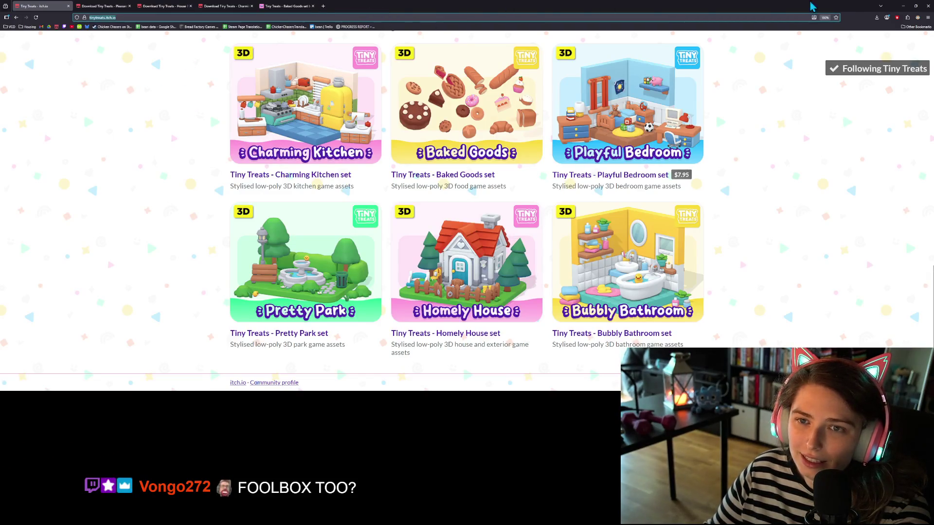
click(903, 6)
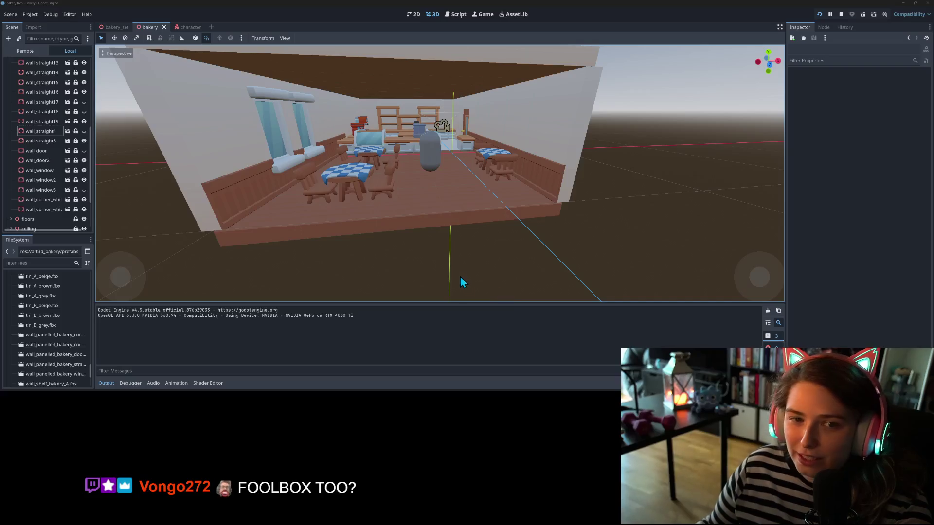
Step: Zoom the 3D view out and unlock wall_straight5 in the Scene dock
scroll(down, 3)
scroll(up, 3)
scroll(down, 3)
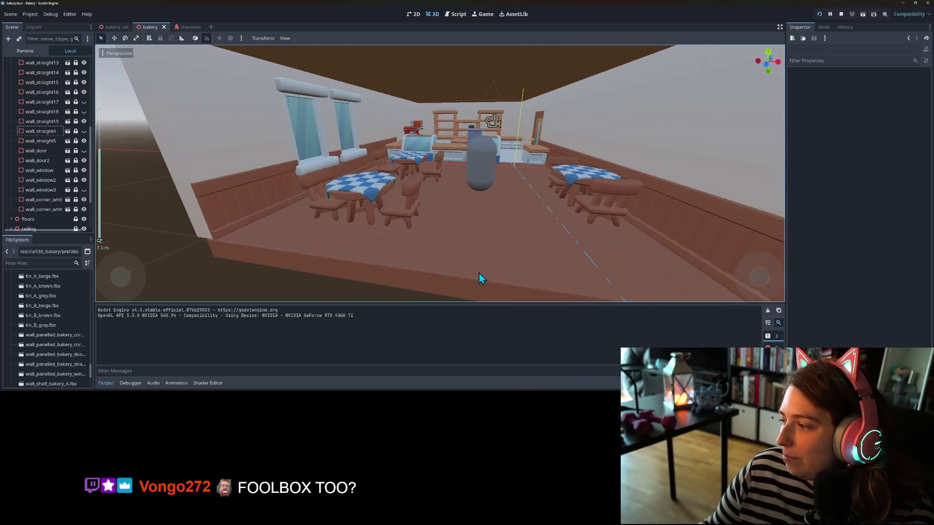
scroll(up, 3)
scroll(up, 3)
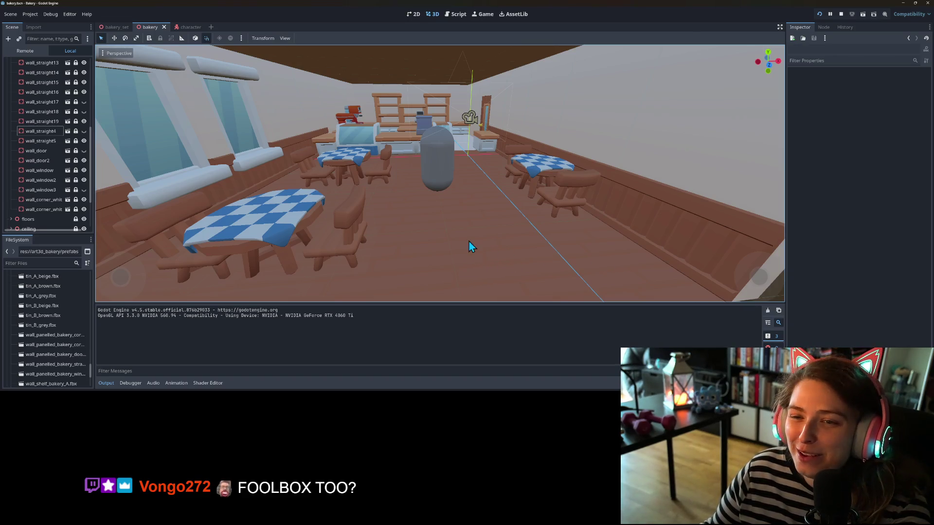
scroll(down, 3)
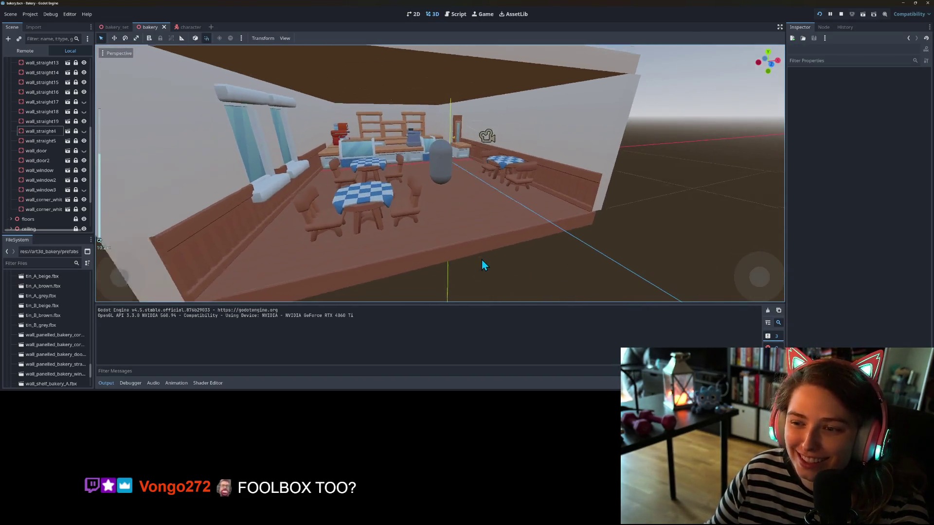
scroll(up, 3)
scroll(down, 3)
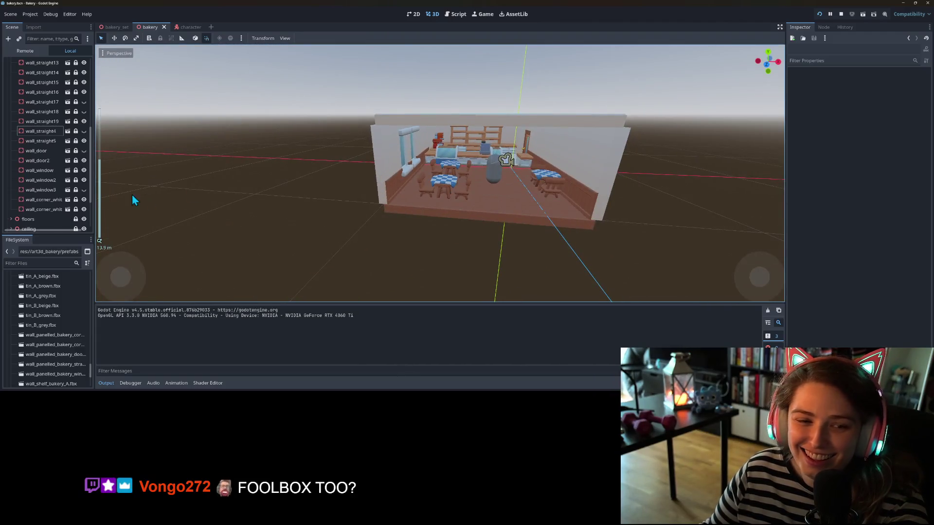
scroll(down, 3)
scroll(up, 3)
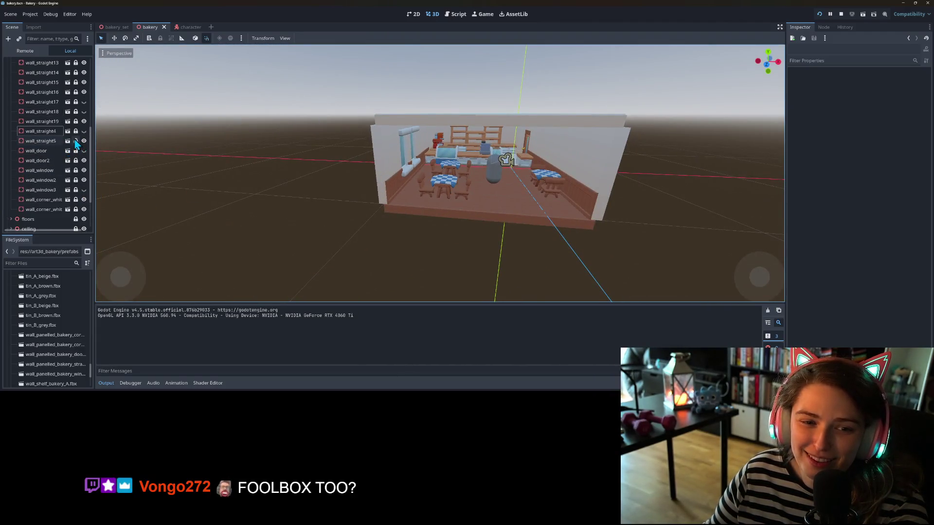
click(54, 141)
click(76, 141)
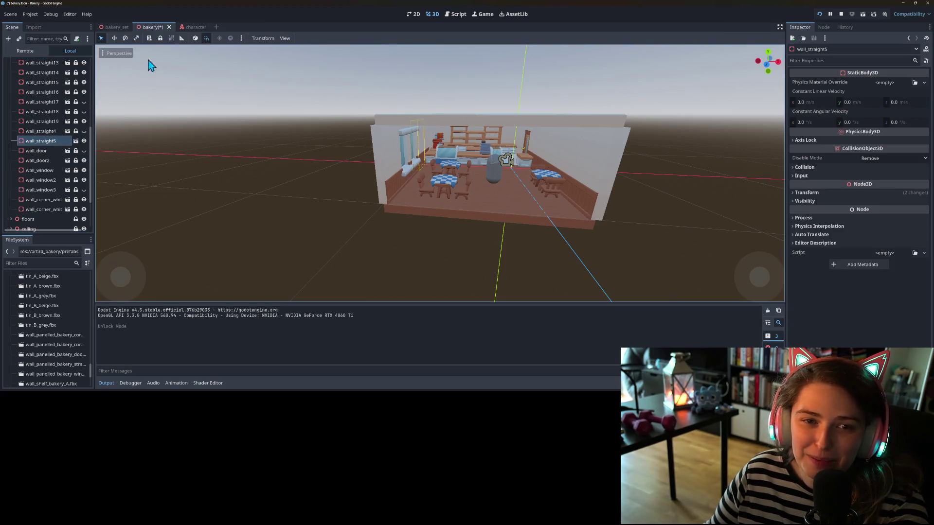
Step: Re-lock wall_straight5, then duplicate wall_straight19 as wall_straight20 to extend the left wall
click(160, 38)
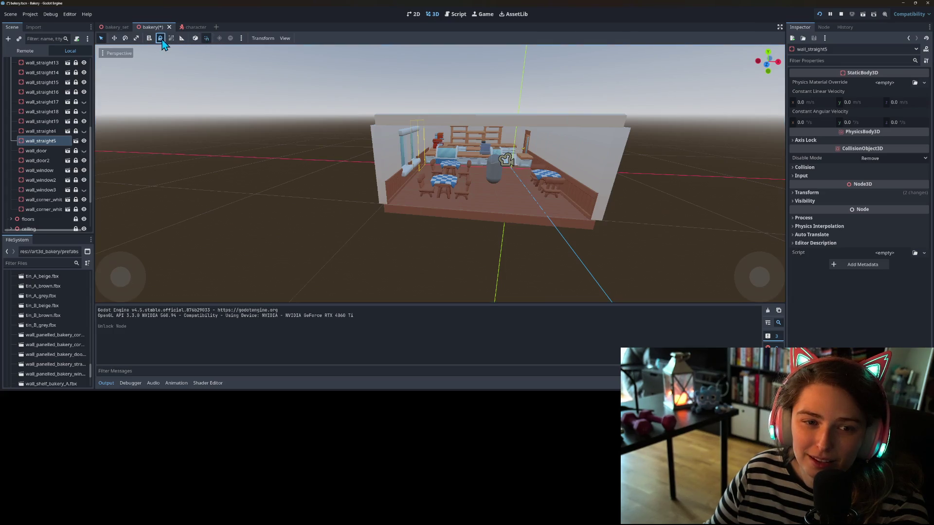
click(51, 123)
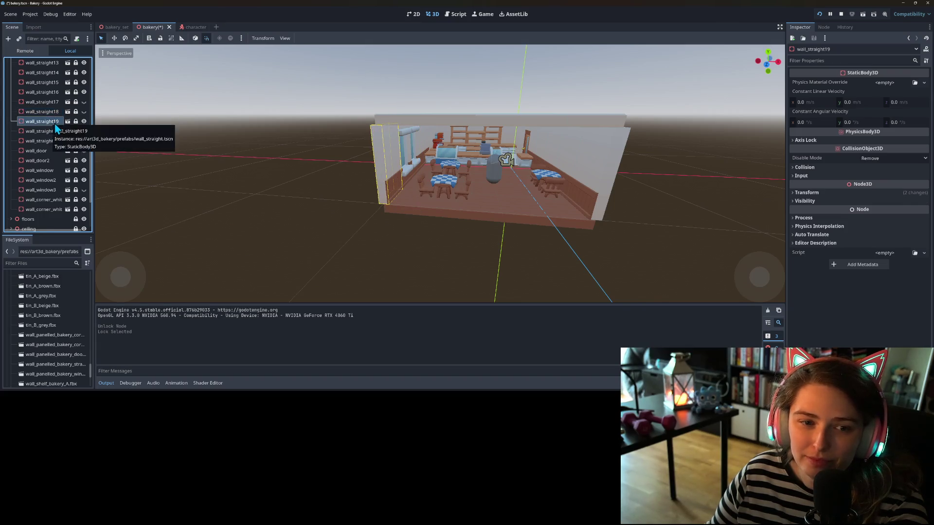
key(ctrl+d)
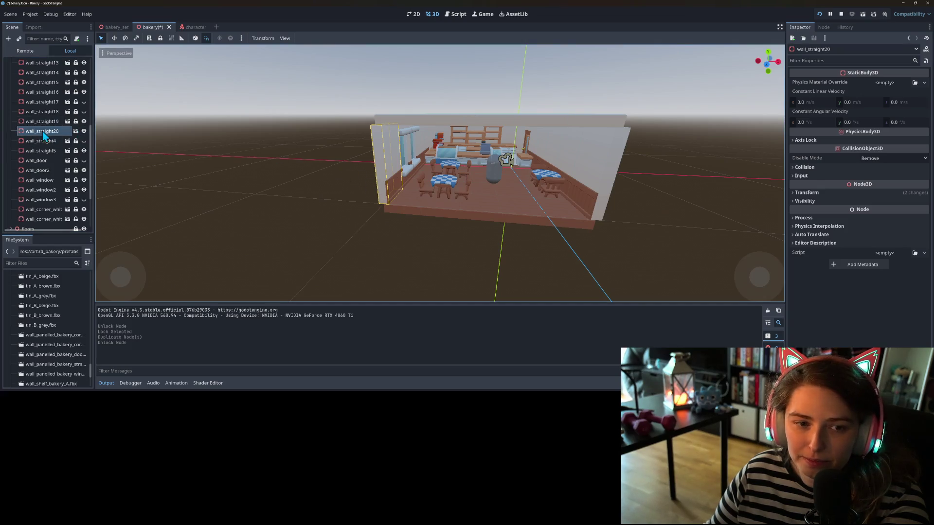
click(44, 131)
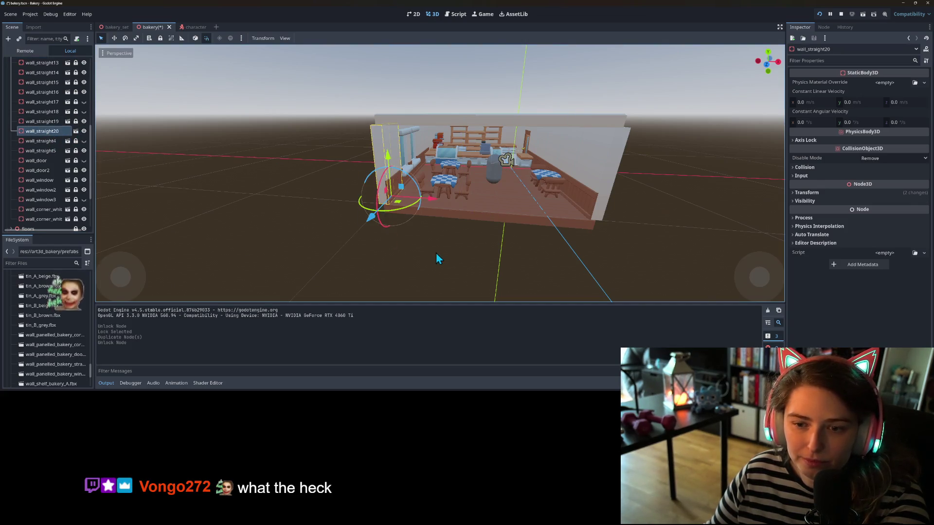
drag(371, 217, 347, 242)
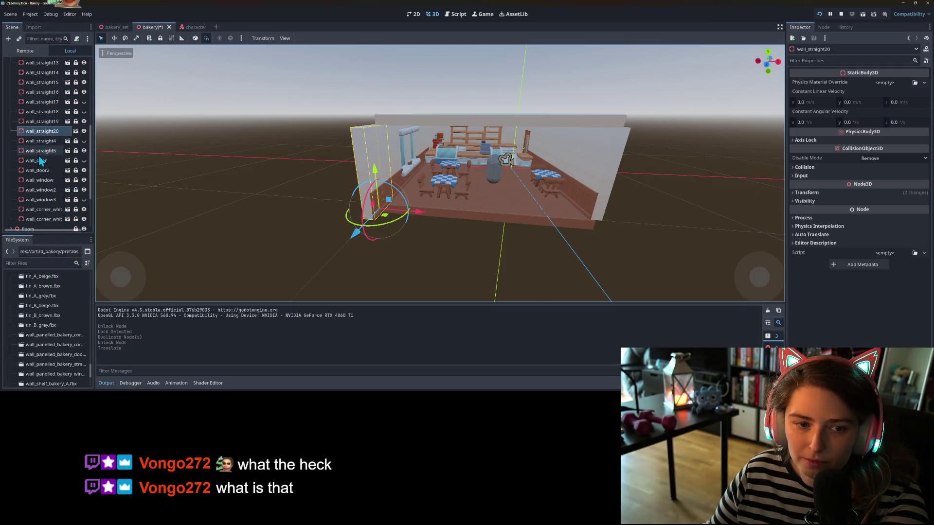
Step: Unlock wall_straight16 and duplicate it as wall_straight21 to extend the right wall
click(41, 150)
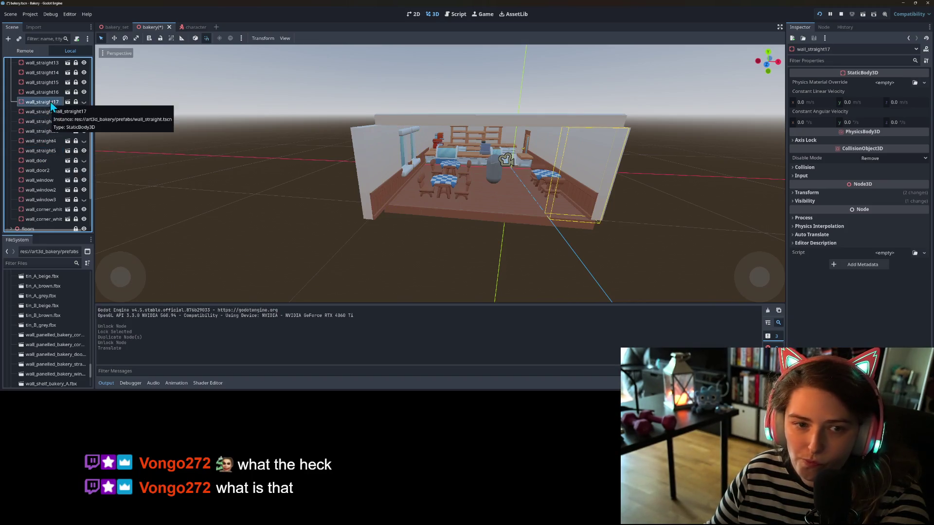
click(51, 93)
click(76, 92)
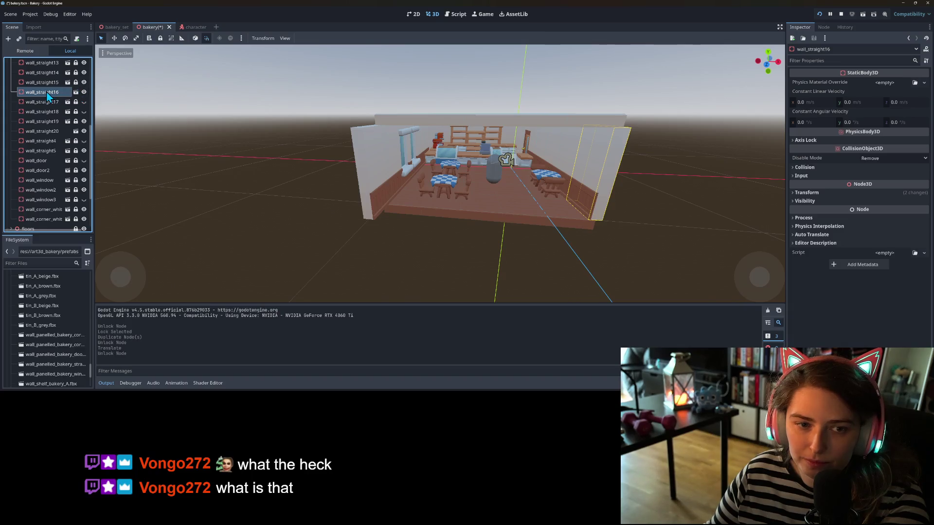
key(ctrl+d)
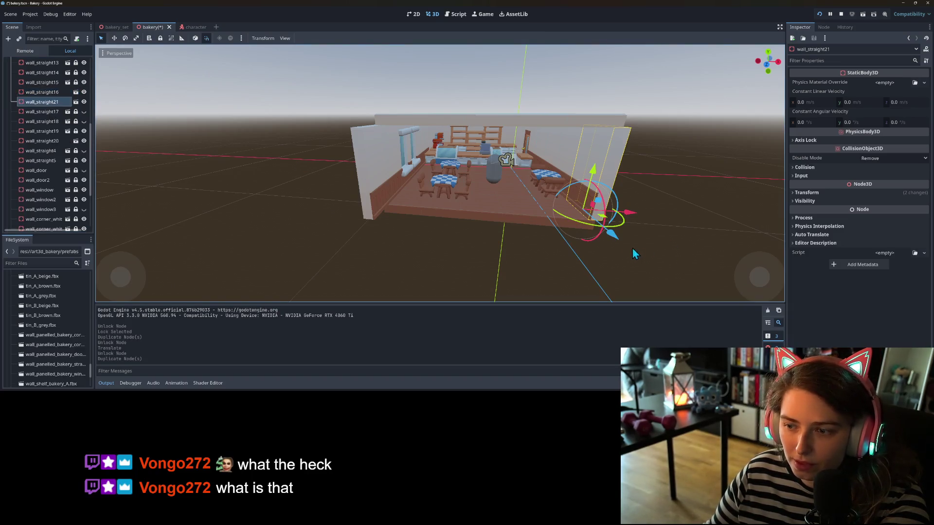
key(g)
click(637, 274)
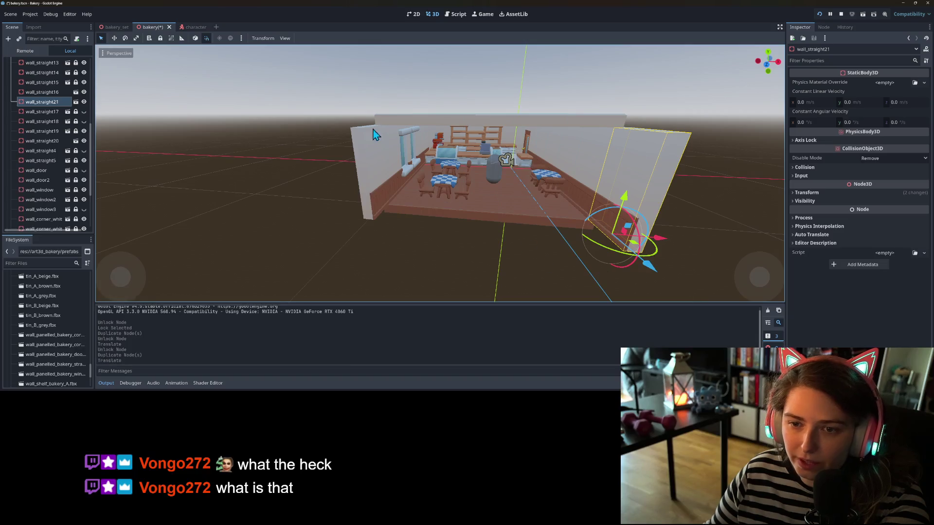
Step: Lock wall_straight16, wall_straight20 and wall_straight21 together
click(55, 95)
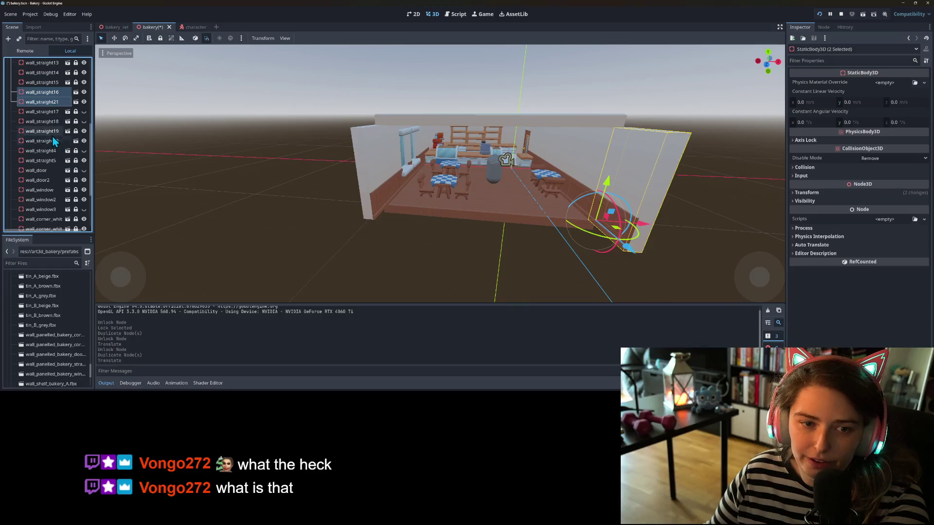
click(51, 140)
click(160, 38)
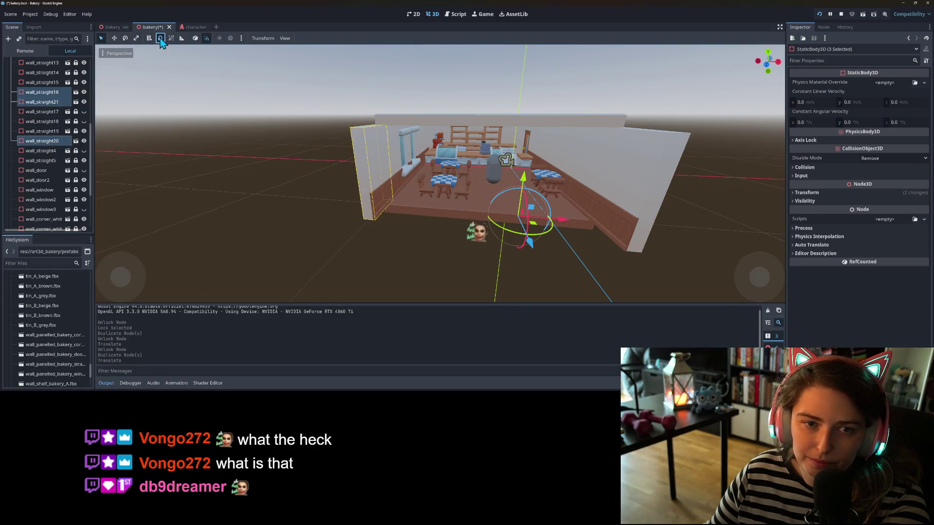
Step: Collapse the walls group in the Scene tree to reach the floor pieces
click(42, 141)
scroll(up, 3)
scroll(up, 3)
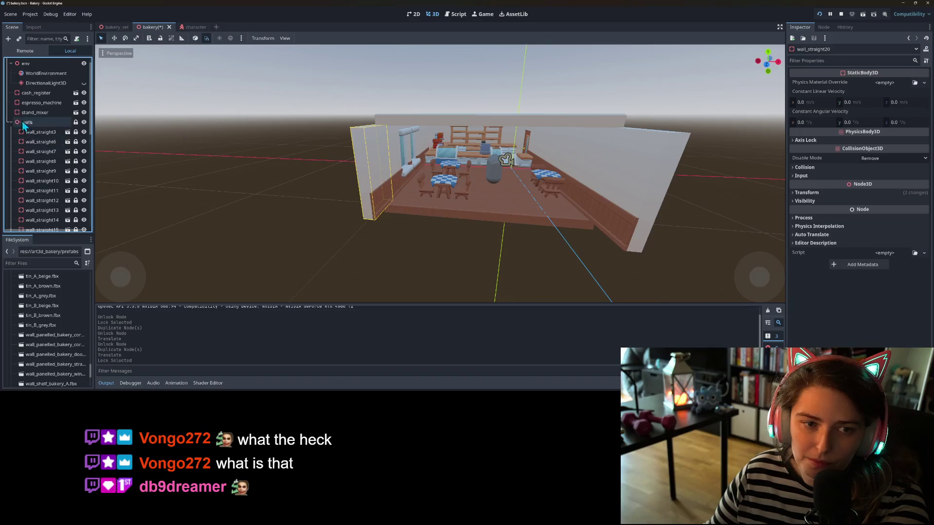
click(11, 123)
scroll(down, 3)
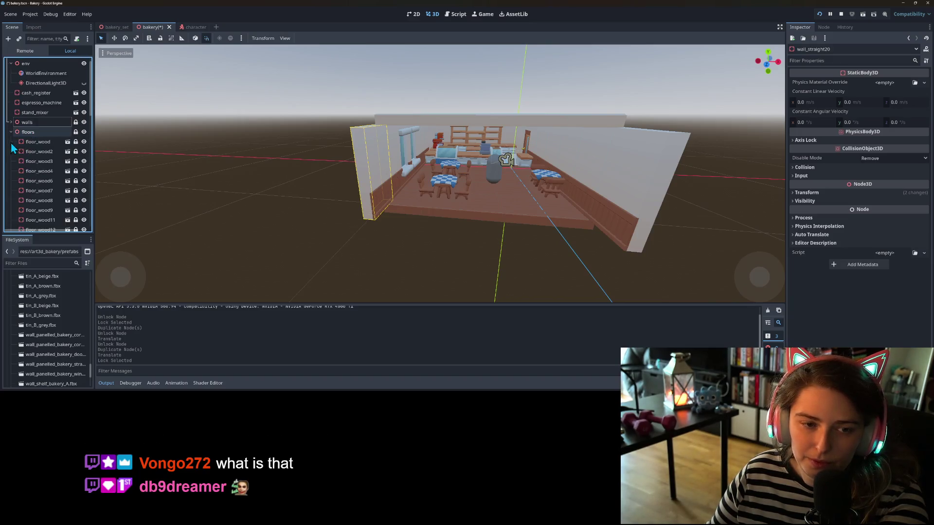
scroll(down, 3)
Step: Select floor_wood23, 18, 11, 9 and 12 in turn to identify the floor tiles
click(45, 200)
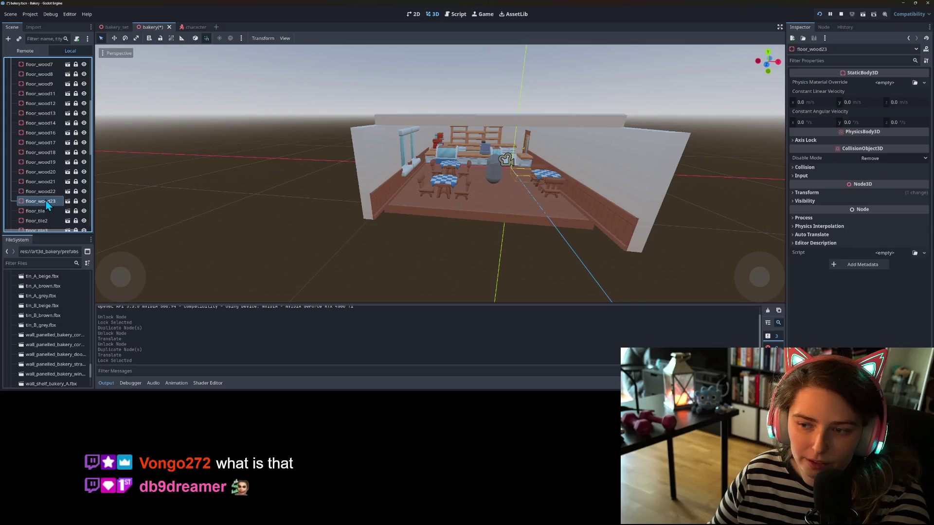
click(54, 153)
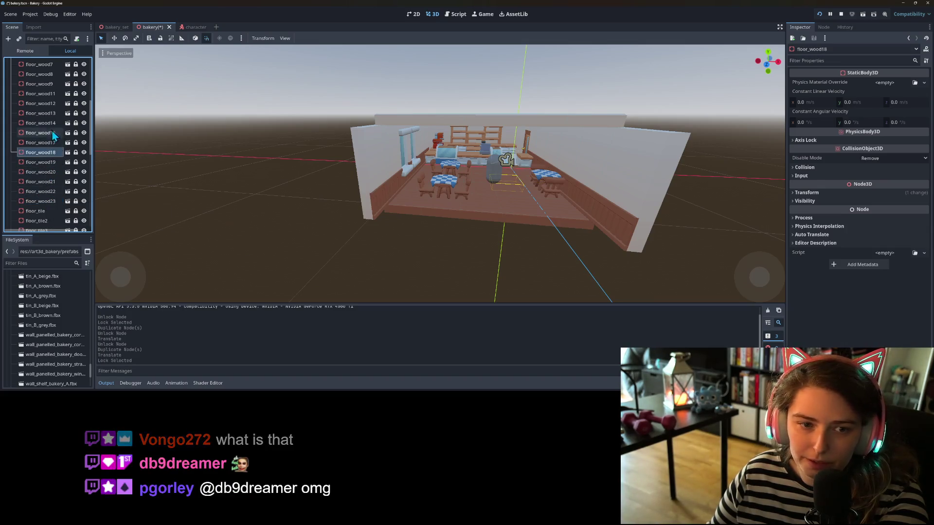
click(51, 92)
scroll(up, 3)
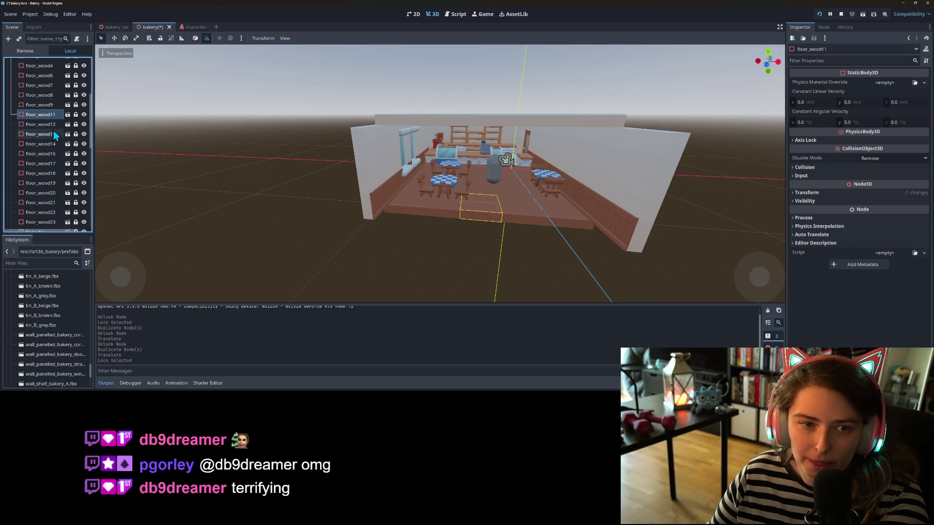
click(50, 105)
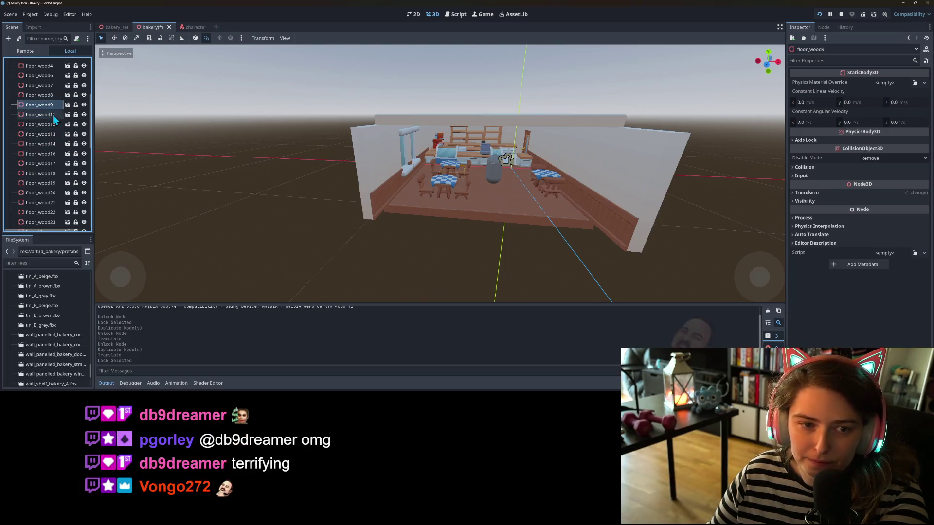
click(52, 115)
click(56, 125)
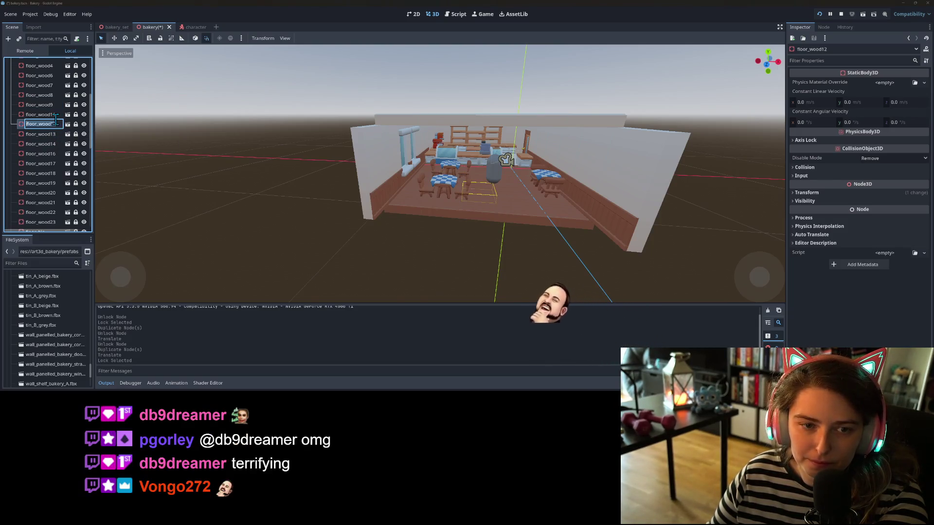
click(51, 115)
scroll(up, 3)
scroll(up, 3)
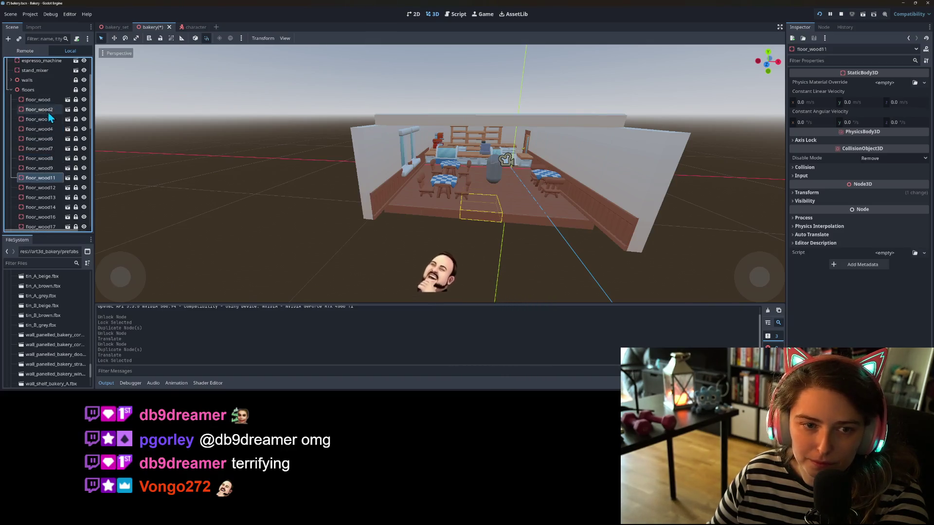
Step: Unlock floor_wood and duplicate it into floor_wood5 (2 m along Z) and floor_wood10 (2 m along X)
click(42, 101)
click(84, 99)
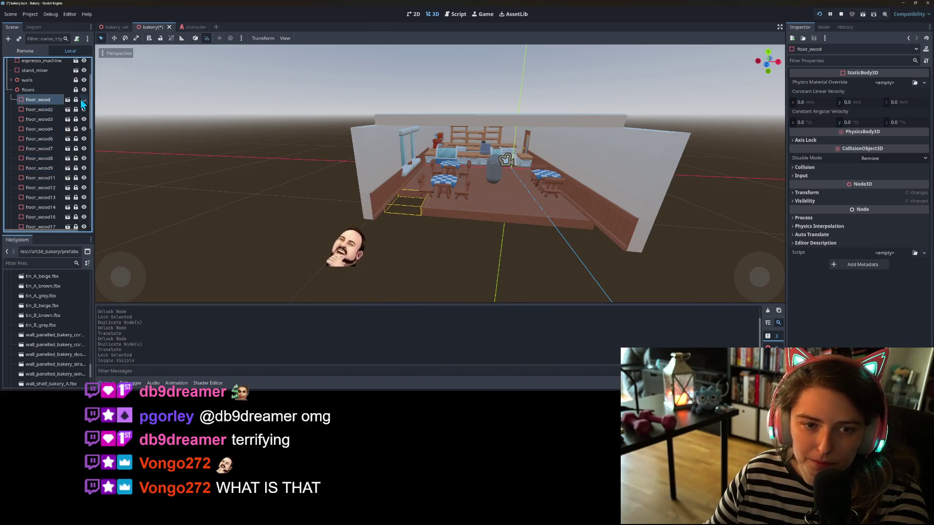
click(84, 99)
click(75, 99)
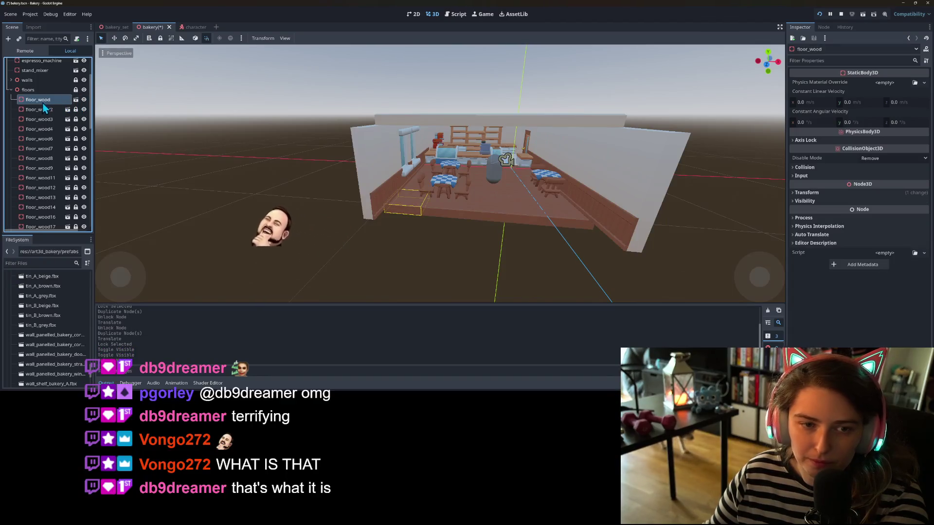
key(ctrl+d)
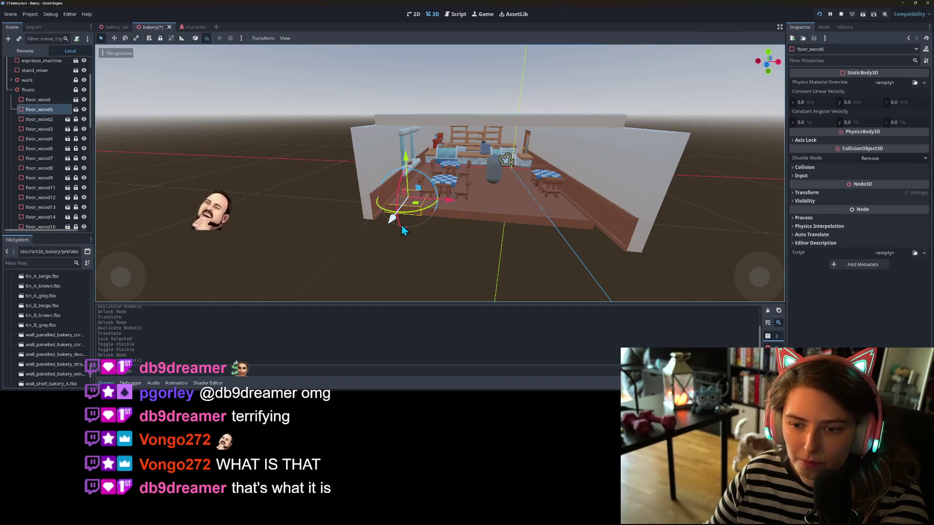
drag(392, 219, 369, 250)
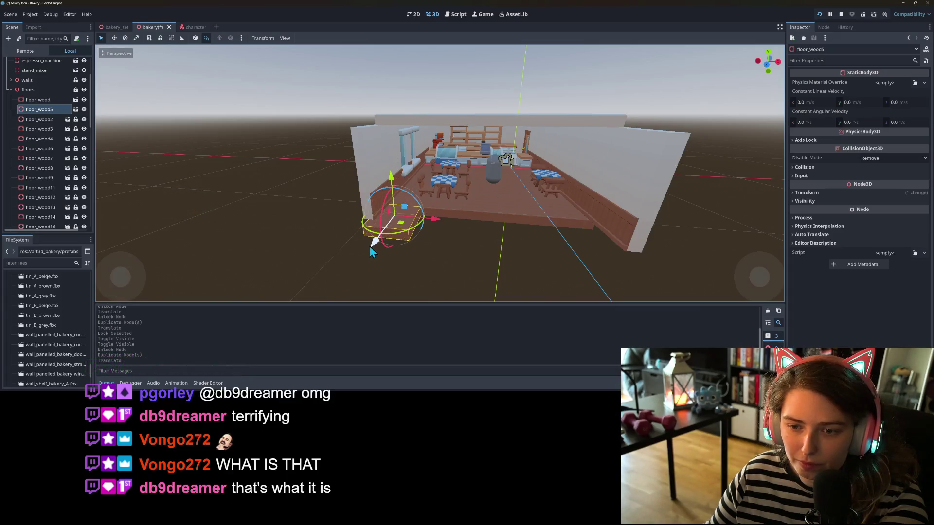
key(ctrl+d)
drag(434, 220, 527, 230)
Step: Add floor_wood15, floor_wood24 and floor_wood25 along X, then lock the six new floor pieces
key(ctrl+d)
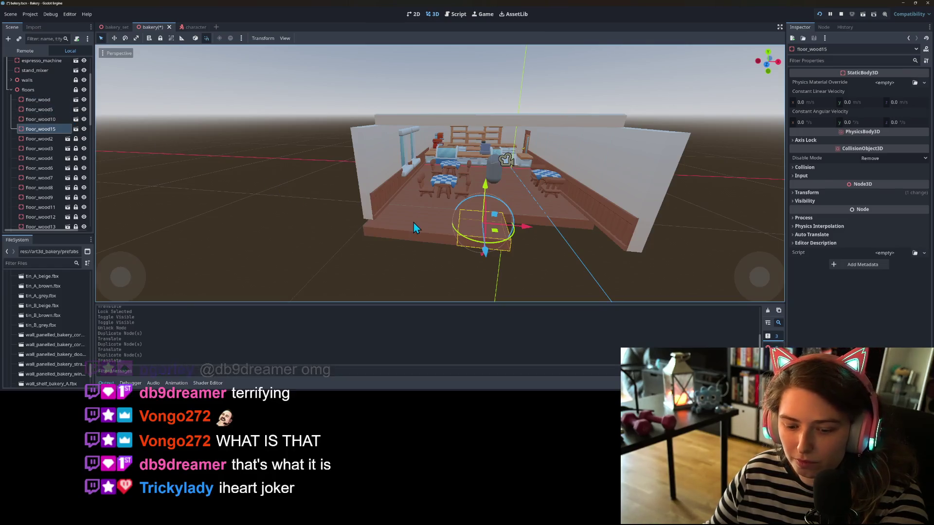
key(ctrl+d)
drag(530, 234, 618, 239)
key(ctrl+d)
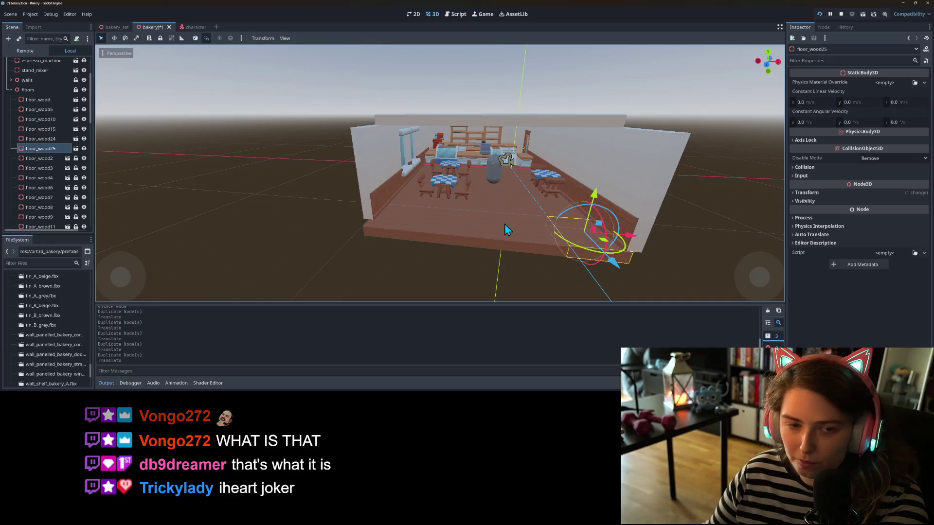
click(21, 106)
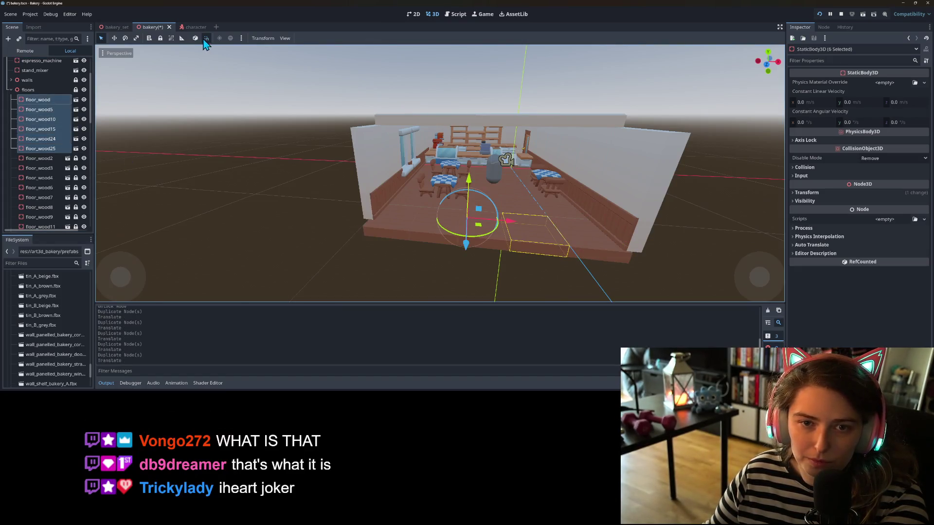
click(160, 38)
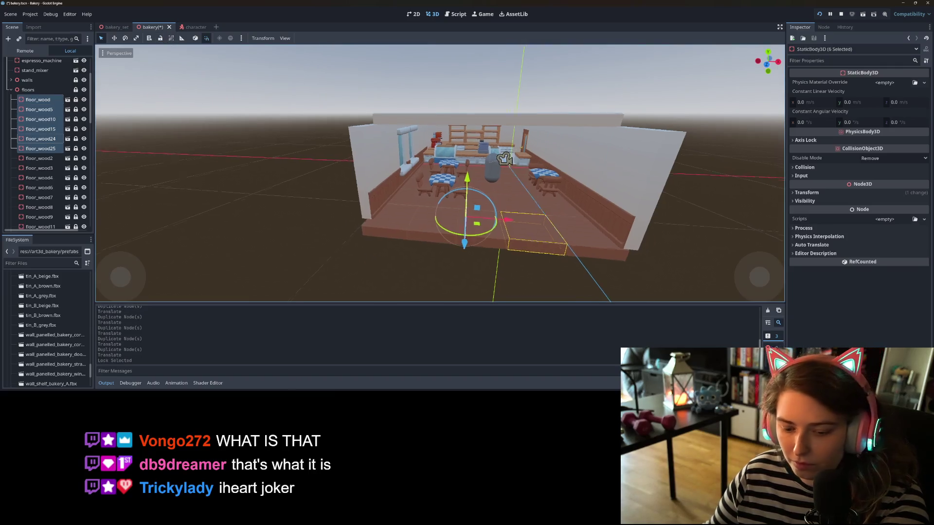
Step: Save the scene, collapse the floors and expand the ceiling group to its first tile
click(11, 89)
key(ctrl+s)
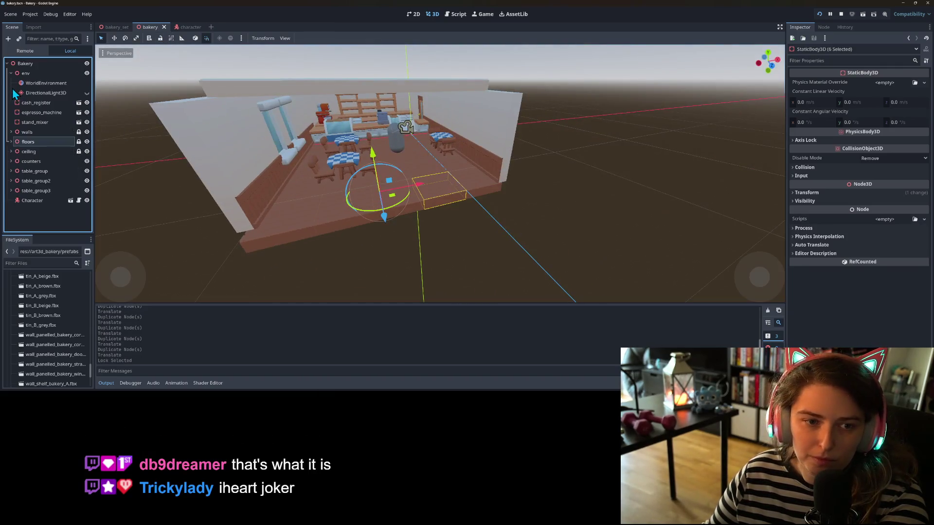
click(11, 151)
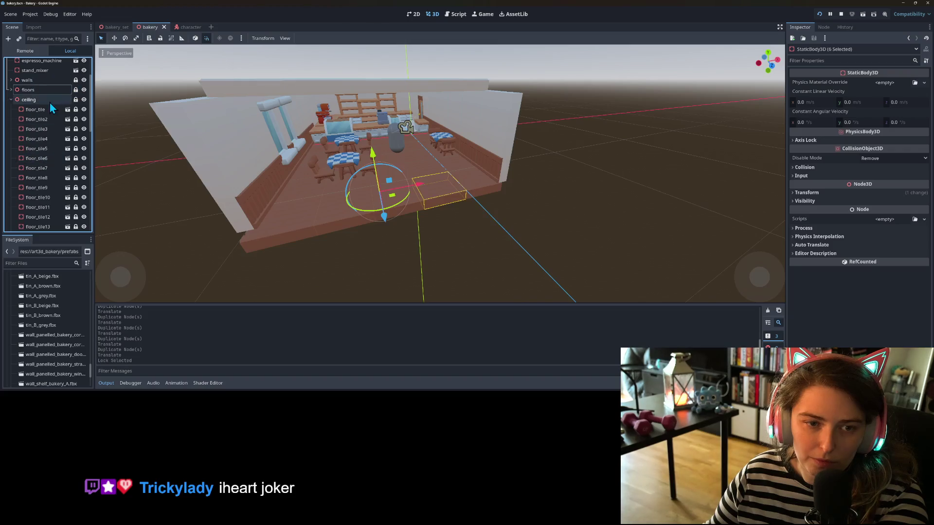
click(39, 110)
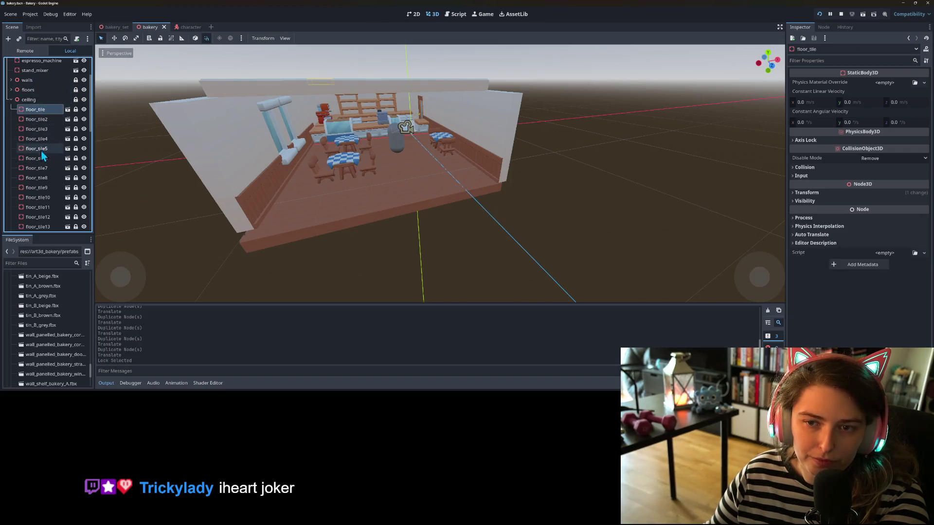
Step: Check ceiling tiles floor_tile43, 42, 35, 40 and 28, settling on edge tile floor_tile26
scroll(down, 3)
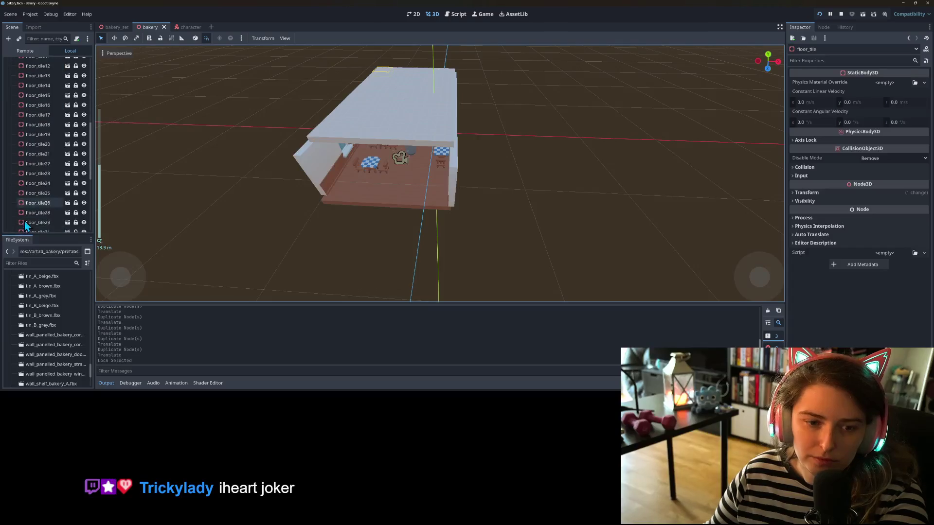
scroll(down, 3)
click(30, 181)
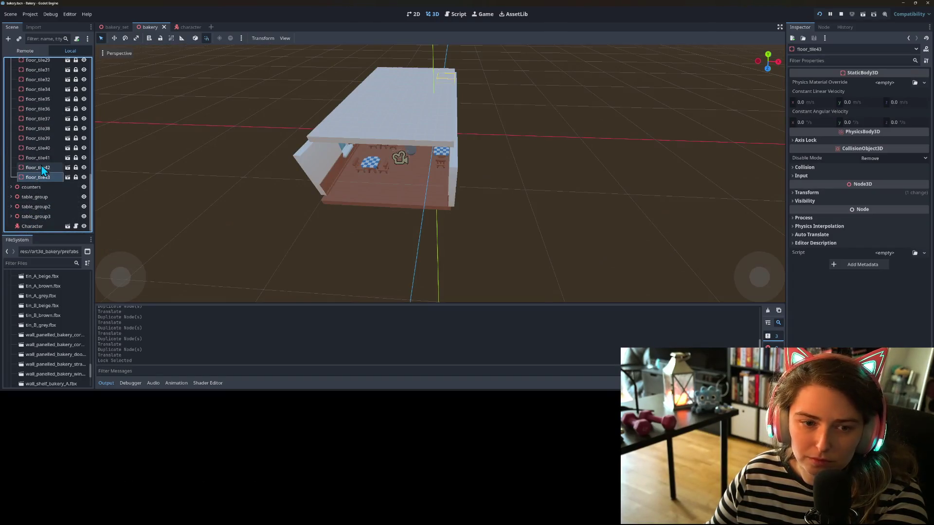
click(43, 169)
click(42, 129)
click(44, 99)
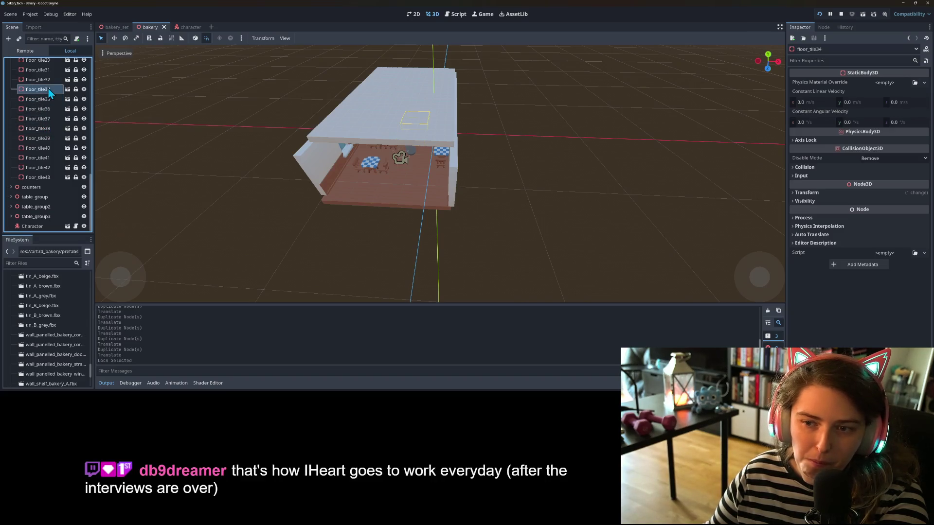
click(51, 149)
scroll(up, 3)
scroll(up, 3)
click(47, 115)
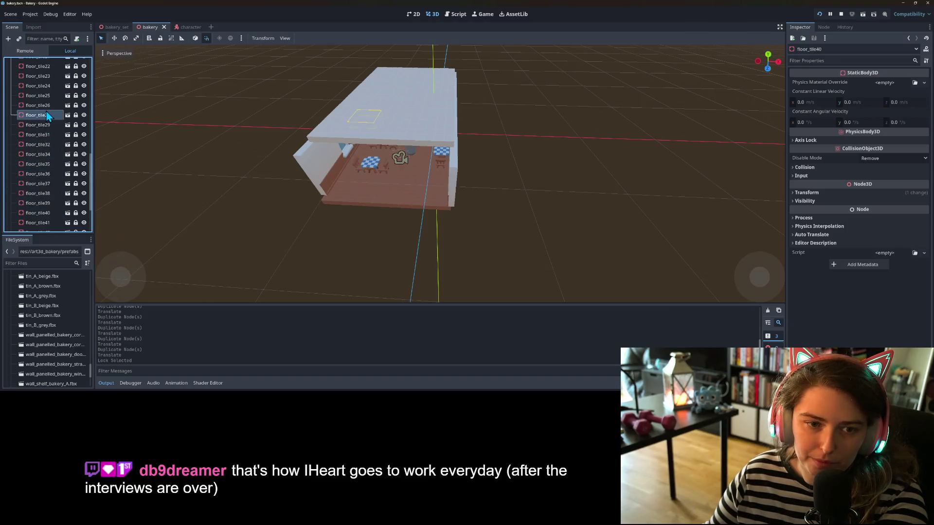
click(47, 96)
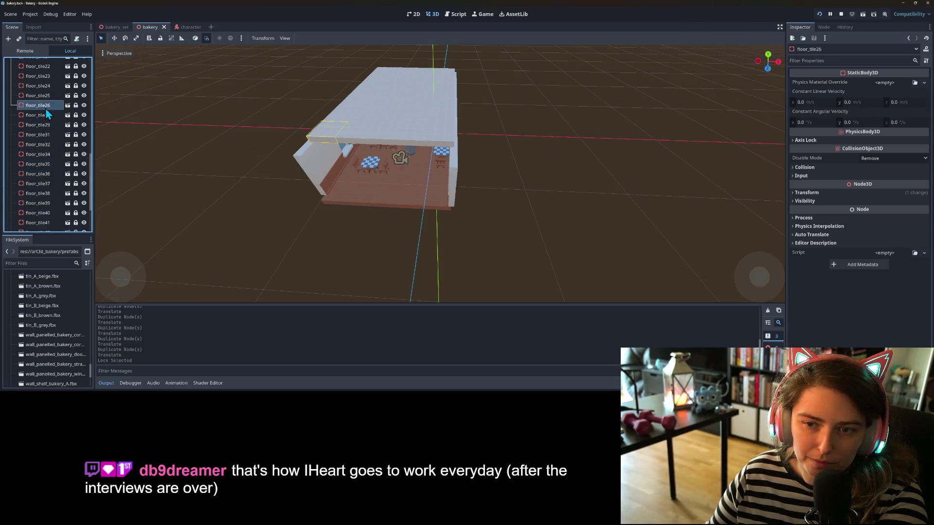
Step: Unlock floor_tile26 and duplicate it, moving copies 2 m along Z and rightward along X
click(68, 105)
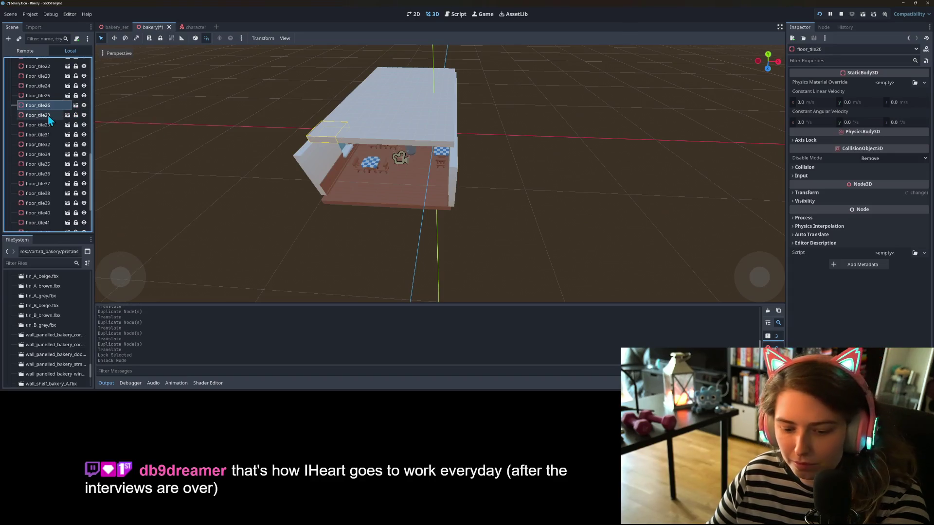
key(ctrl+d)
drag(297, 165, 281, 178)
key(ctrl+d)
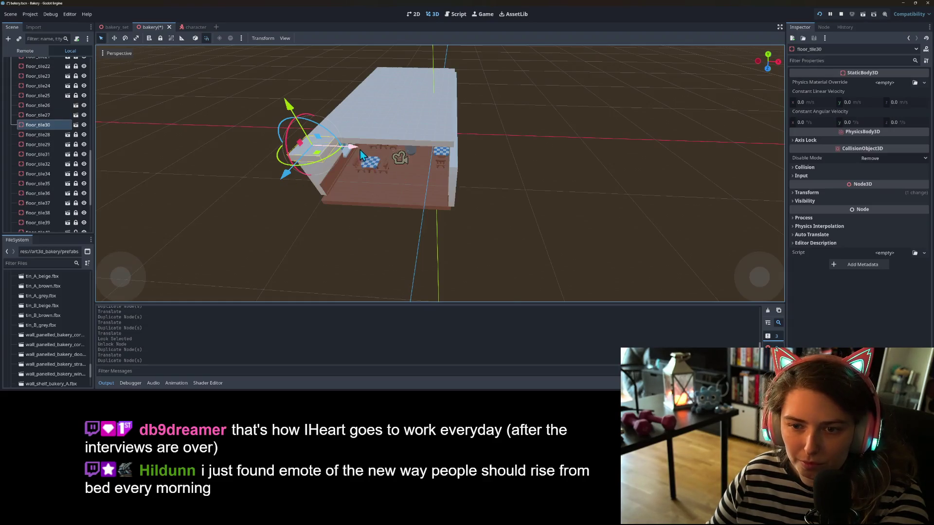
drag(361, 155, 385, 150)
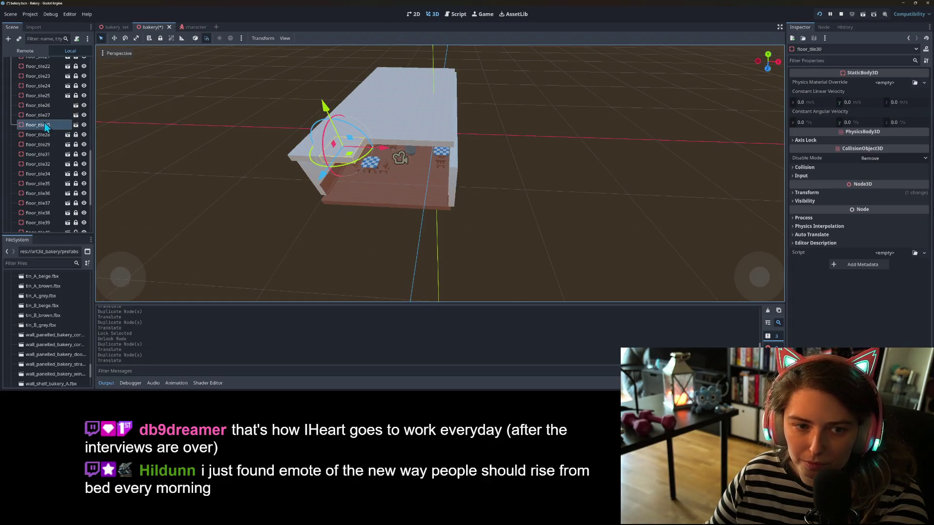
Step: Duplicate a pair of ceiling tiles 4 m along X, then copy floor_tile44 to fill the gap
click(42, 115)
key(ctrl+d)
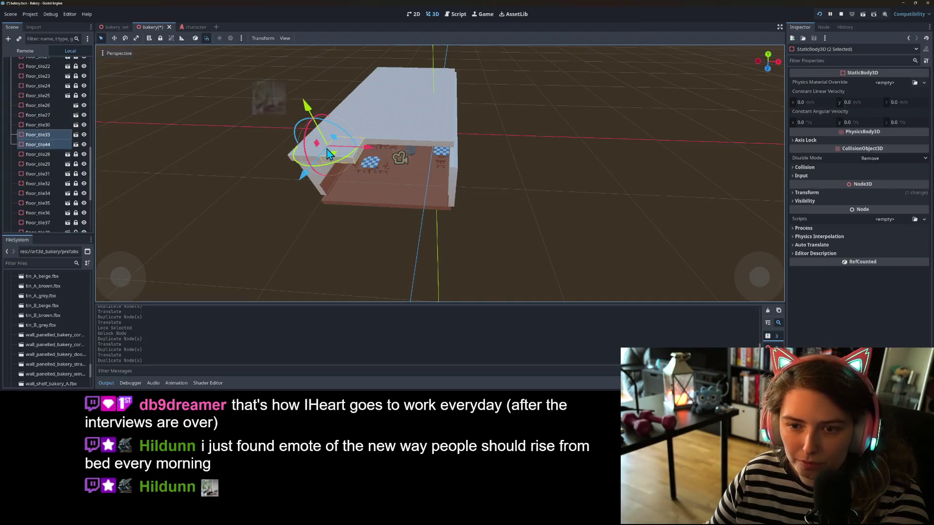
drag(362, 147, 478, 154)
click(43, 145)
key(ctrl+d)
Step: Lock the six new ceiling tiles and save the bakery scene
click(39, 105)
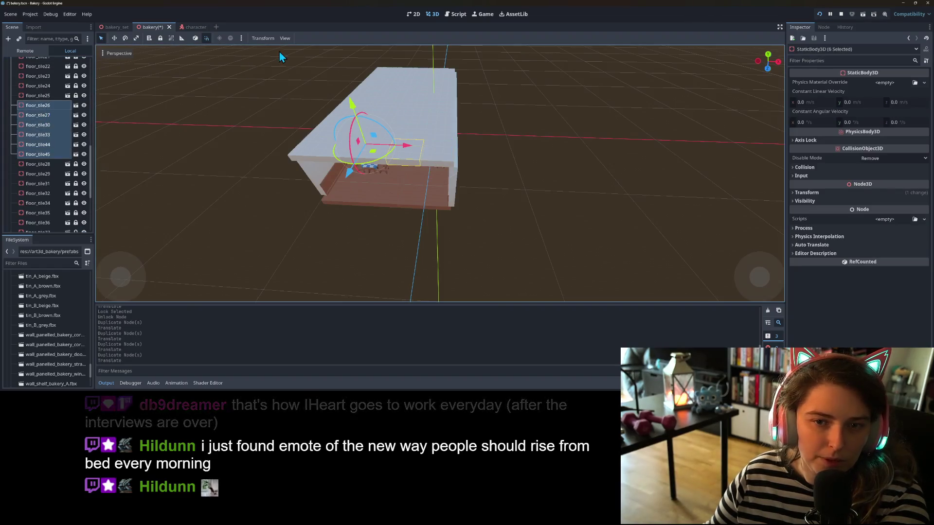
click(159, 39)
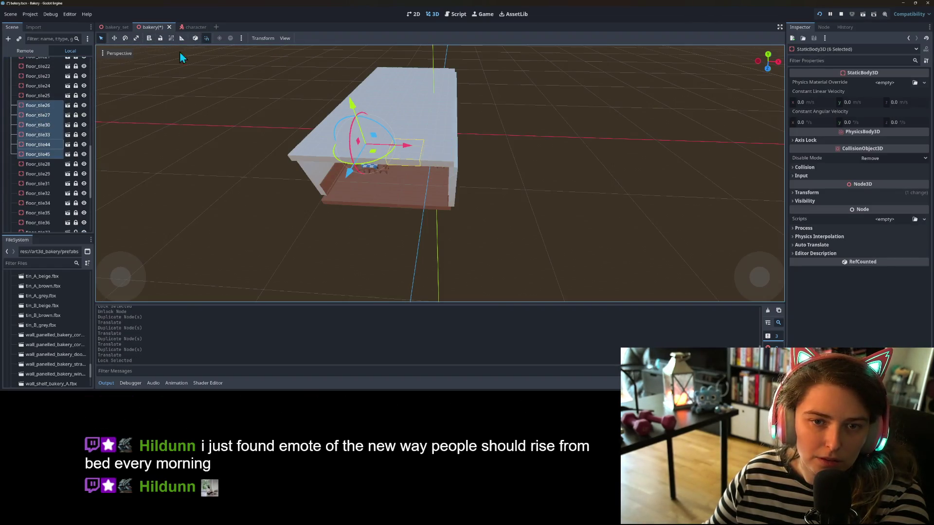
click(295, 219)
key(ctrl+s)
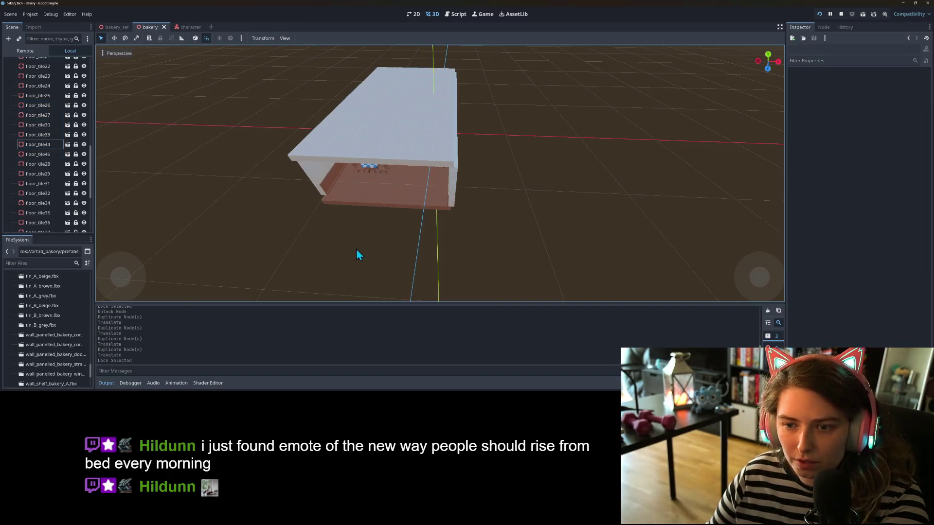
scroll(down, 3)
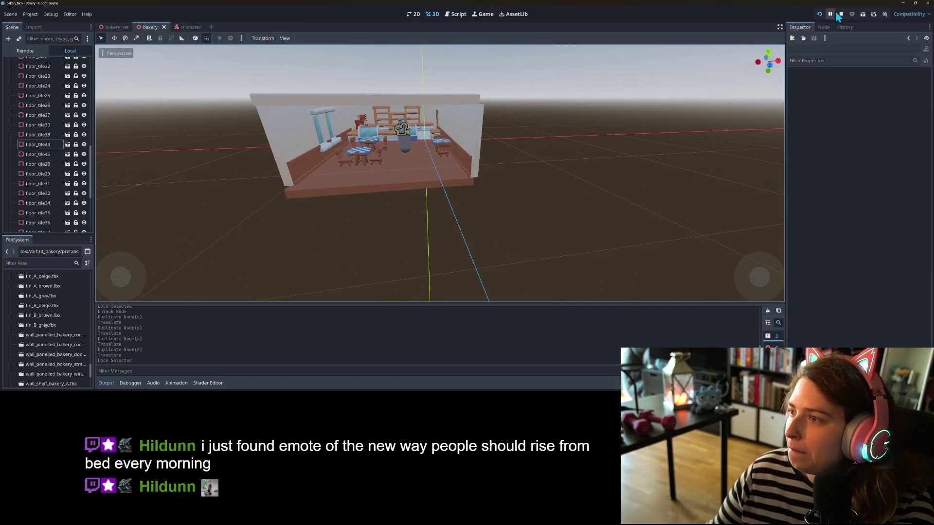
Step: Run the game and walk the capsule with WASD past the tables, to the right wall and the counter
click(822, 14)
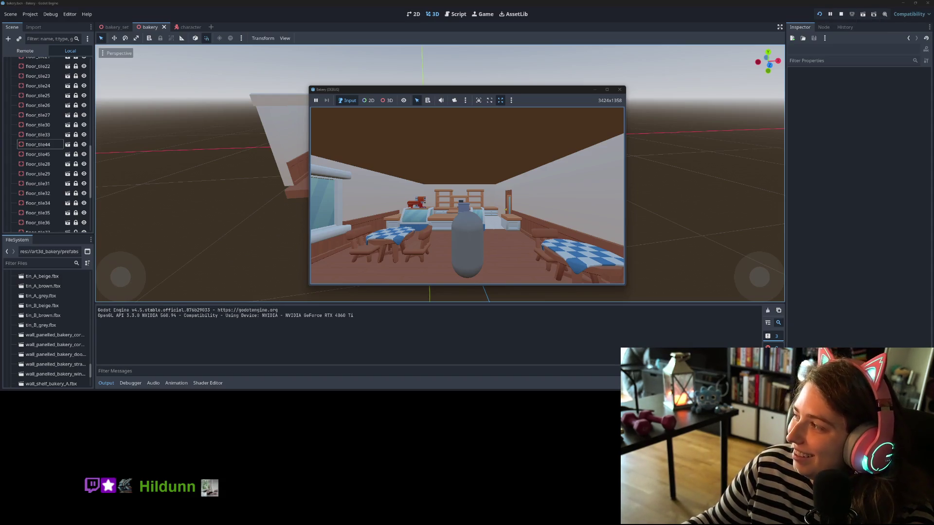
key(s)
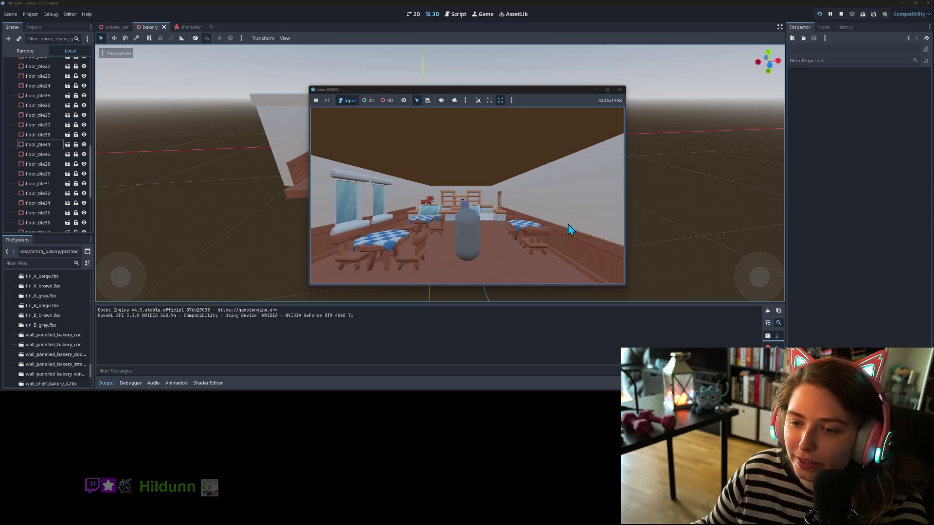
key(d)
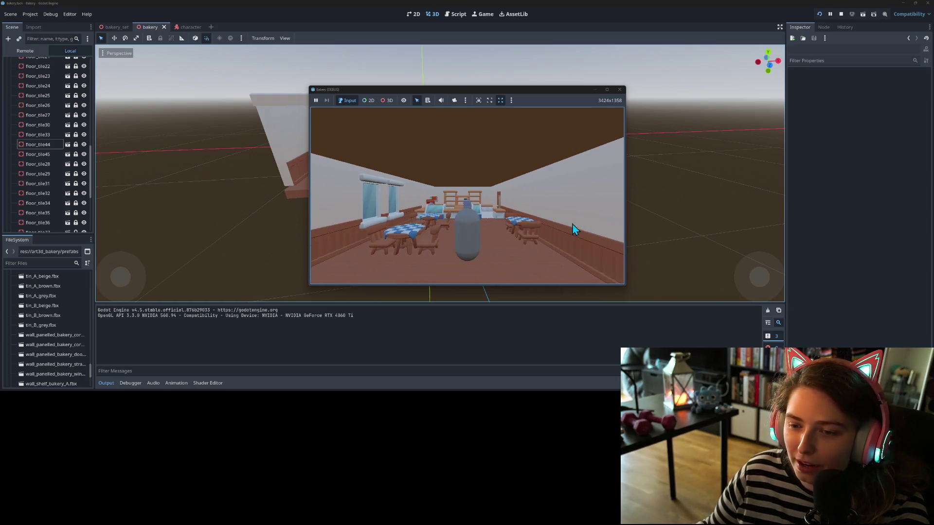
key(a)
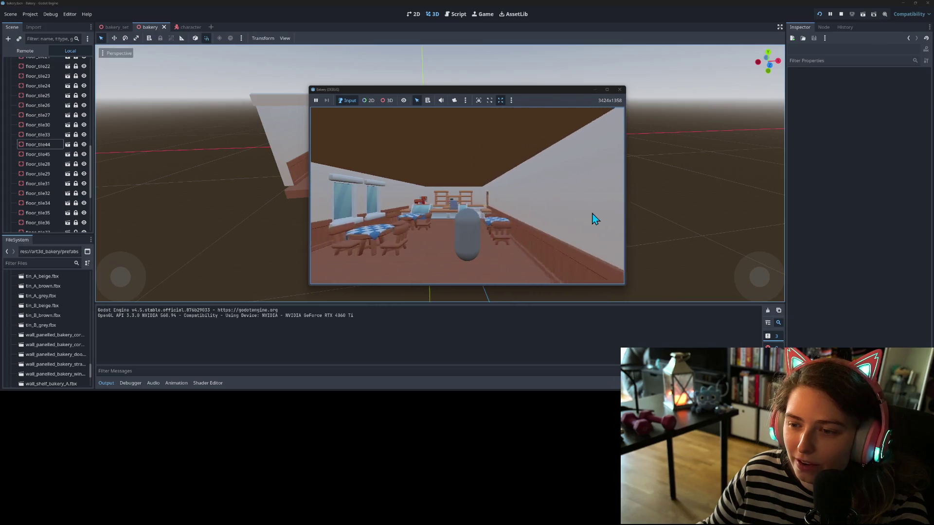
key(a)
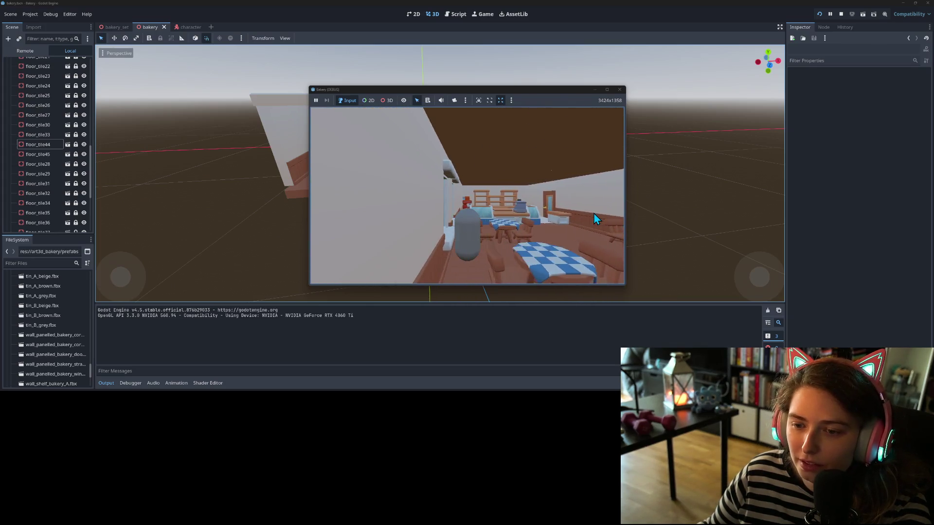
key(d)
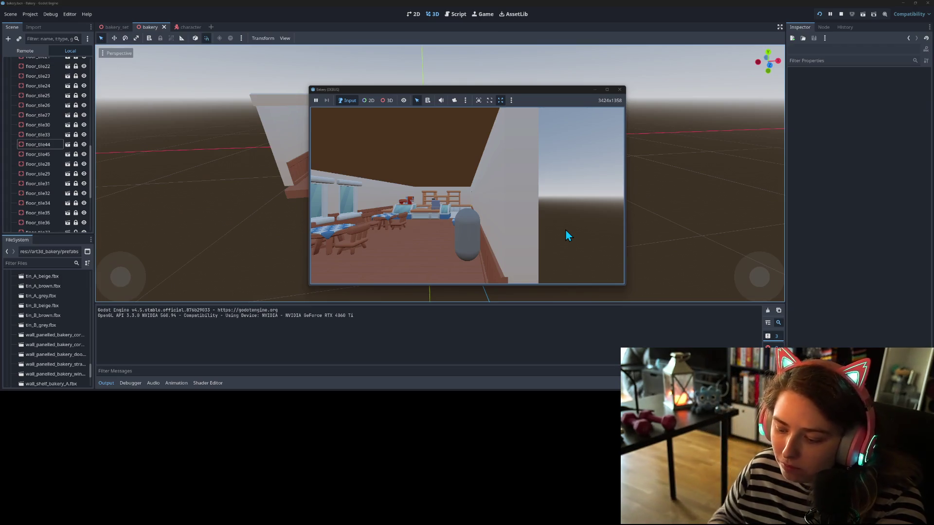
key(a)
key(w)
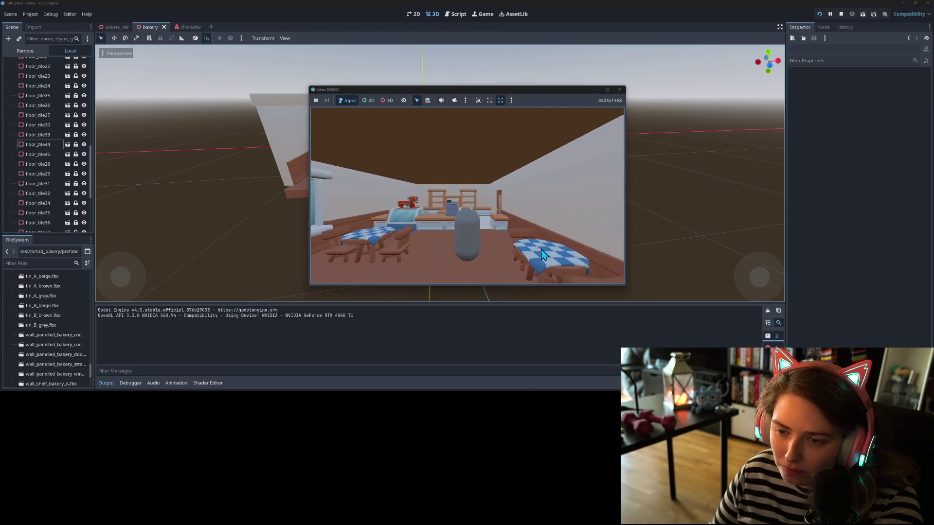
key(s)
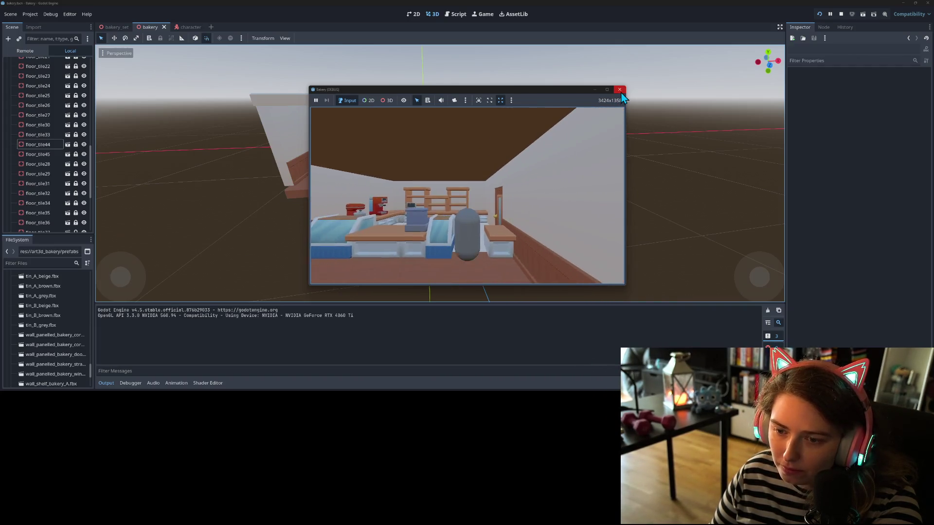
Step: Close the game, open the character scene's script and insert a blank line above the function
click(620, 91)
click(187, 28)
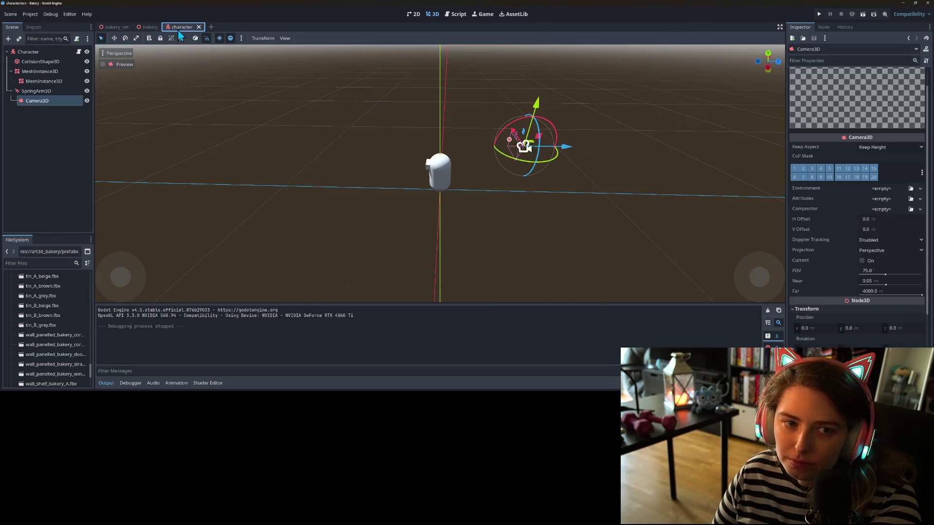
click(79, 52)
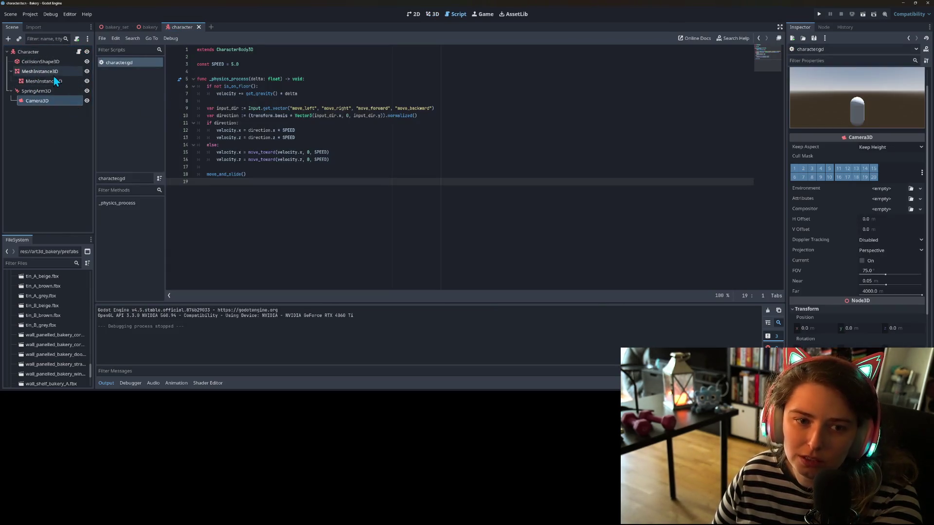
click(54, 75)
click(345, 130)
click(255, 108)
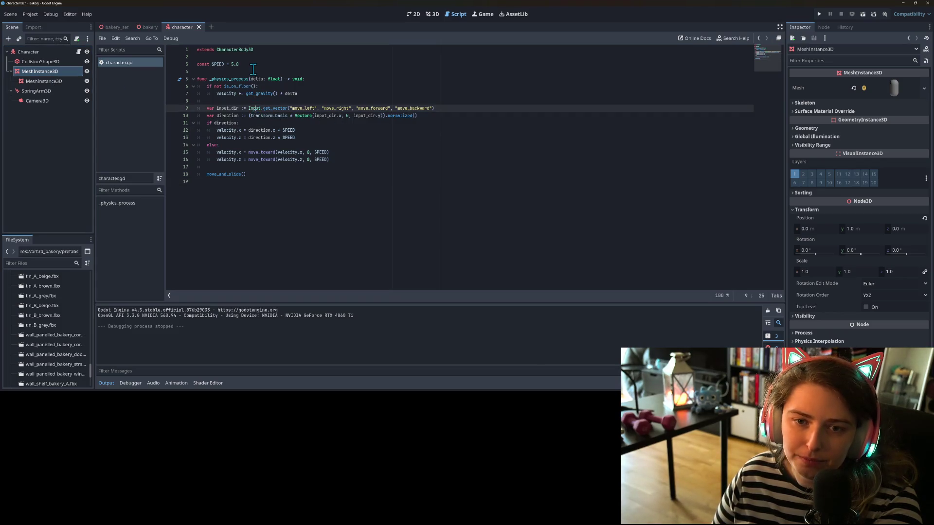
click(251, 71)
key(Return)
key(Return)
key(Up)
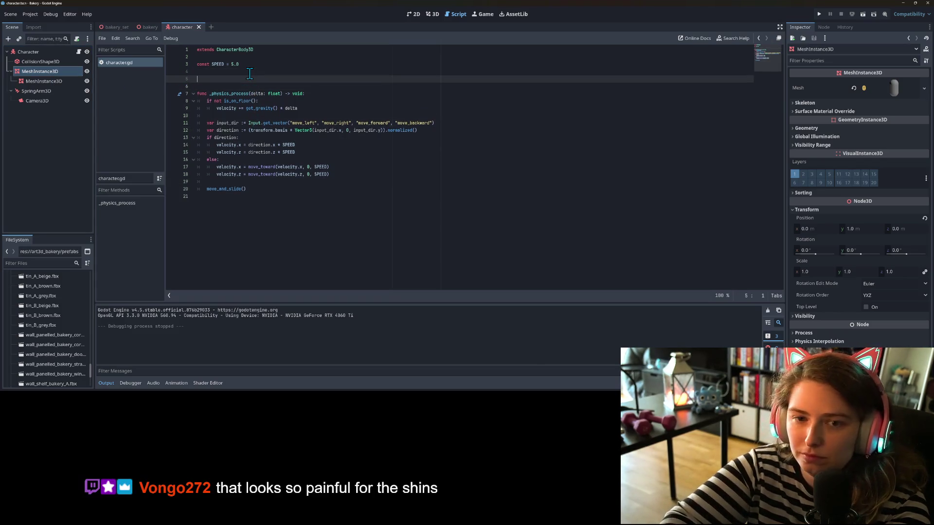
text(@export var mesh_parent :)
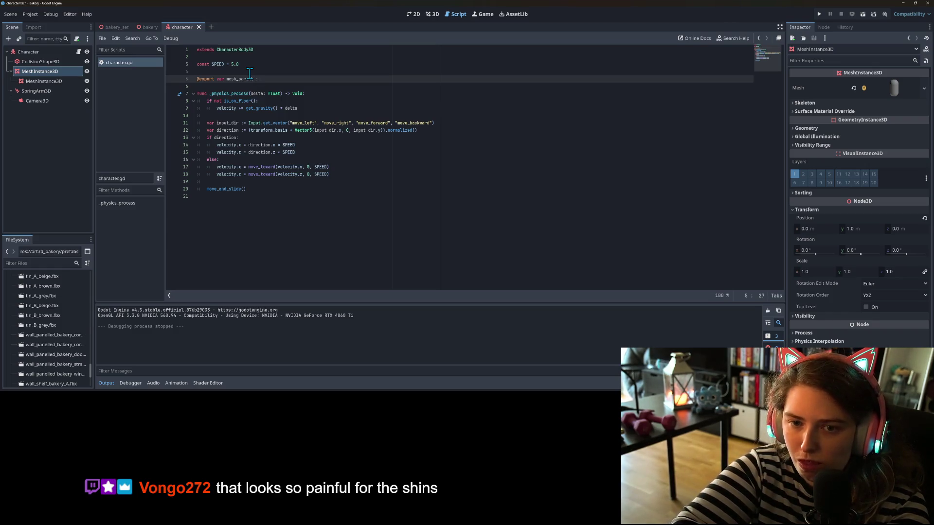
text(Node)
text(3D)
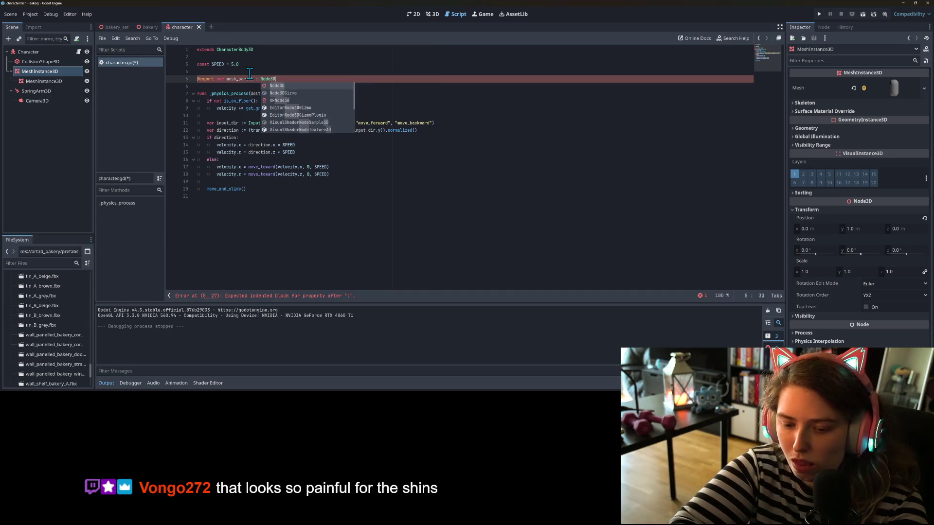
key(ctrl+s)
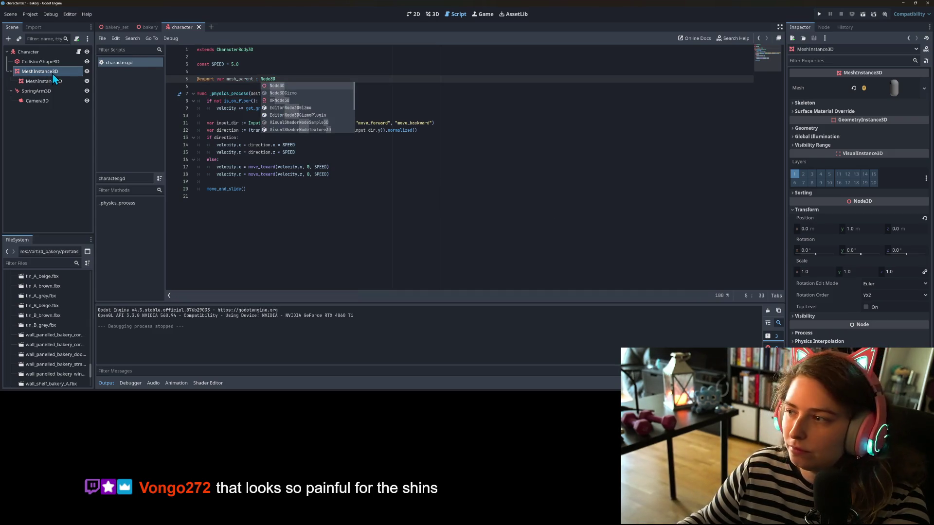
click(44, 52)
drag(40, 71, 890, 83)
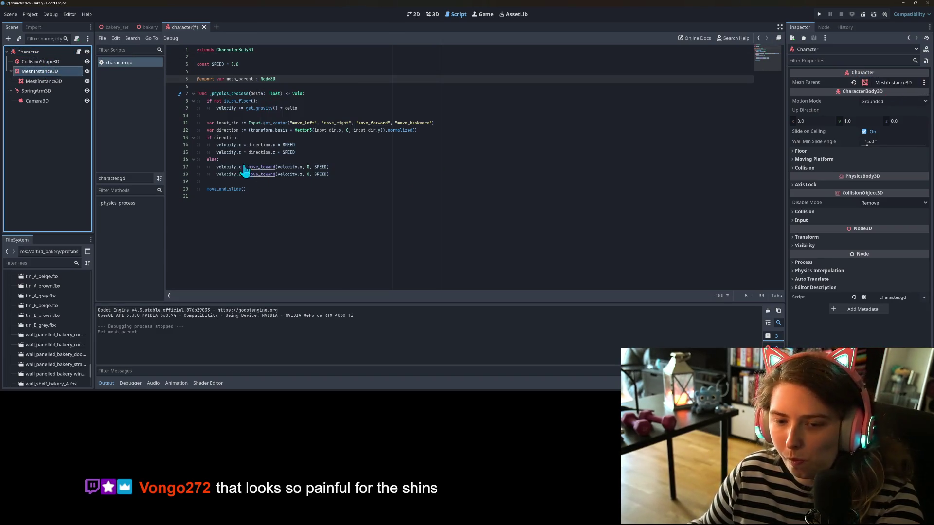
key(ctrl+s)
Step: Start a new indented line just before move_and_slide() in character.gd
double_click(244, 79)
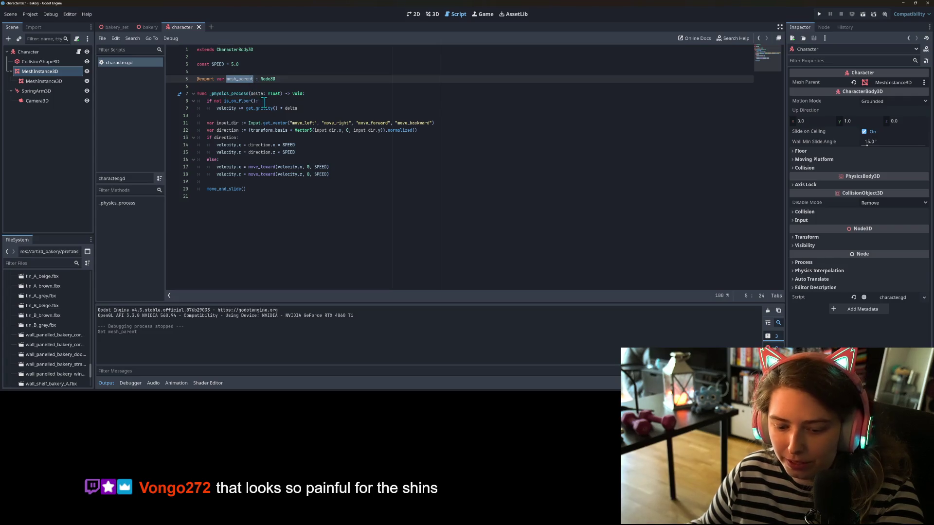
click(231, 162)
click(271, 175)
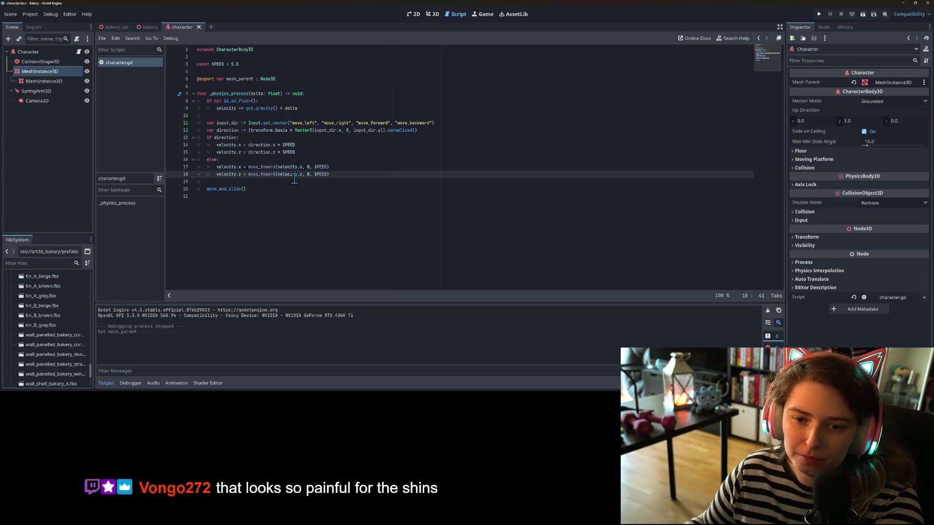
click(292, 182)
key(Return)
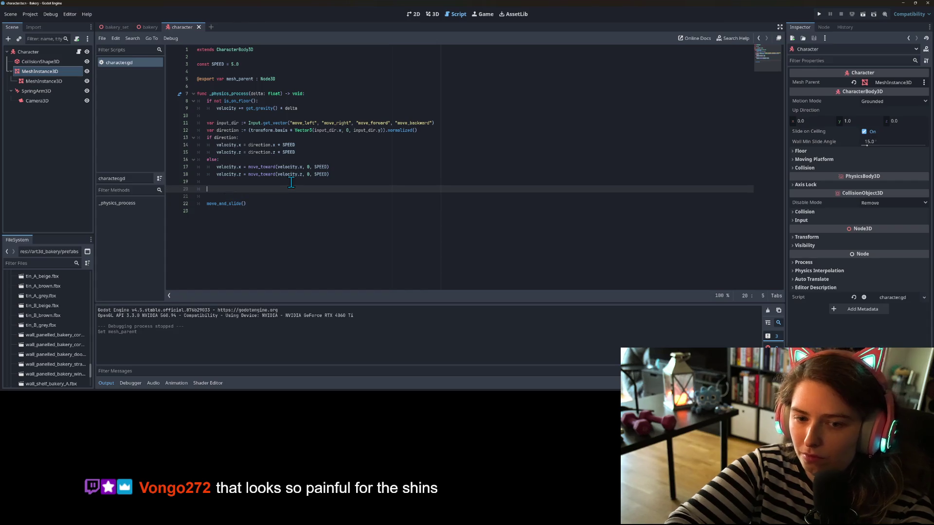
Step: Try a mesh_parent.rotation / global_rotation assignment, then erase it
text(mesh_parent.rotati)
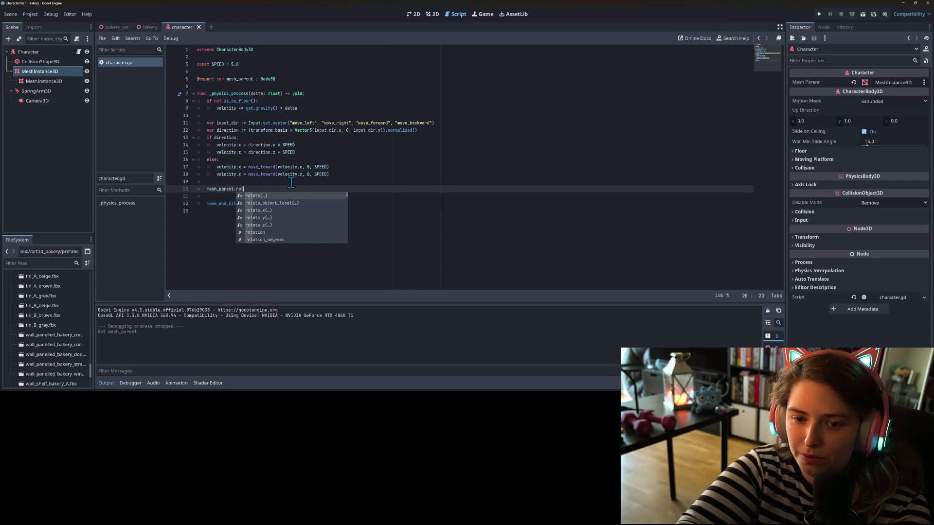
key(BackSpace)
key(BackSpace)
key(BackSpace)
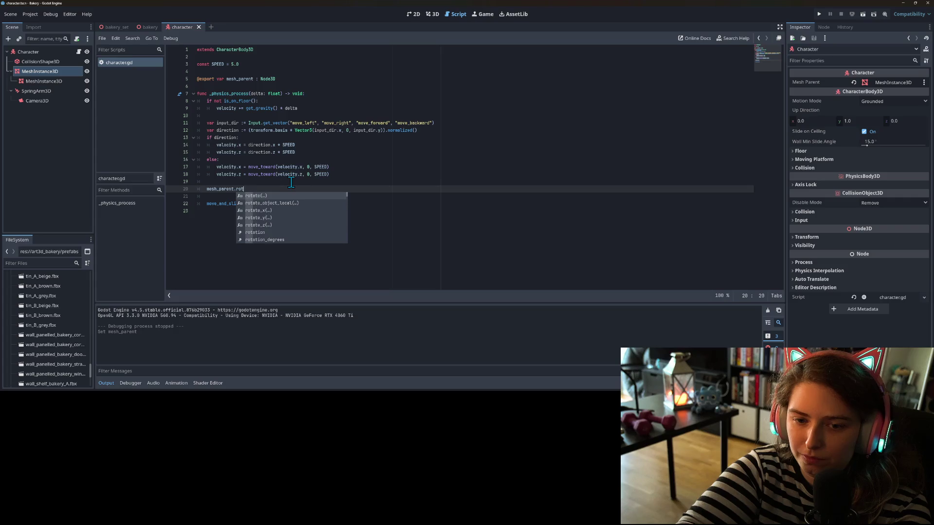
text(ation)
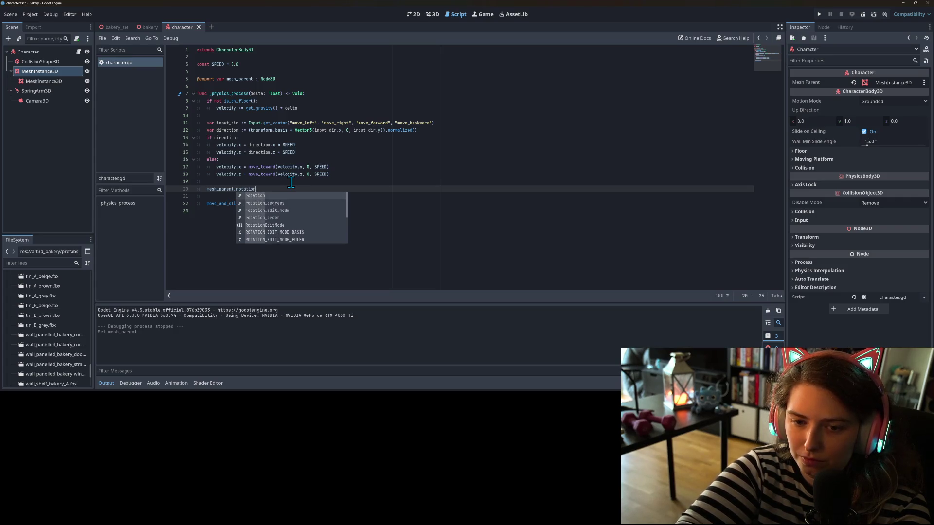
key(BackSpace)
key(BackSpace)
key(BackSpace)
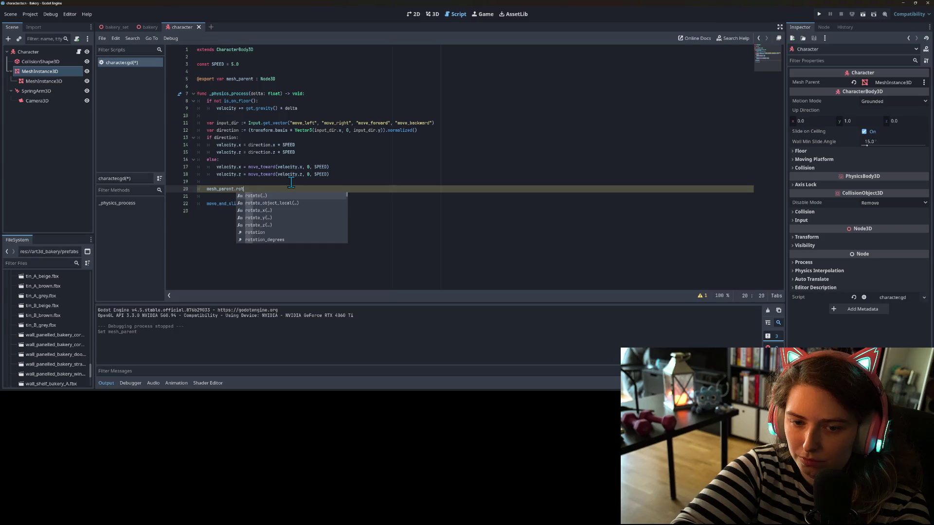
text(globa)
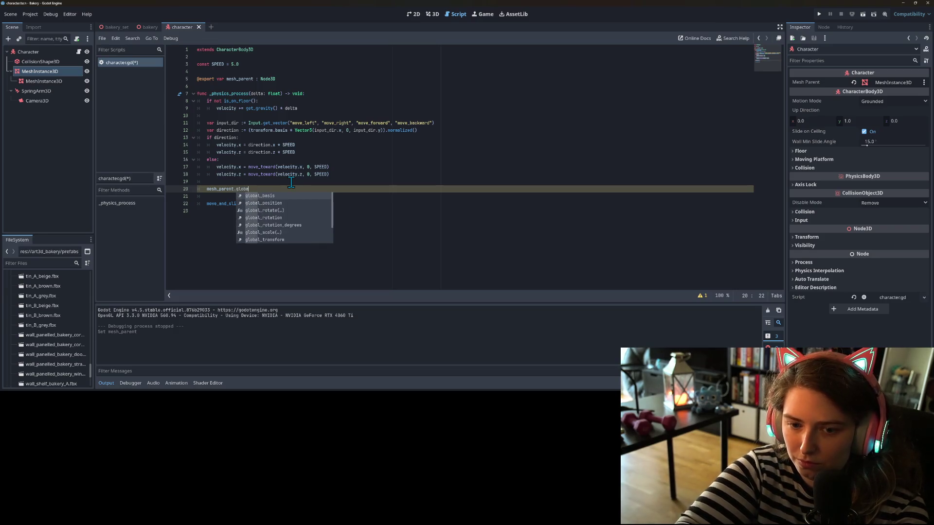
key(Left)
key(Left)
key(Left)
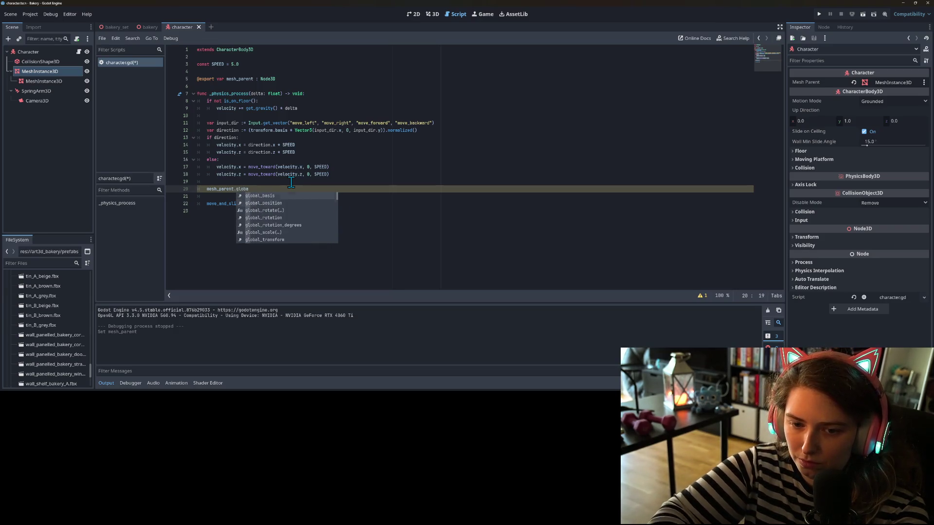
key(Down)
key(Down)
key(Down)
key(Return)
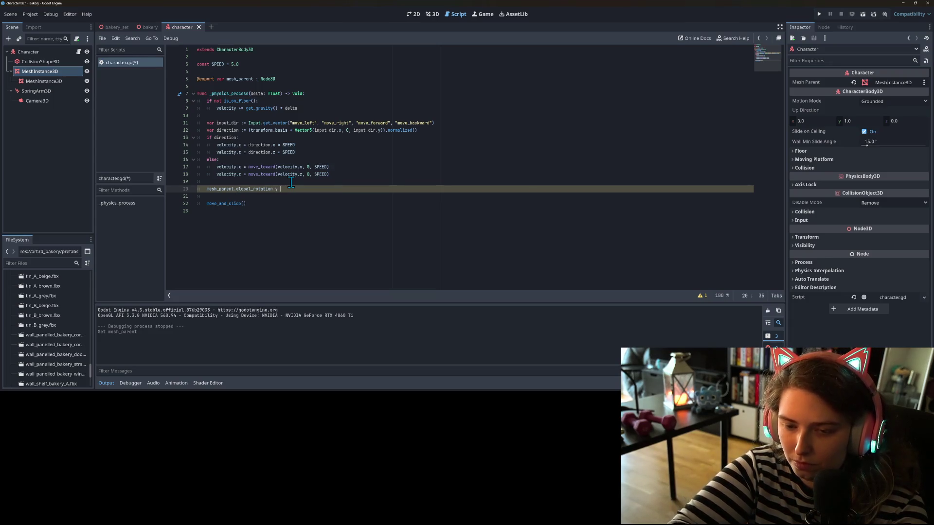
text(=)
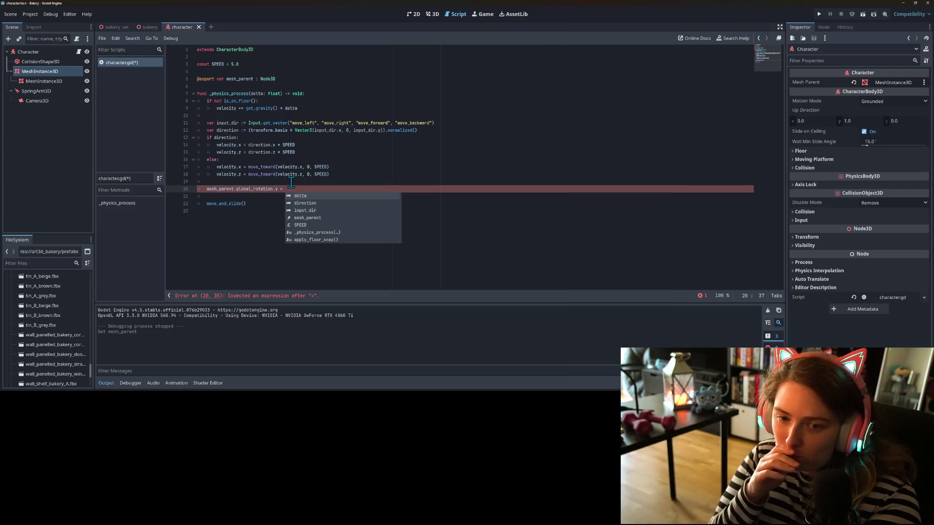
key(BackSpace)
key(BackSpace)
key(BackSpace)
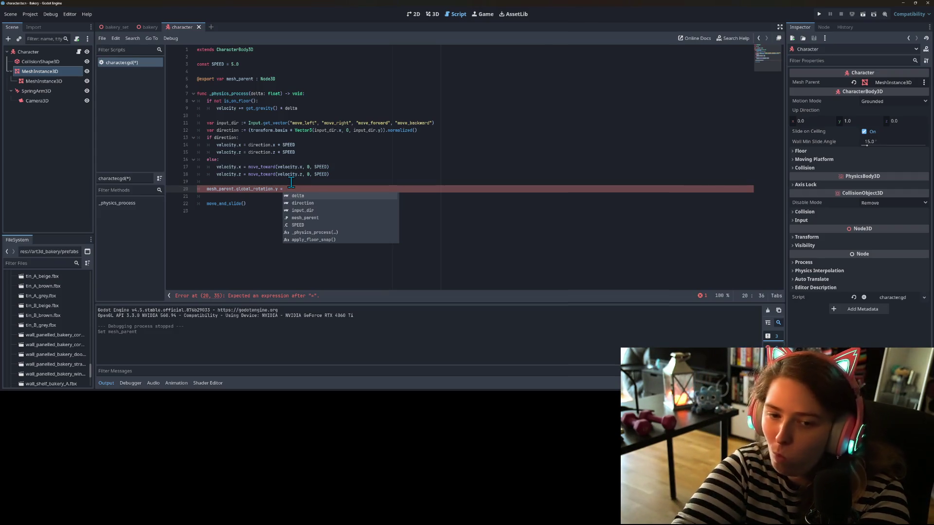
key(BackSpace)
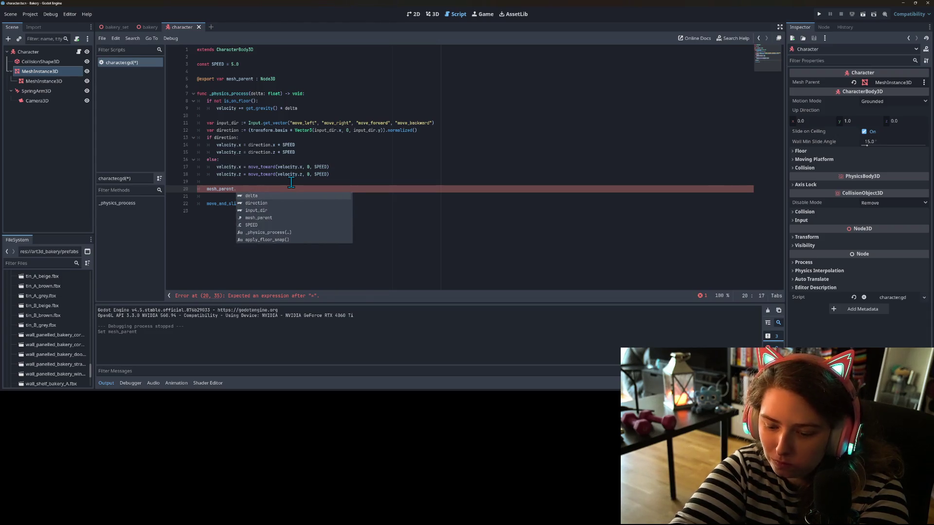
Step: Write mesh_parent.look_at(velocity, Vector3.UP, true), save, and launch the Bakery game
text(look)
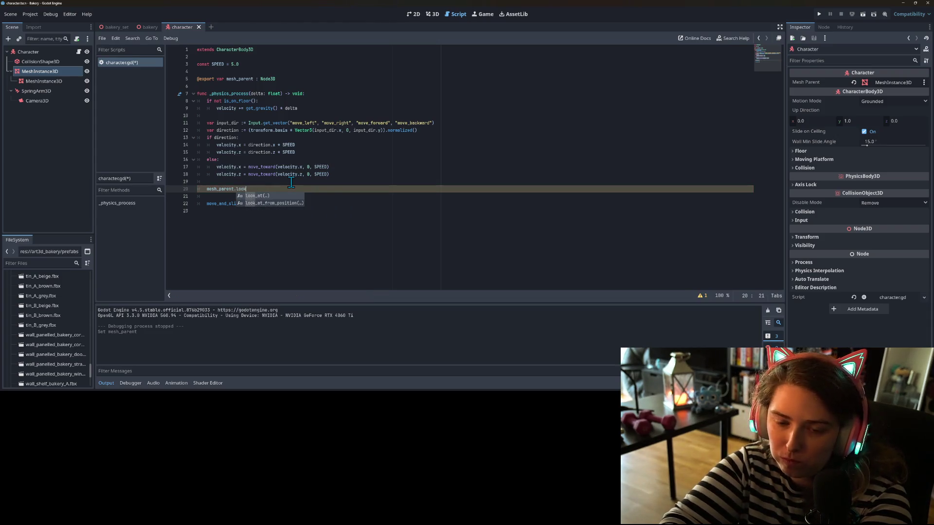
key(Return)
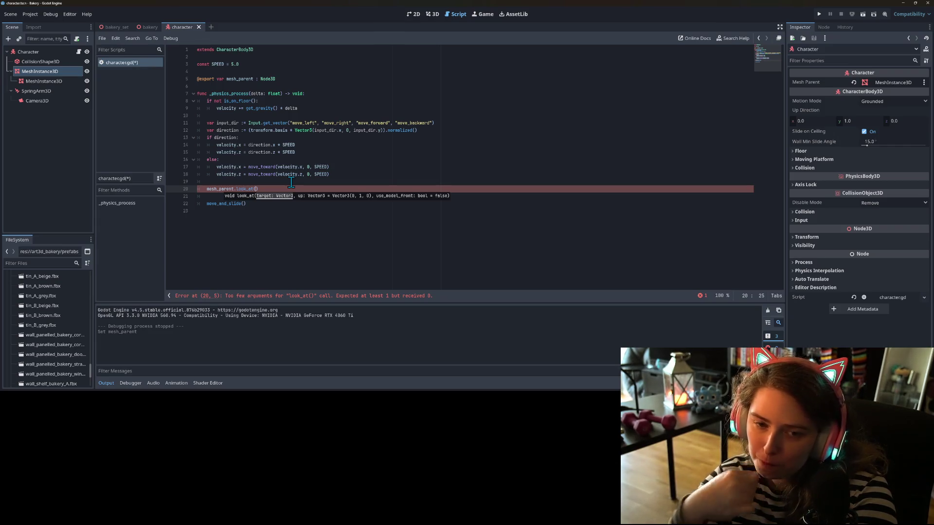
text(v)
key(Escape)
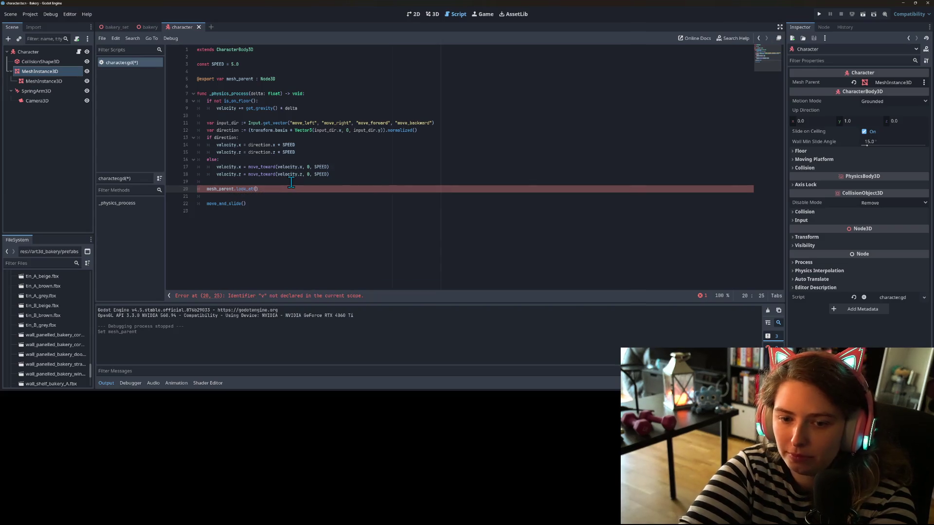
text(Vector3(ve)
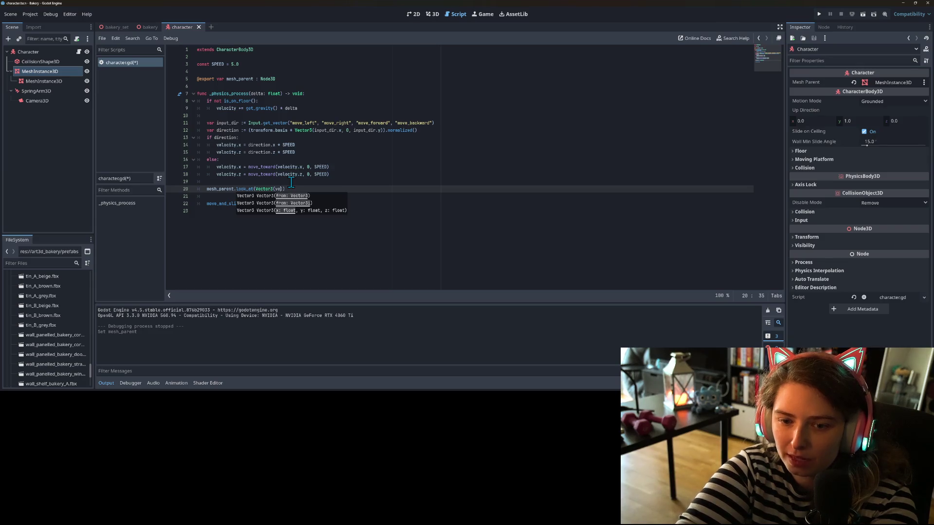
text(locit)
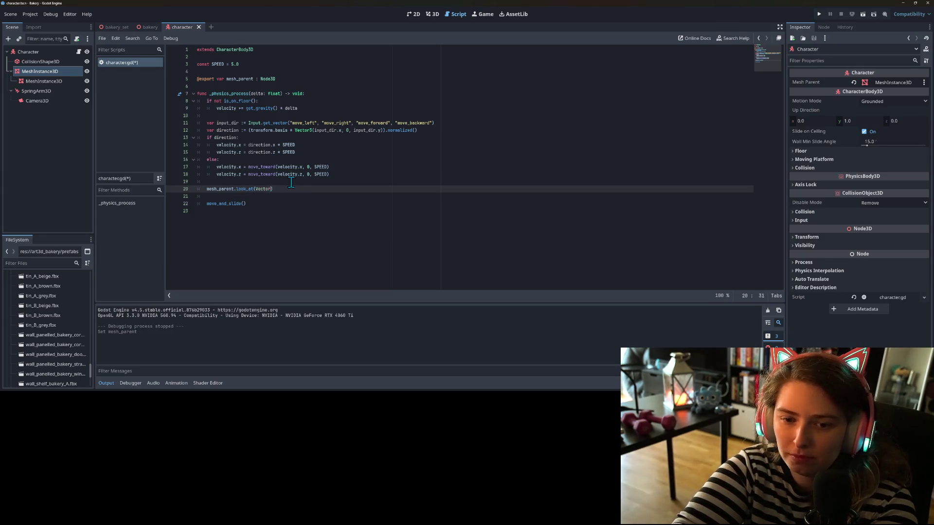
key(BackSpace)
key(BackSpace)
key(BackSpace)
text(elocity,)
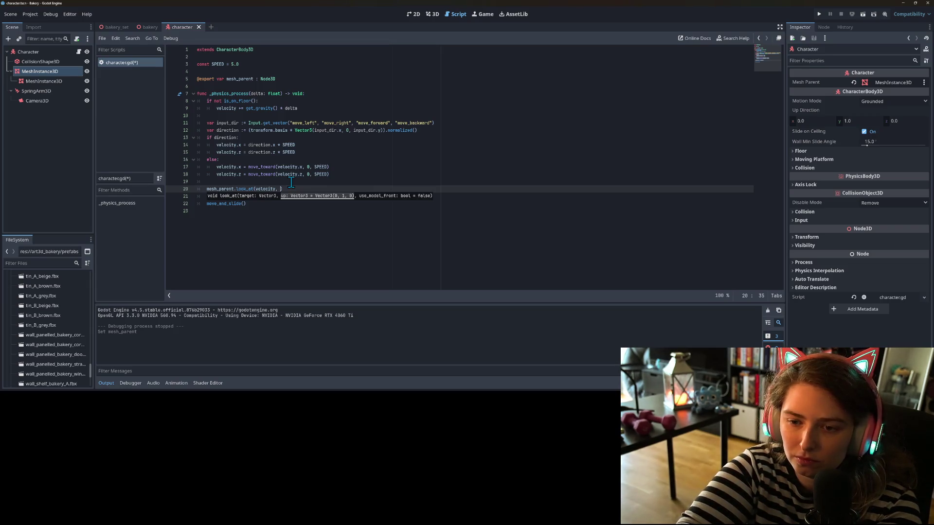
text(Vec)
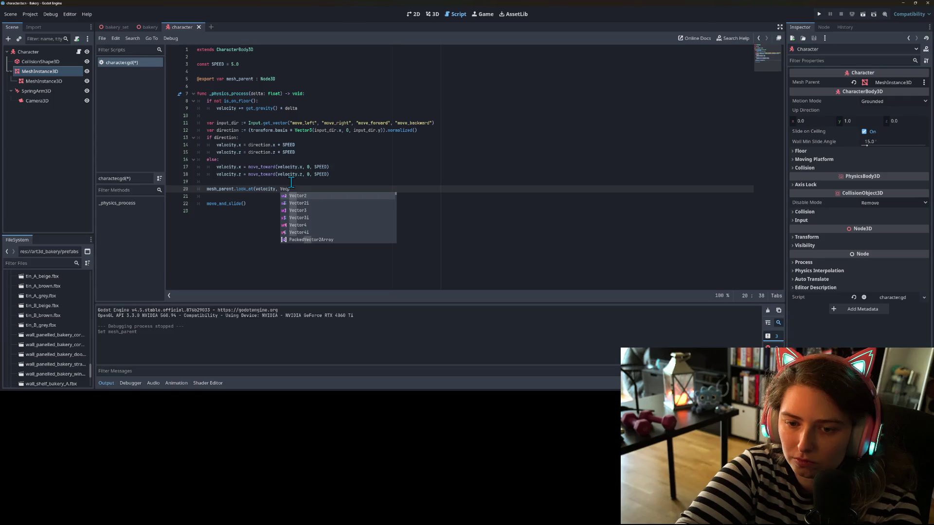
key(Down)
key(Down)
key(Return)
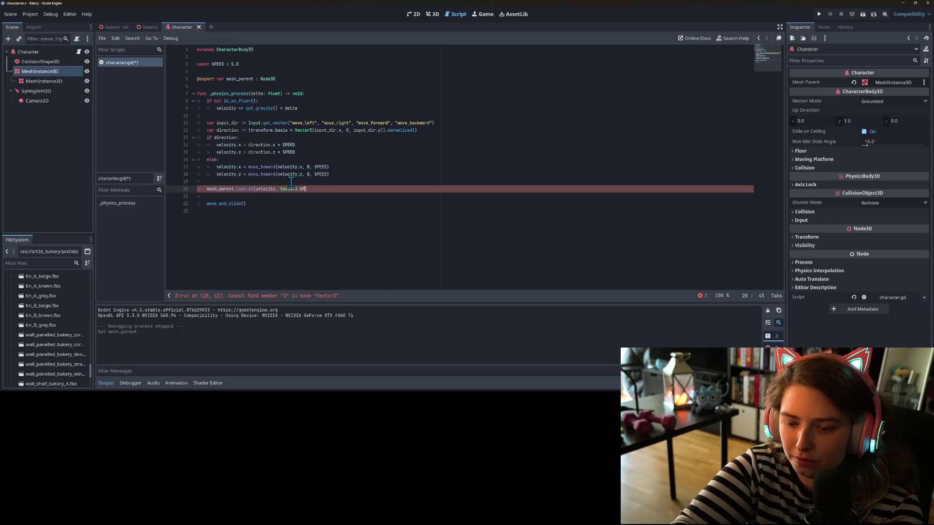
text(, true)
key(ctrl+s)
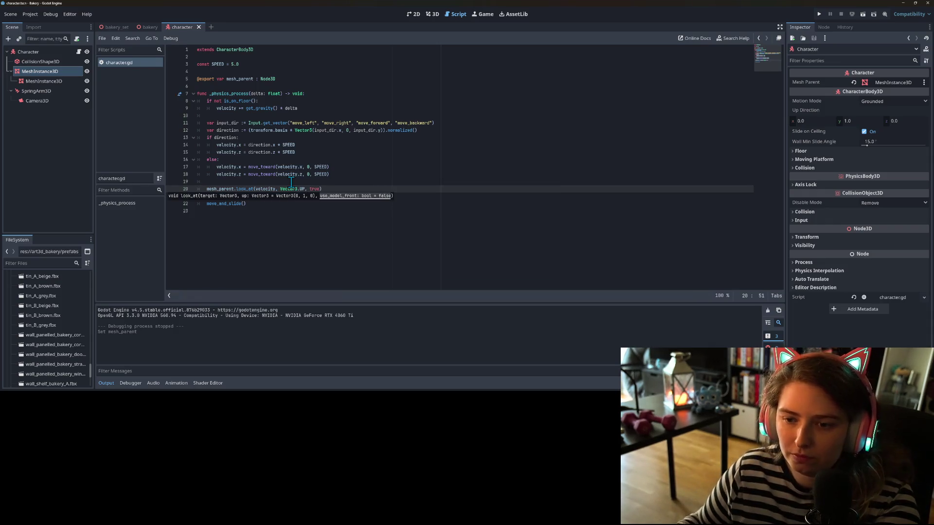
text())
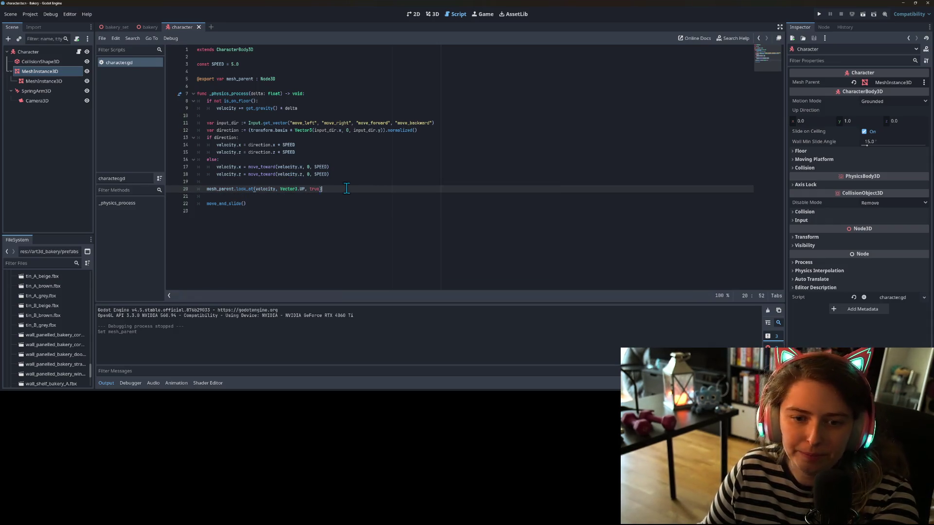
click(820, 15)
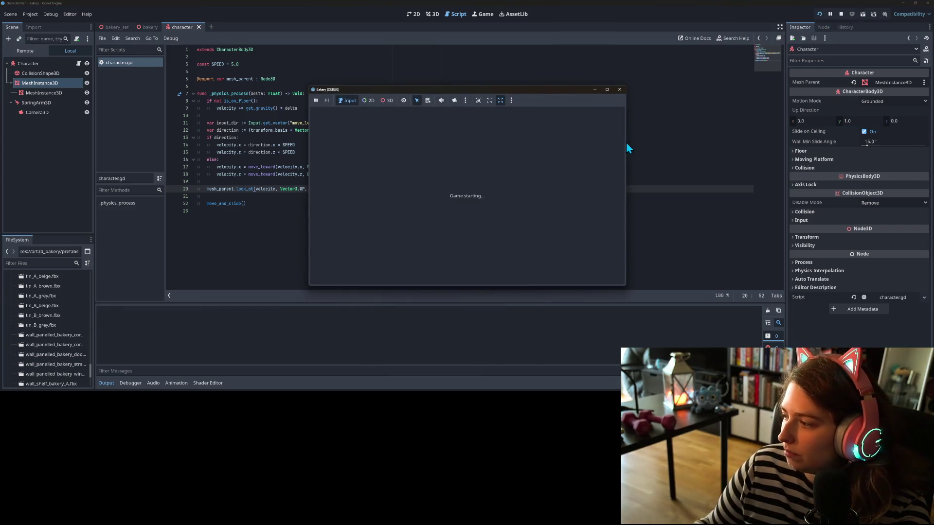
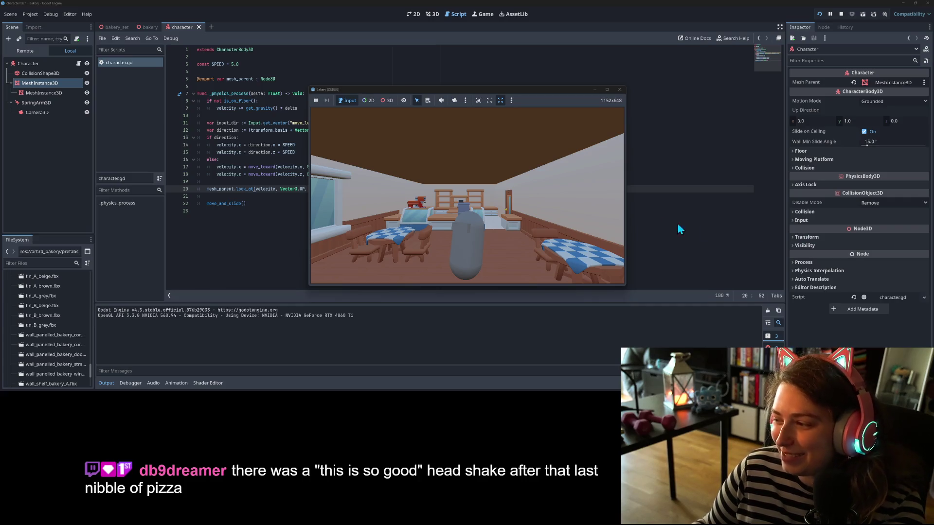
Step: Walk the character forward, back and left around the bakery, then stop the game
click(501, 223)
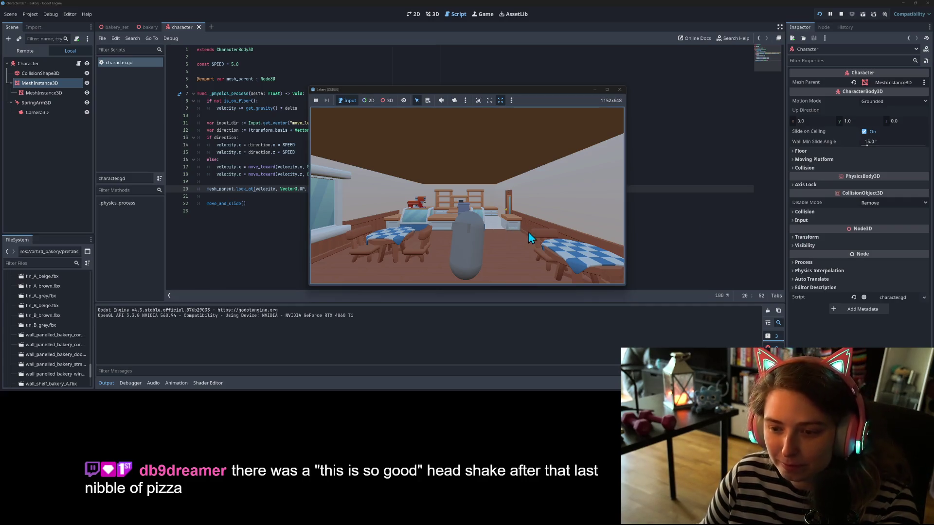
key(w)
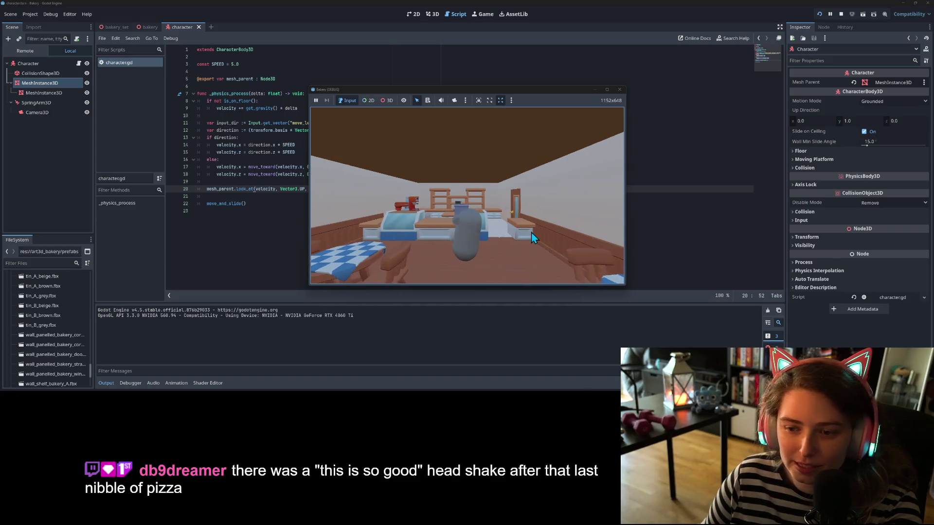
key(s)
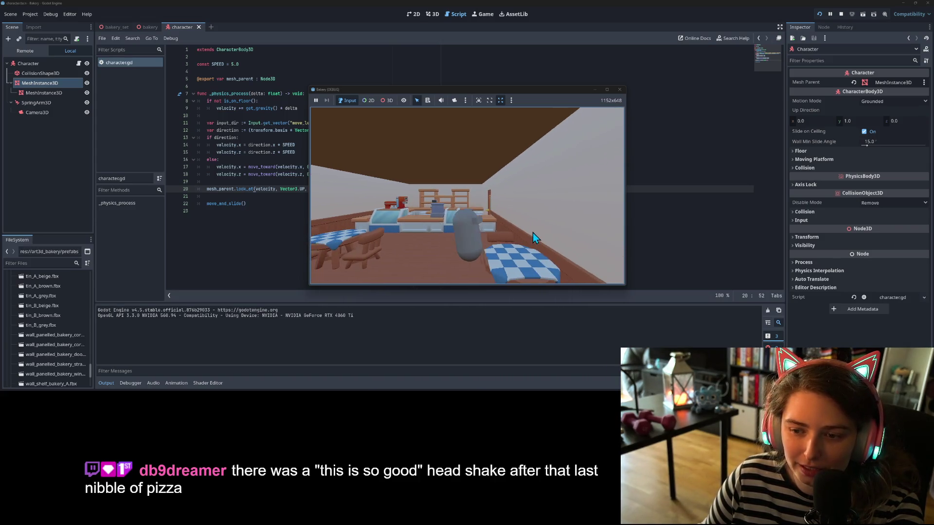
key(a)
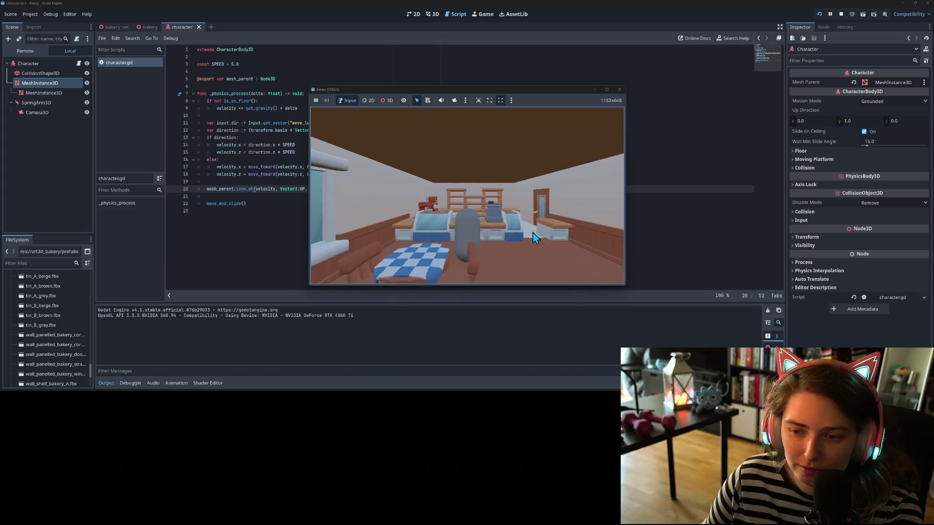
key(s)
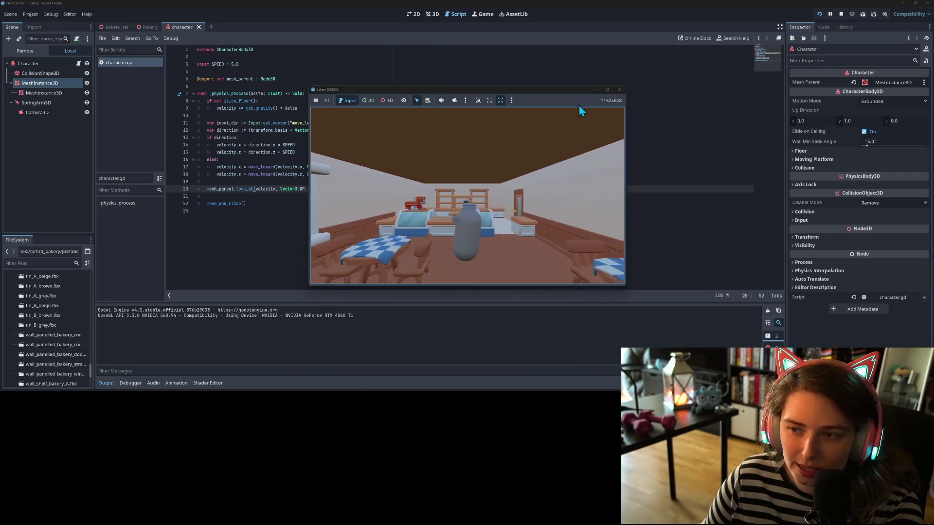
click(620, 89)
Step: Replace velocity with direction in the mesh_parent.look_at call on line 20
click(263, 182)
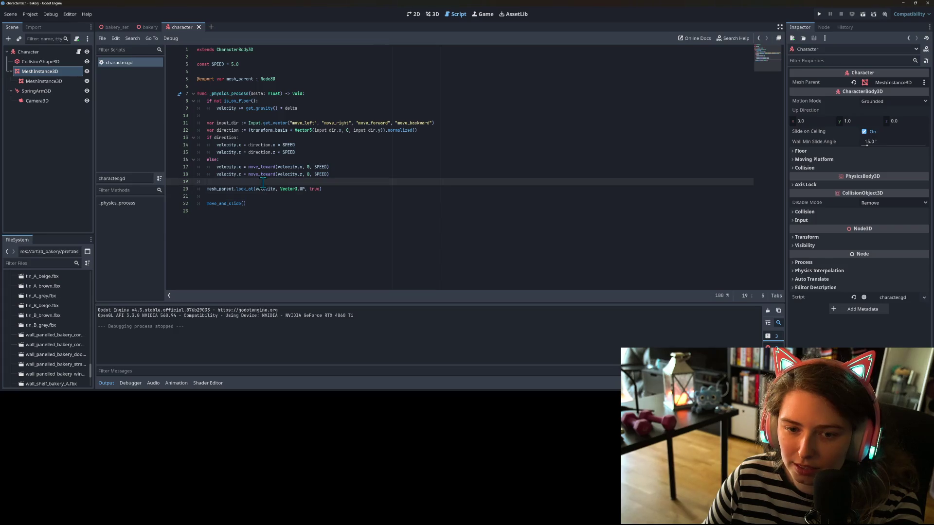
click(235, 160)
click(250, 145)
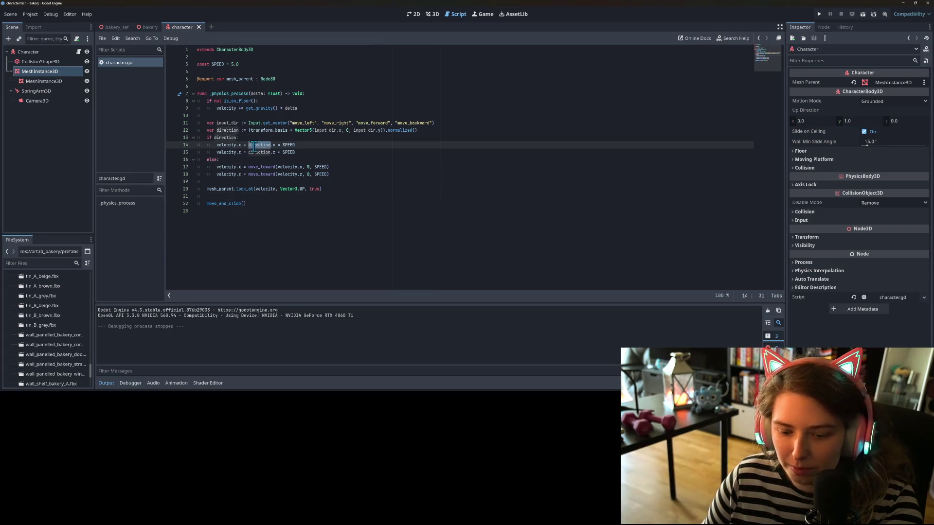
double_click(262, 188)
text(direction)
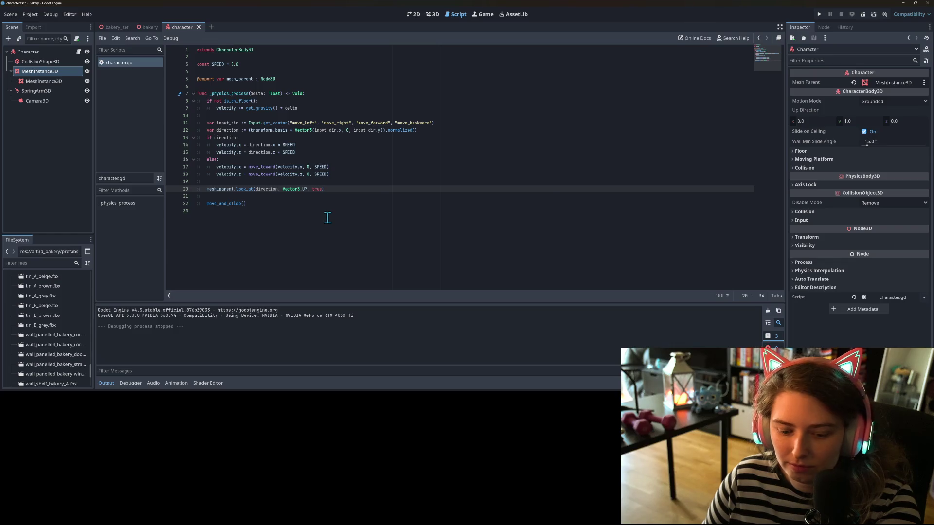
Step: Run the bakery game, walk toward and back from the counter, then stop it
click(817, 13)
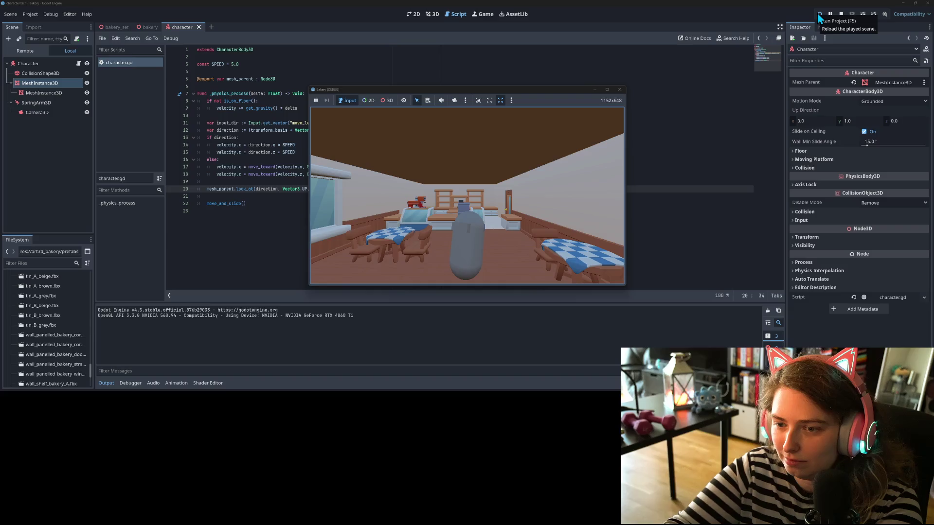
key(w)
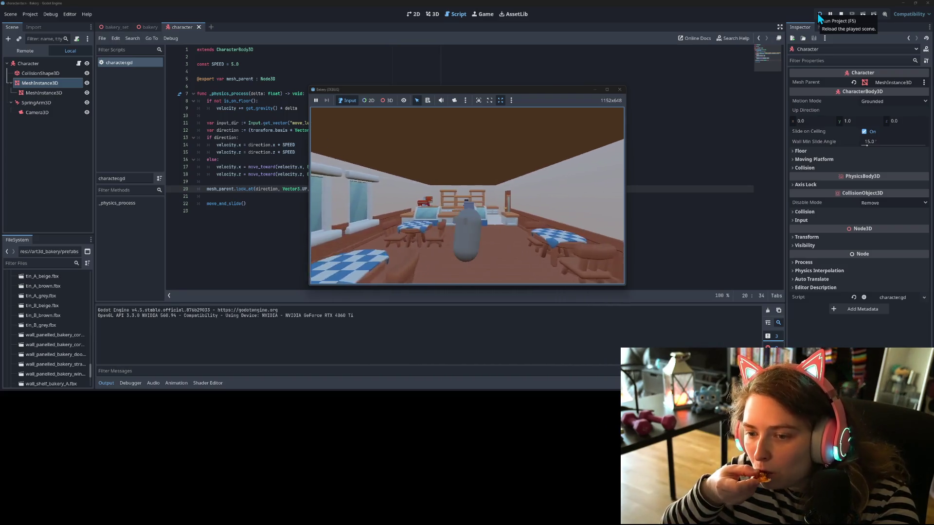
key(s)
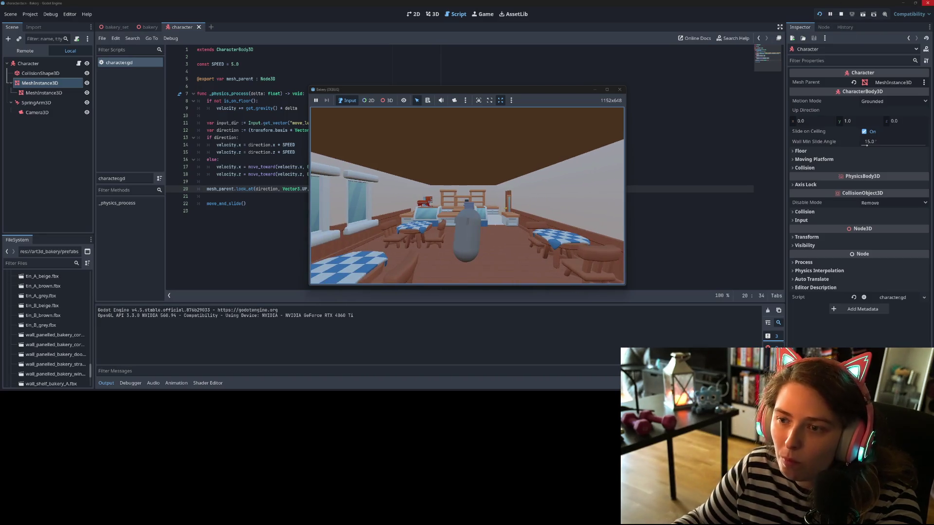
click(619, 90)
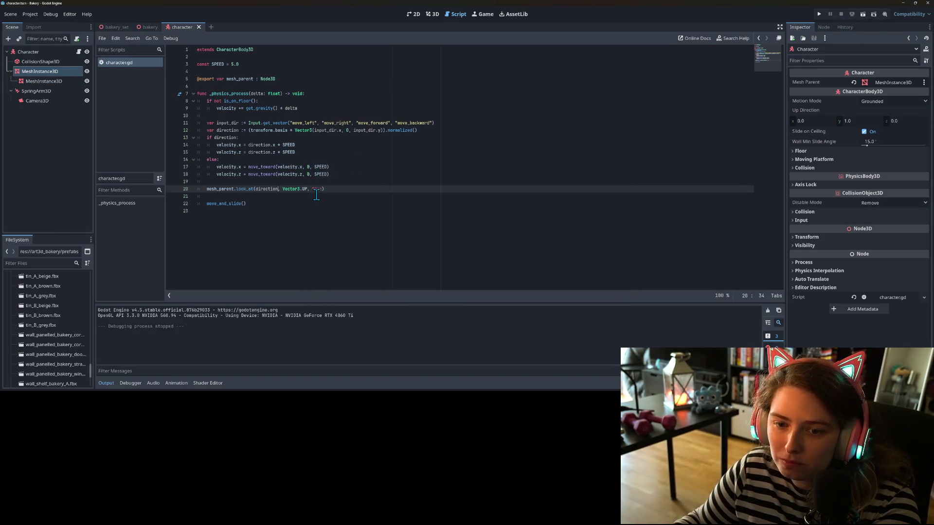
Step: Change look_at's final argument from true to false and run the game
click(318, 189)
text(lse)
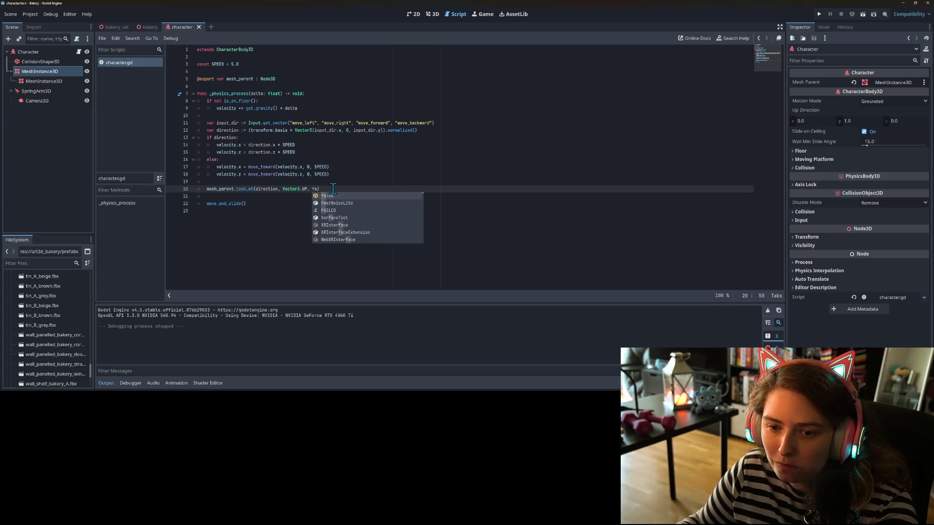
click(818, 13)
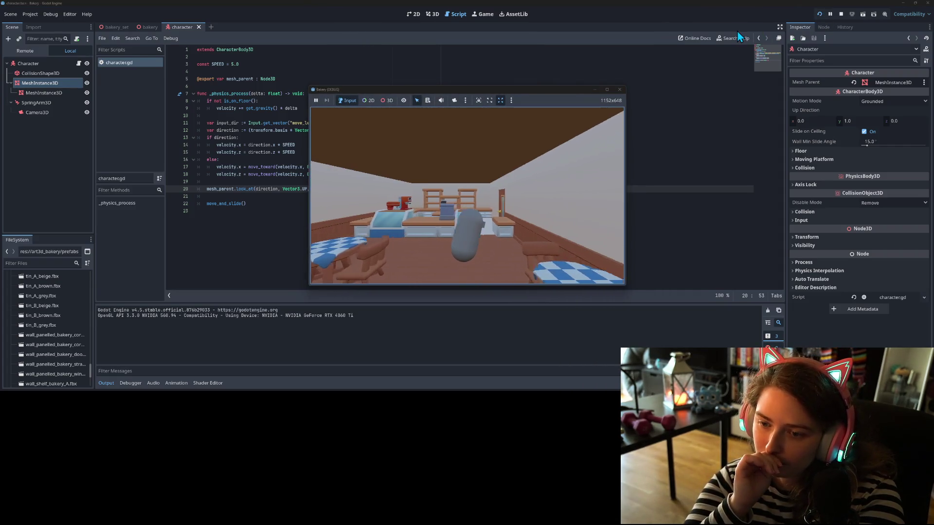
Step: Walk the character forward, back and left through the bakery
key(w)
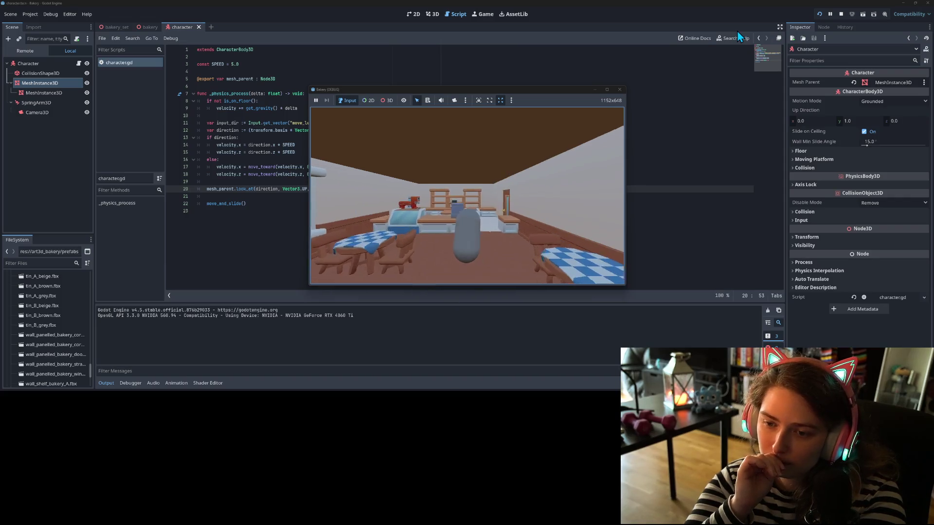
key(s)
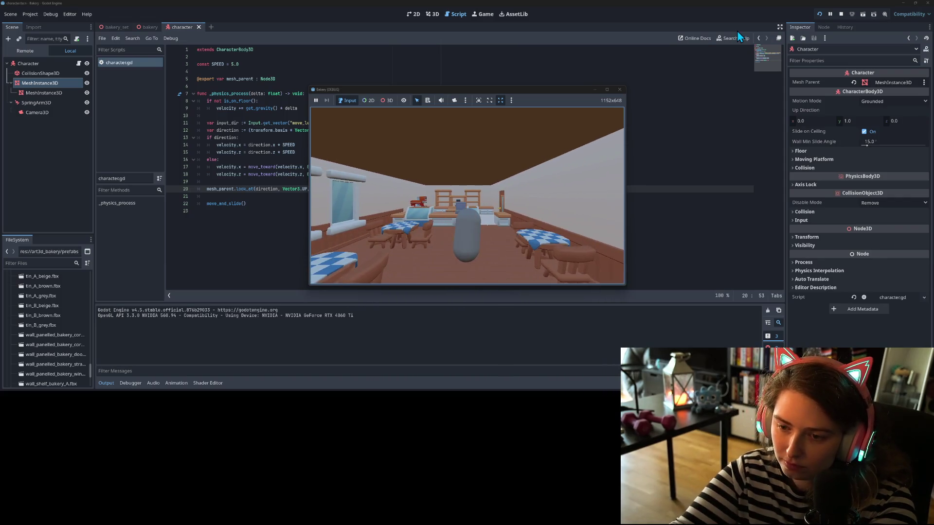
key(s)
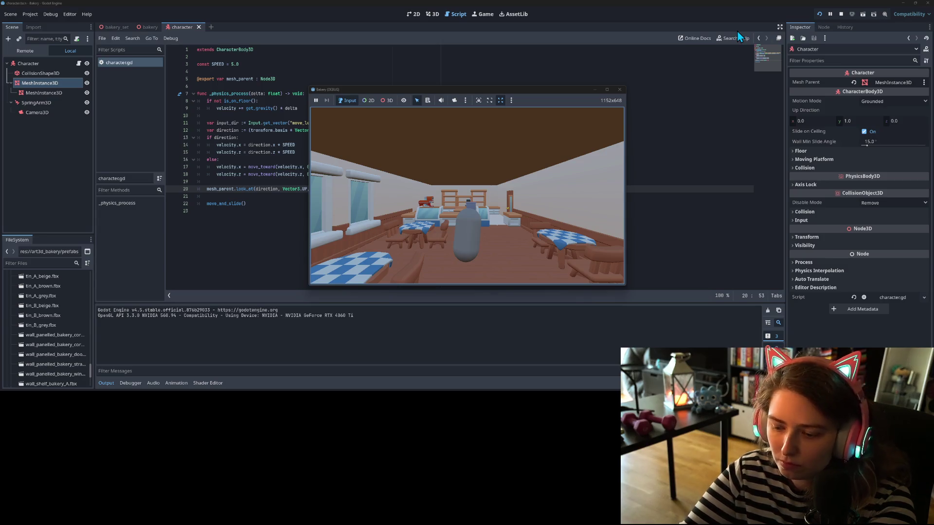
key(a)
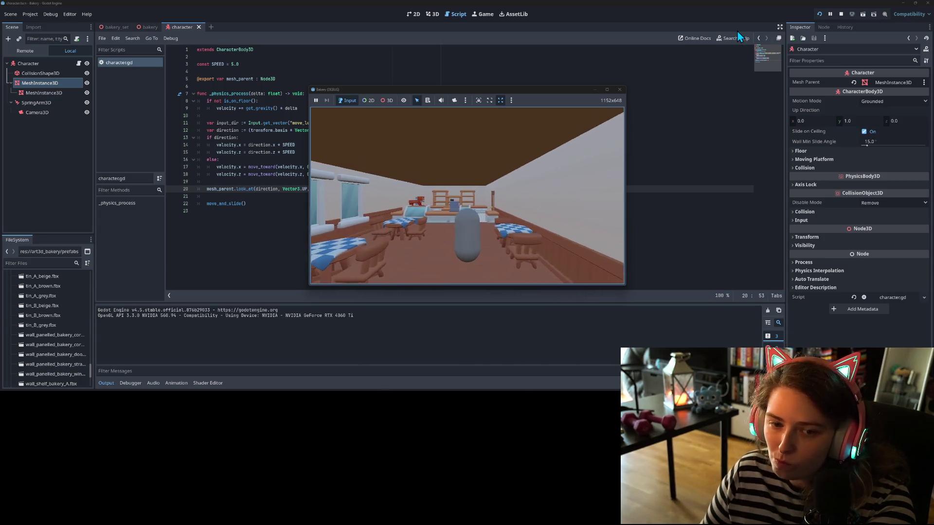
Step: Stop the game and start replacing the look_at target with Vector3(direction.x, direction…)
click(619, 89)
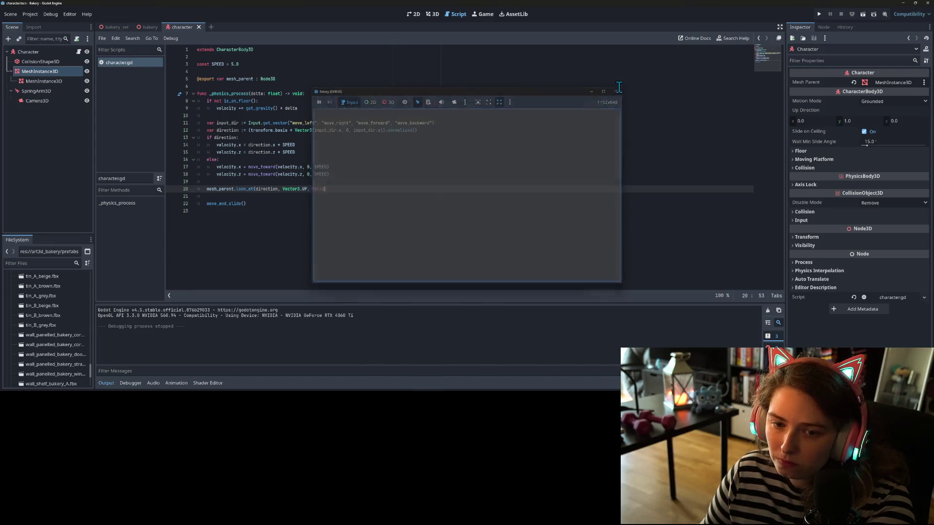
click(305, 203)
click(283, 190)
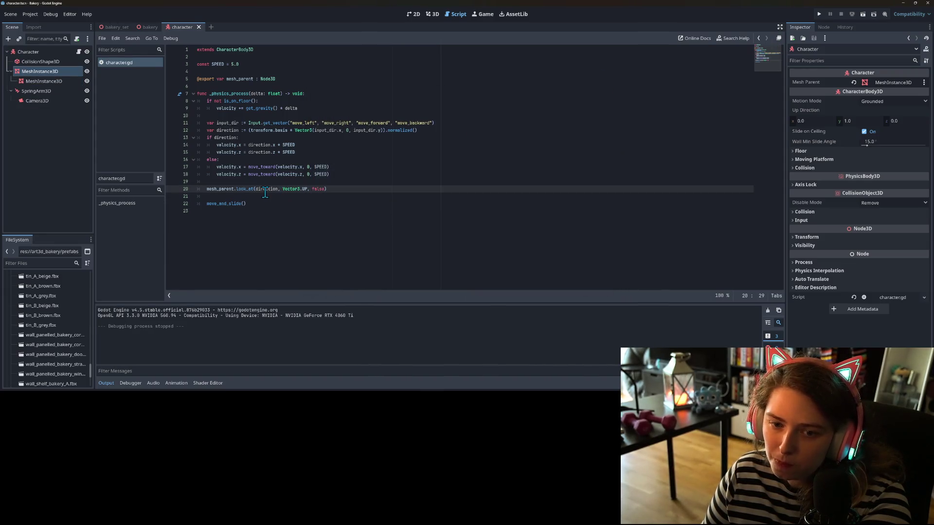
mouse_move(299, 194)
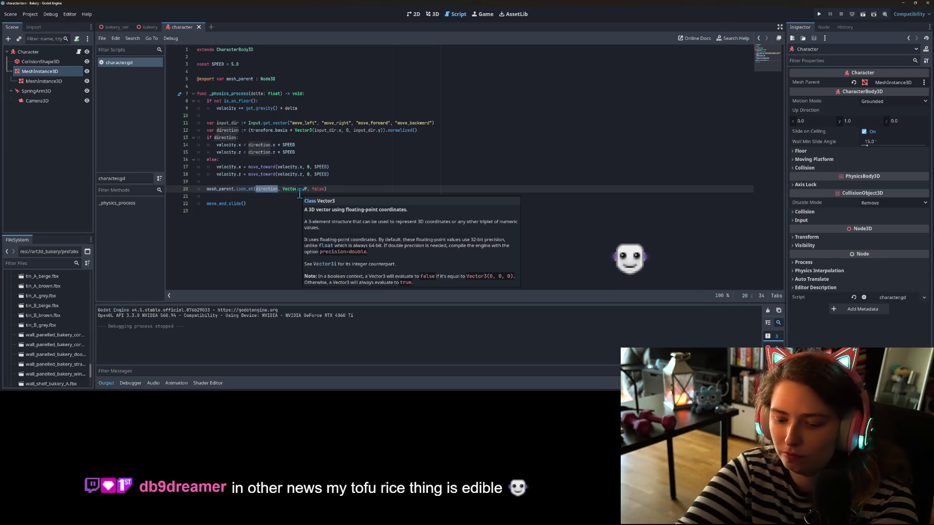
text(Vector2)
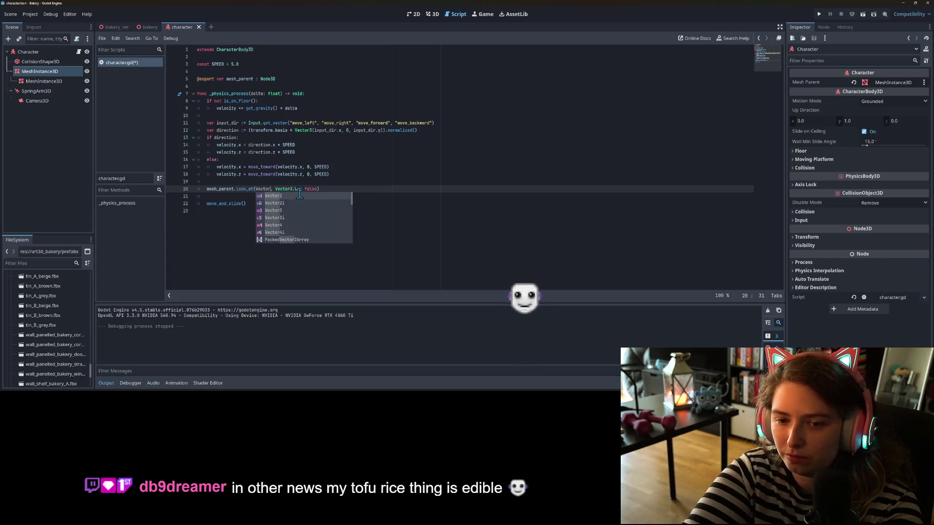
key(BackSpace)
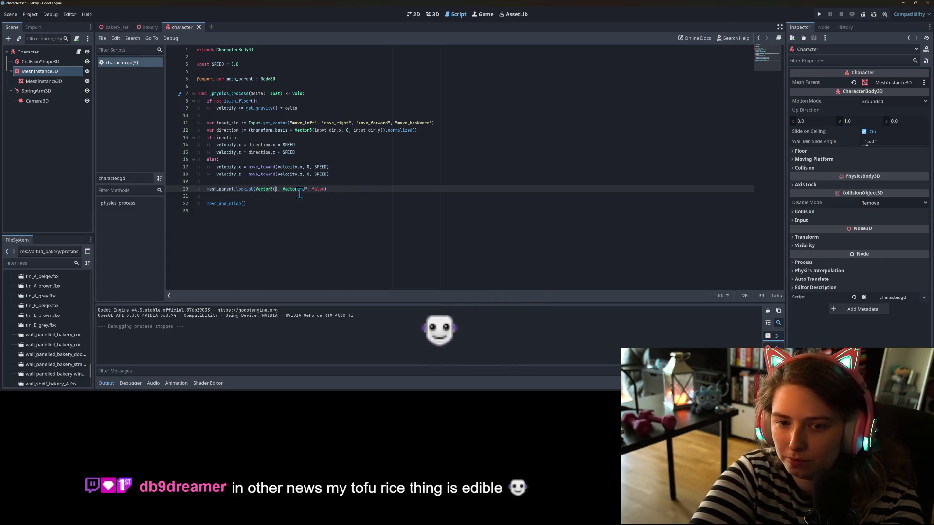
text(3(dire)
text(ction.x, )
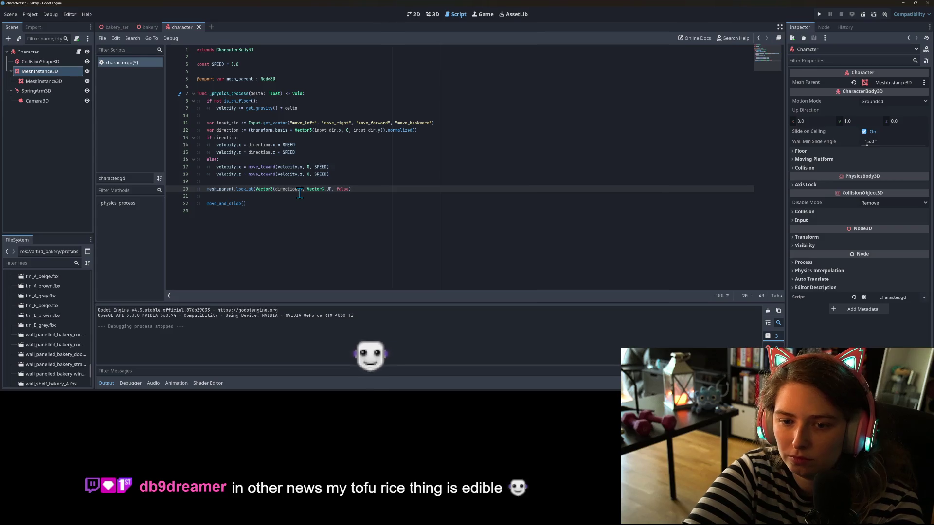
text(dir),)
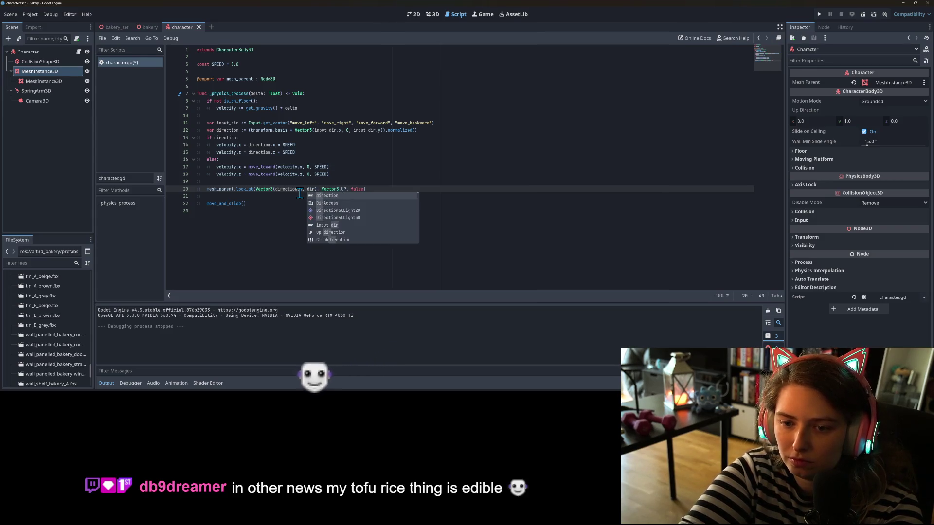
key(Return)
Step: Complete the target as Vector3(direction.x, 0, direction.z), save the script, and run the game
text(.)
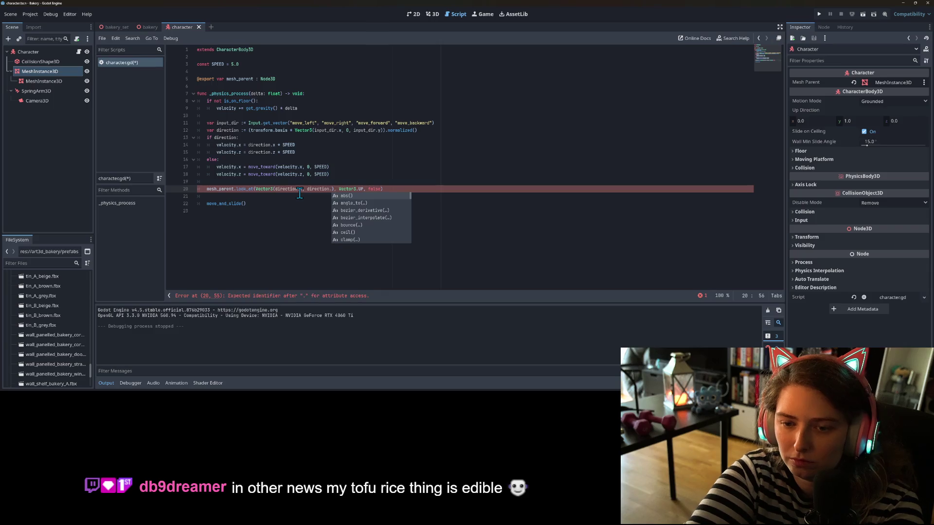
text(z)
key(Left)
key(Left)
key(Left)
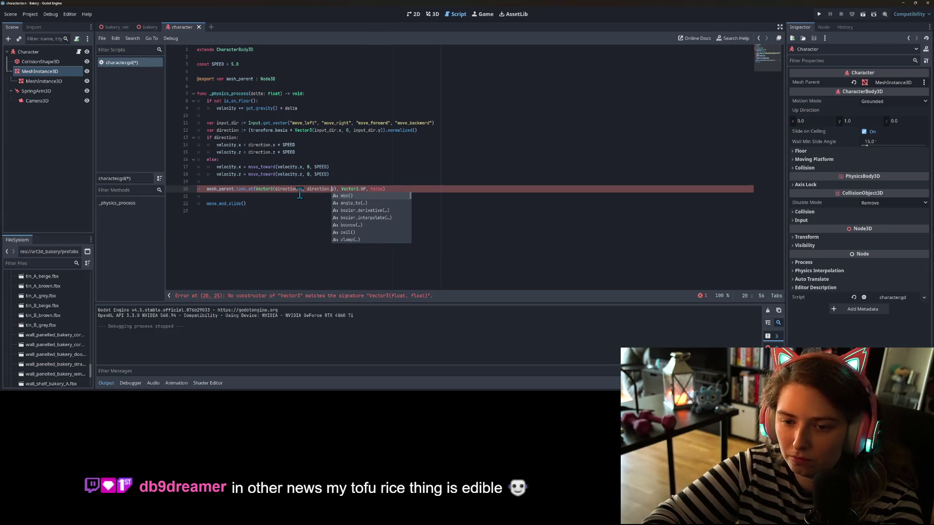
text(0,)
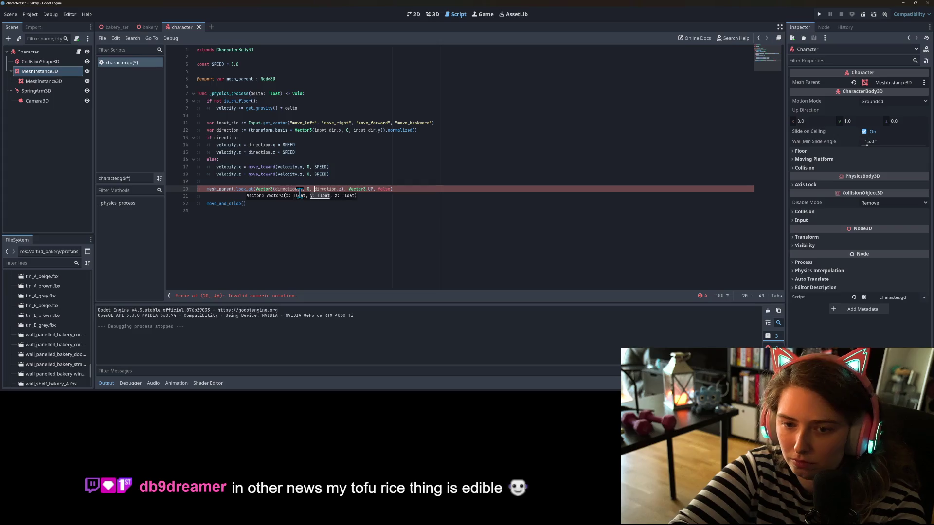
click(300, 189)
text(x)
key(ctrl+s)
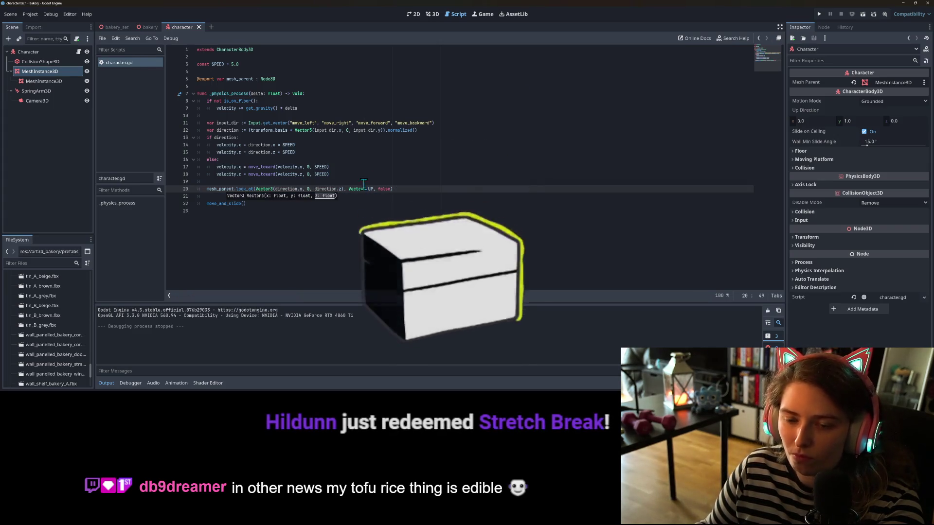
click(821, 15)
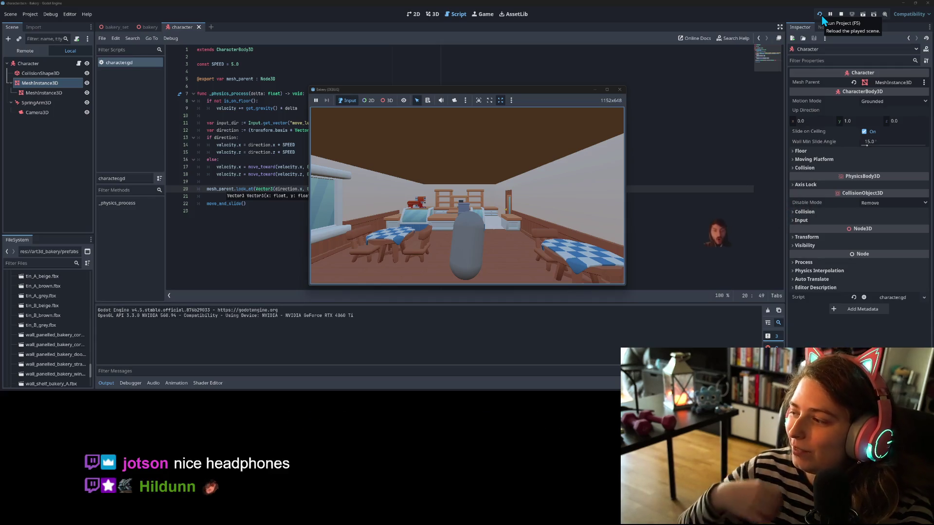
Step: Walk the character between counter, walls, tables and door with WASD, then stop the game
key(a)
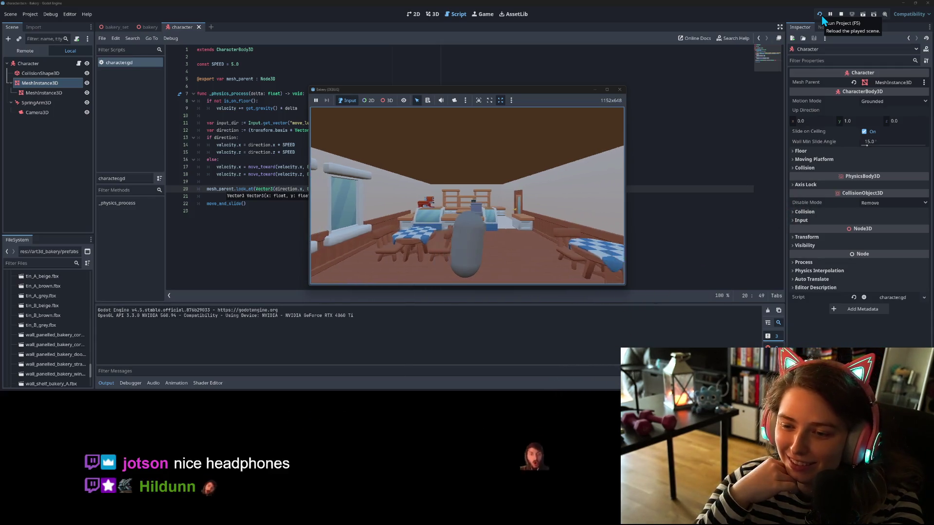
key(d)
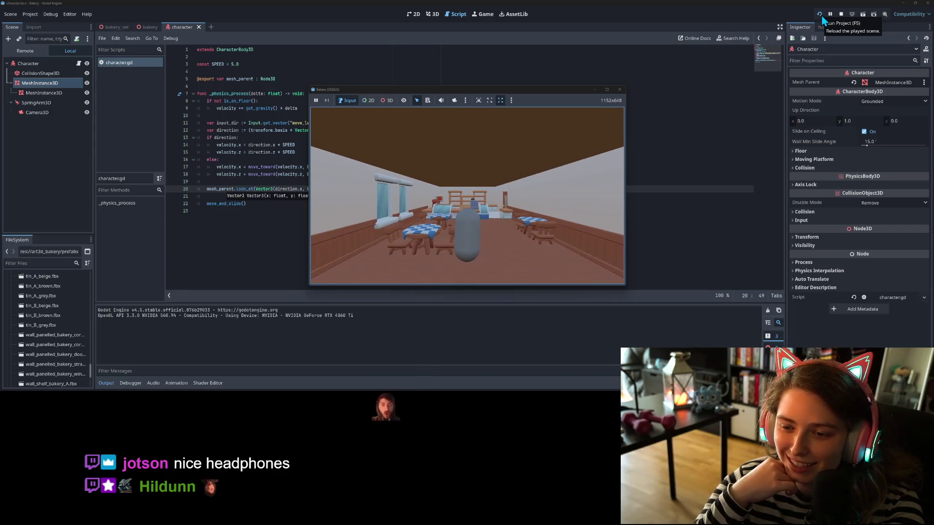
key(d)
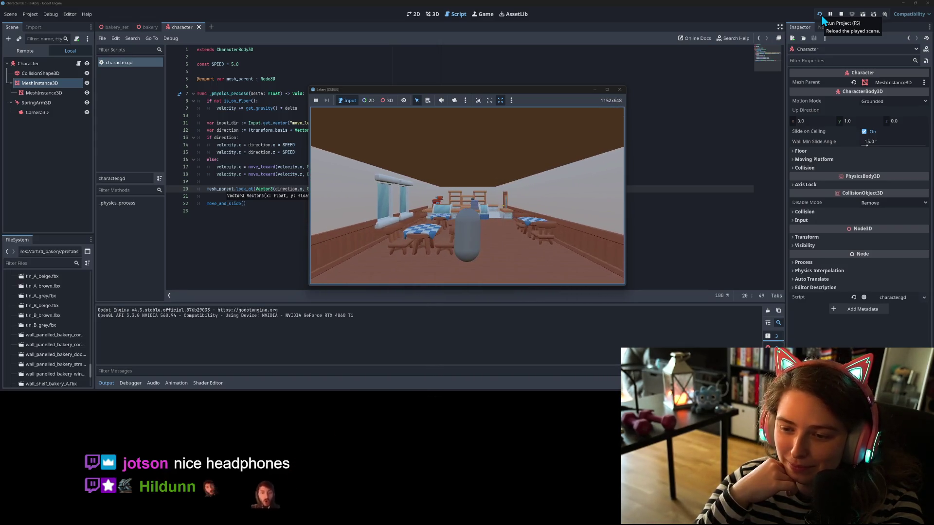
key(w)
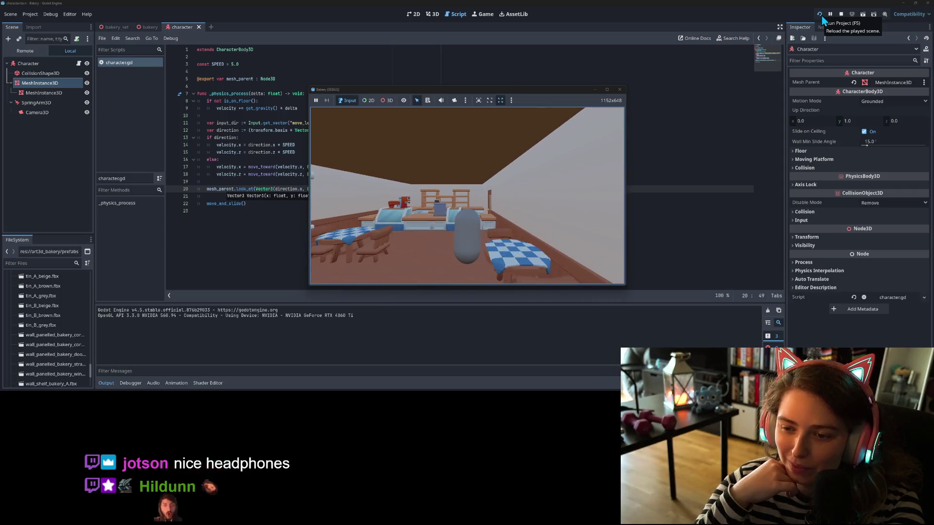
key(s)
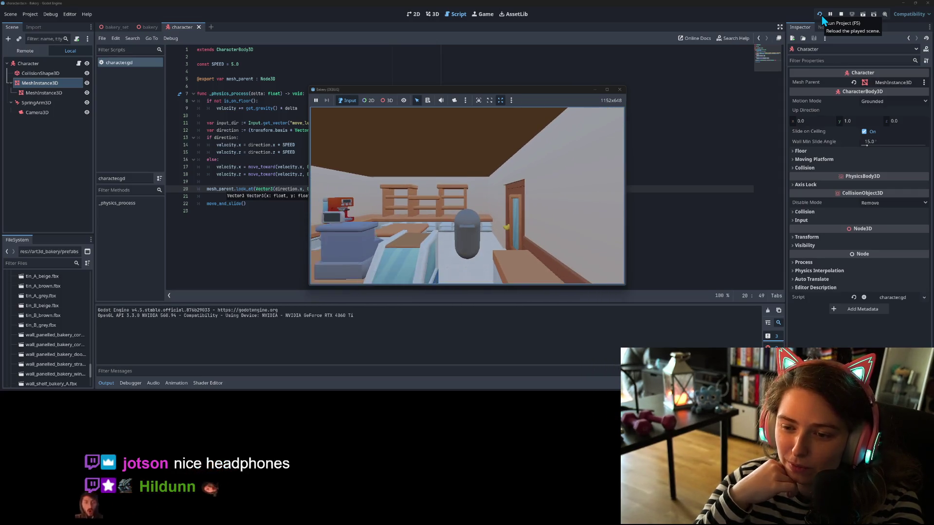
key(w)
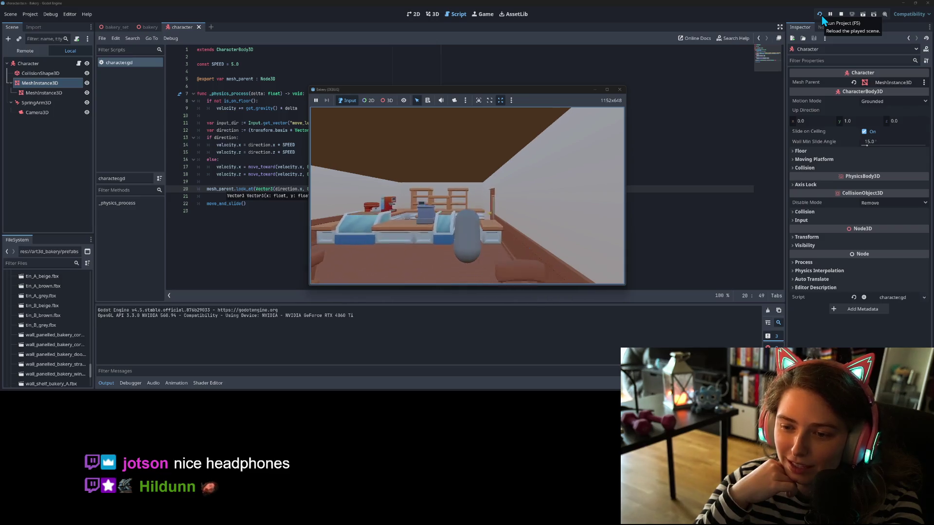
key(a)
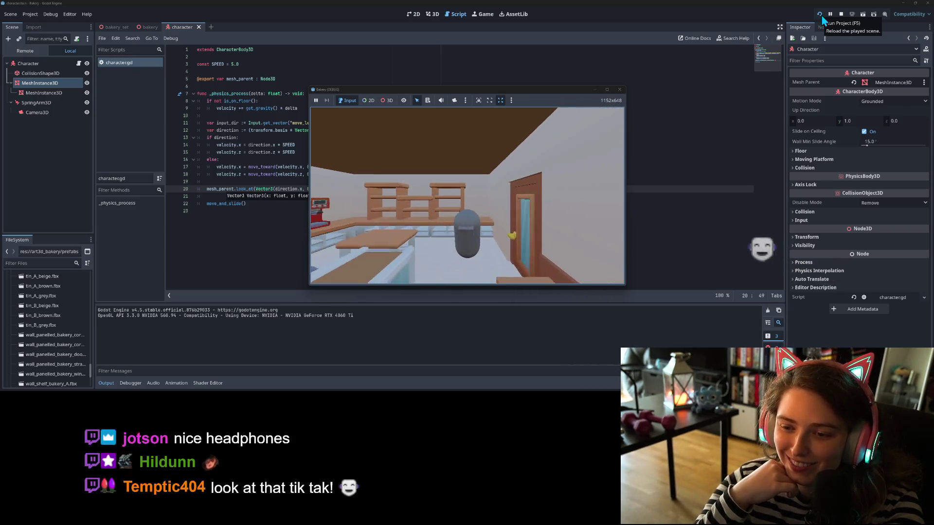
key(d)
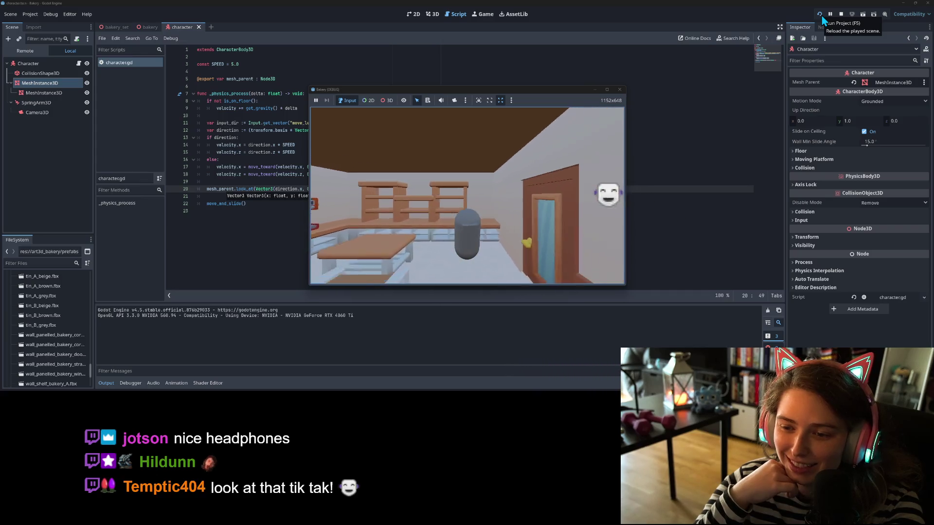
key(s)
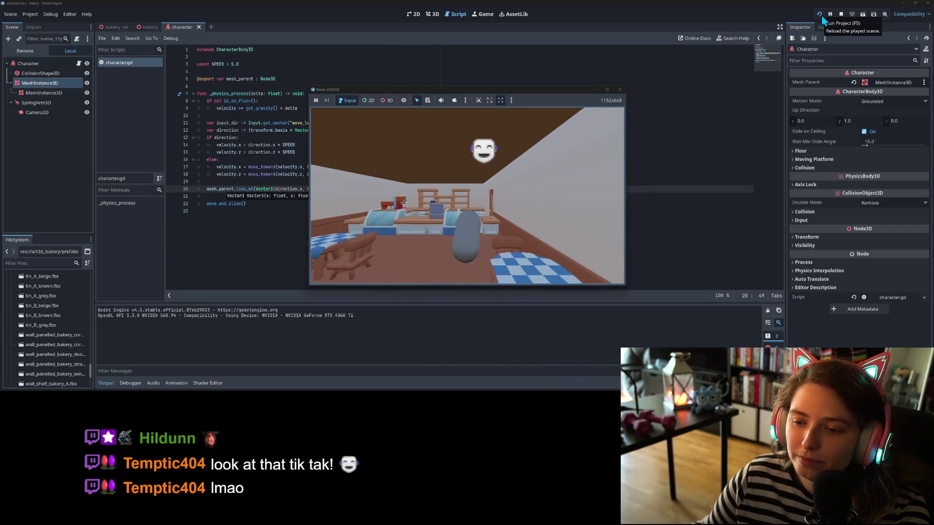
key(w)
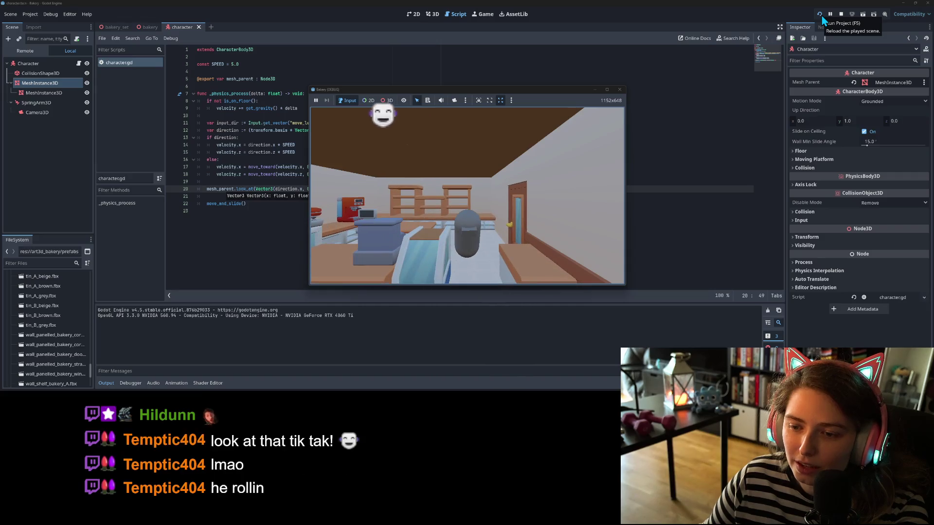
key(s)
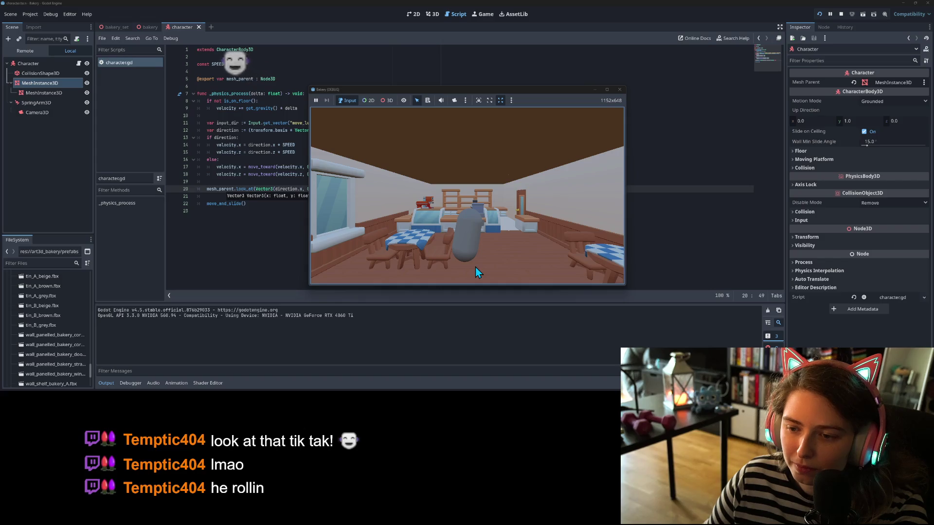
key(a)
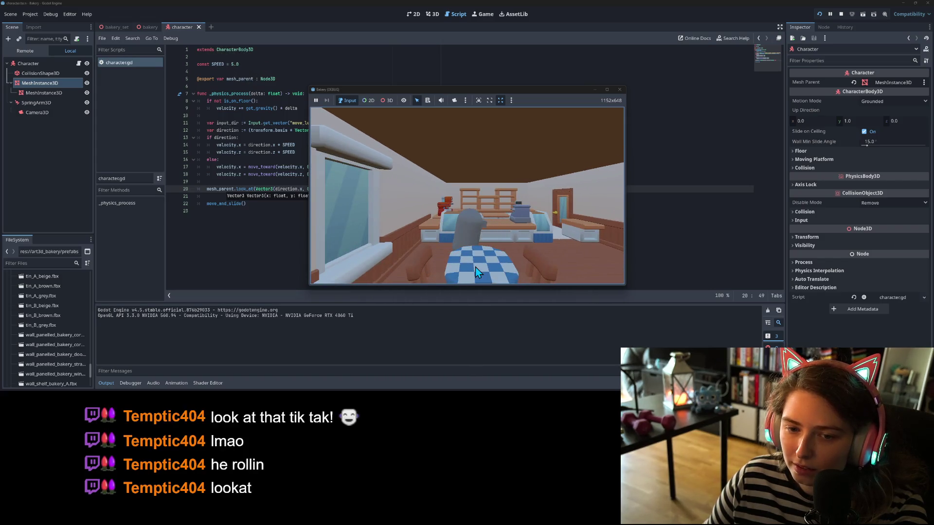
key(d)
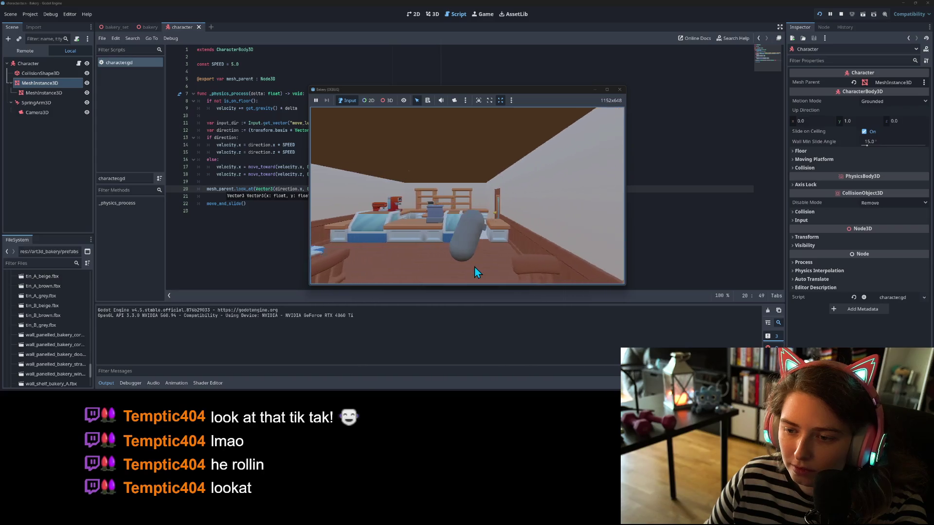
key(a)
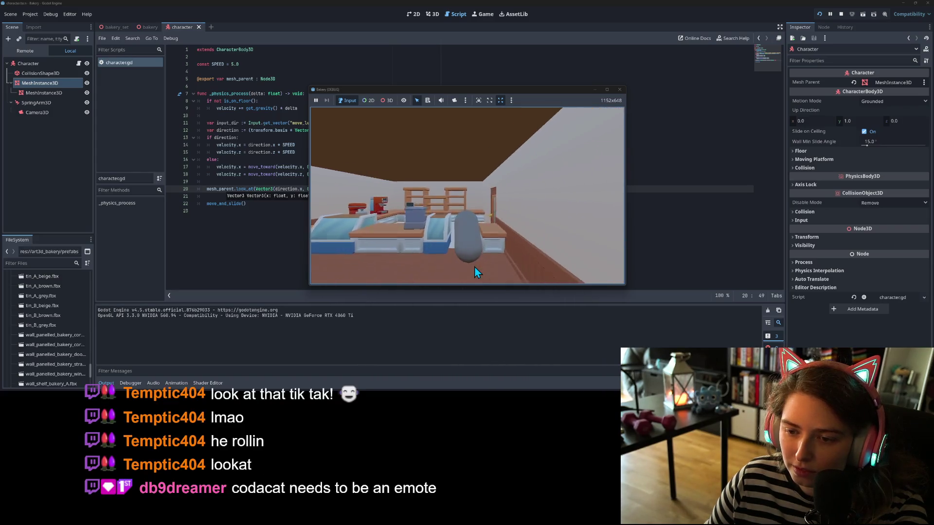
key(a)
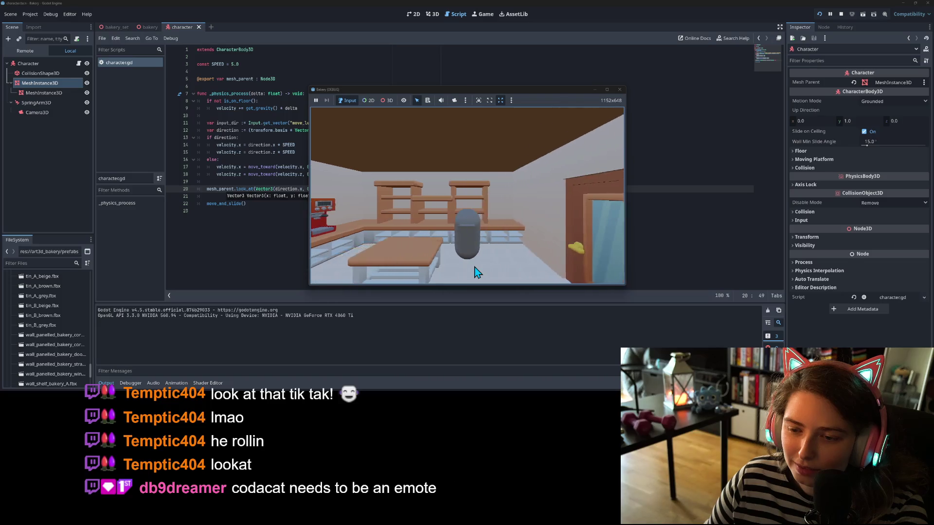
key(s)
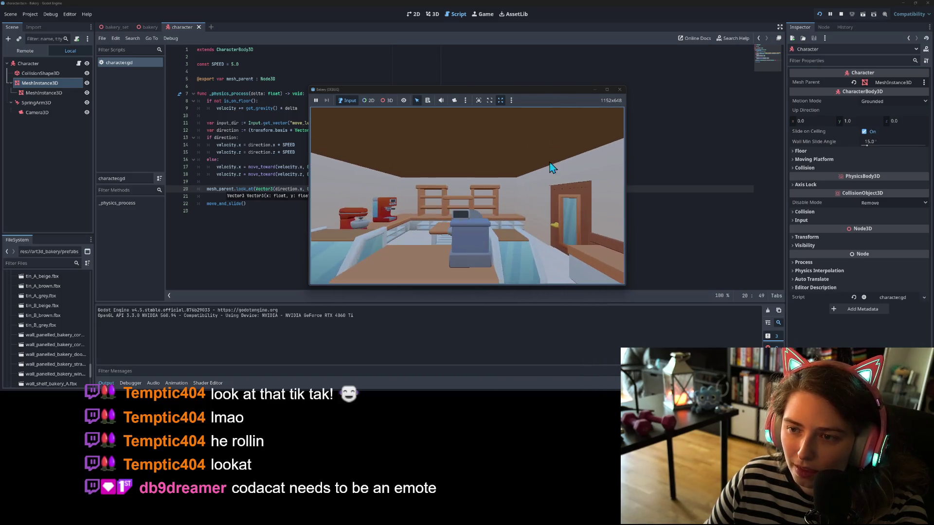
click(619, 90)
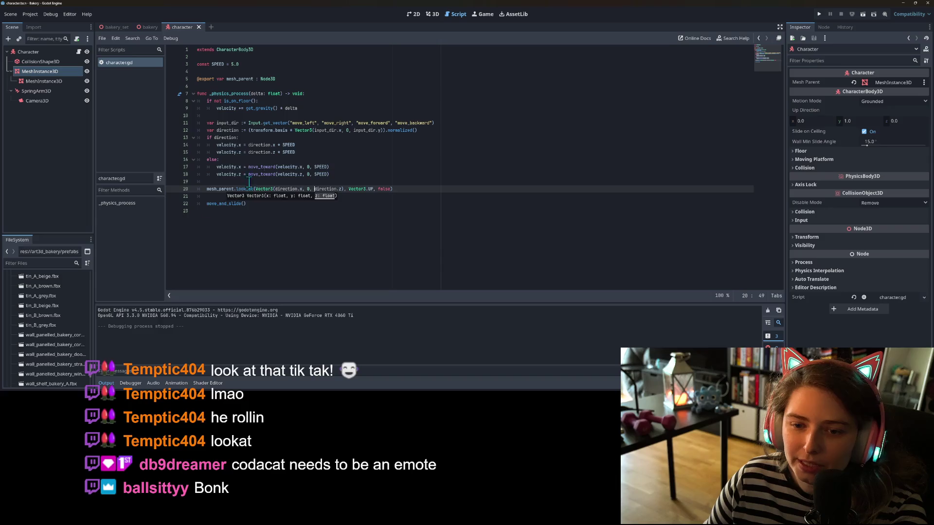
Step: Prefix the look_at target with global_position + using the global_position completion
double_click(287, 189)
click(287, 188)
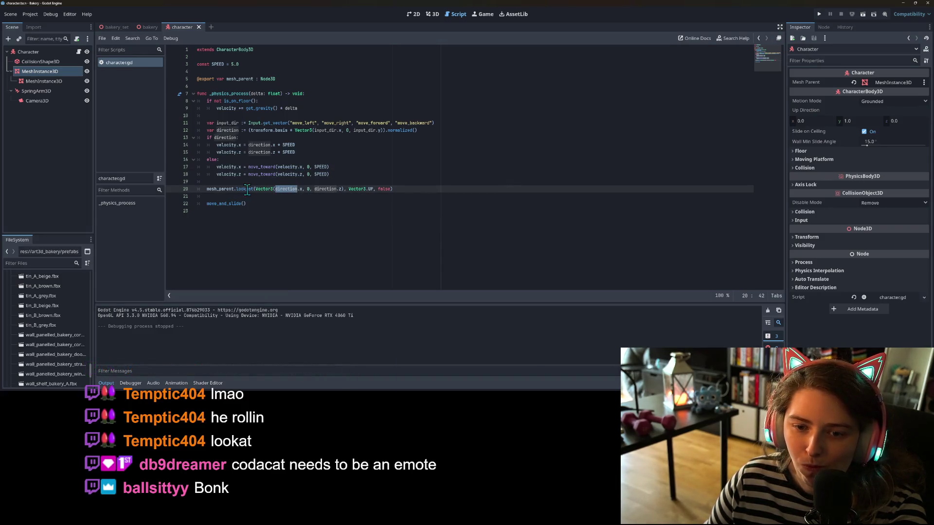
mouse_move(242, 189)
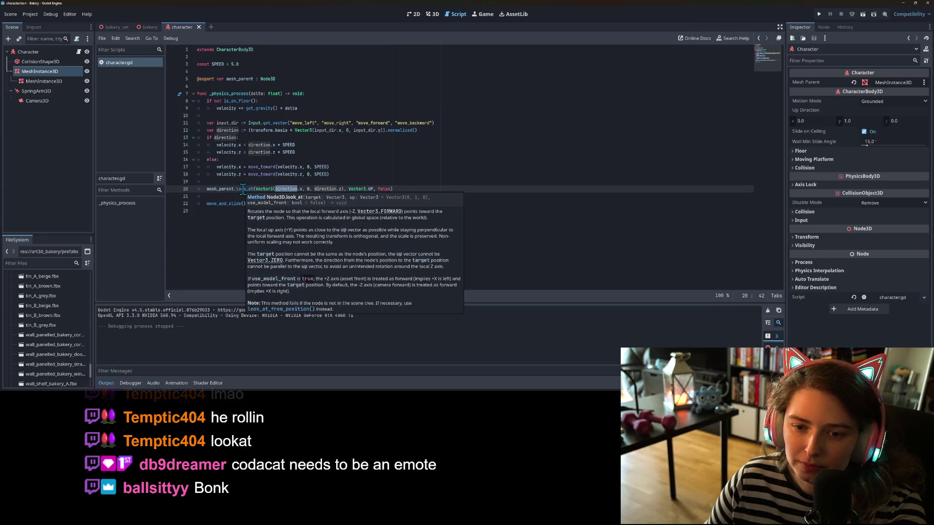
click(302, 189)
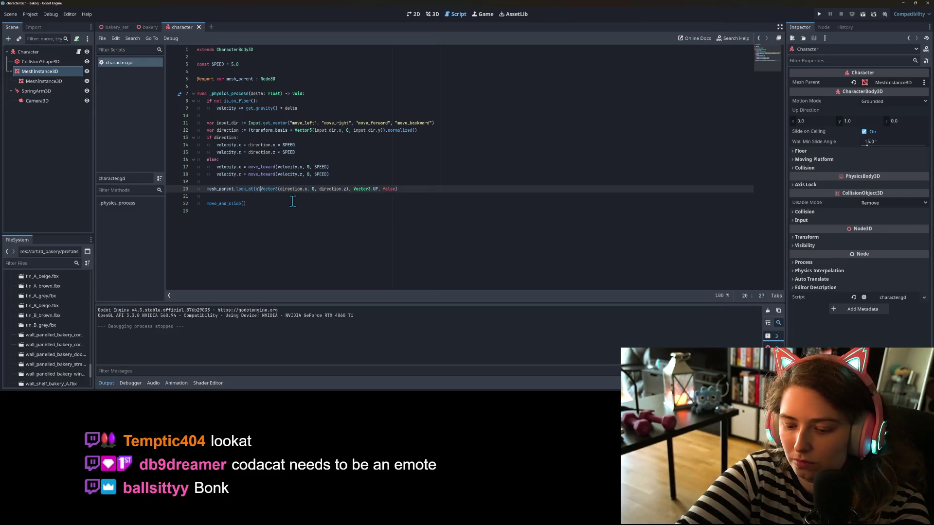
text(loba)
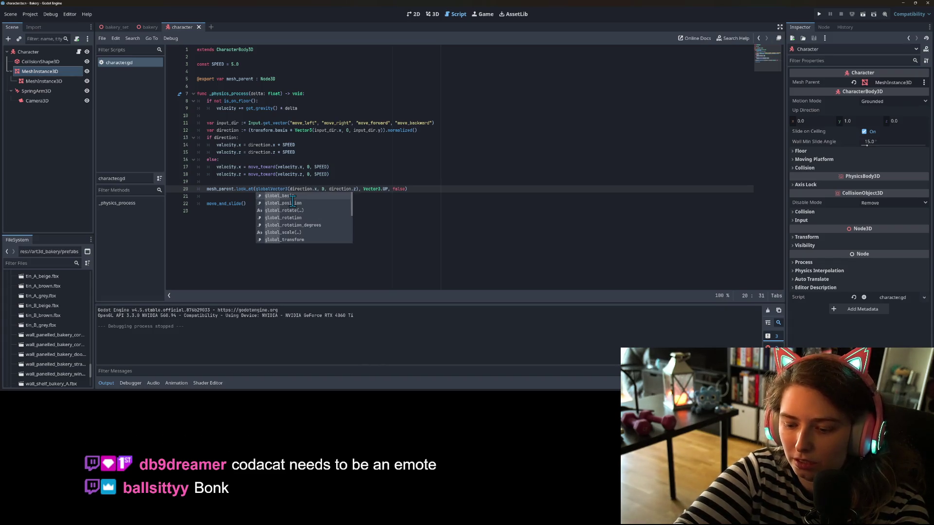
text(_pos)
key(Return)
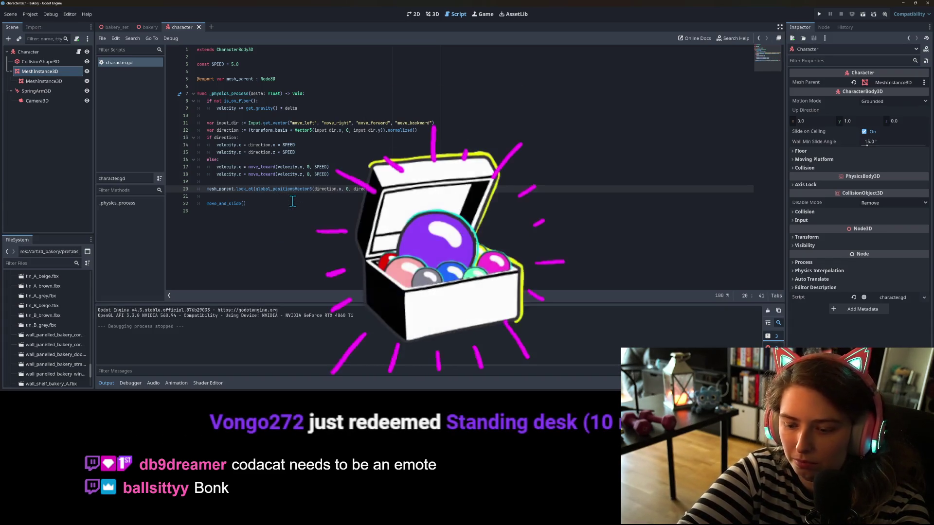
text(+)
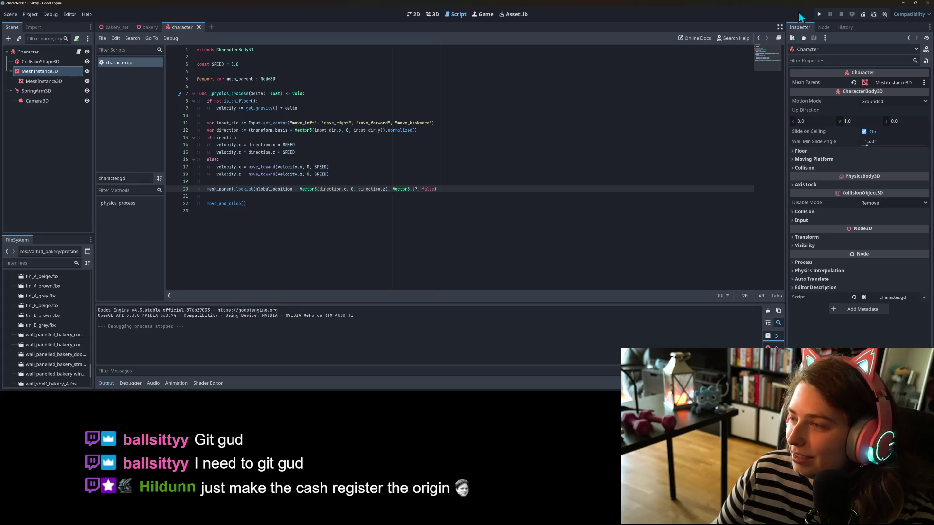
Step: Run the game and strafe the character left and right to test its facing
click(821, 13)
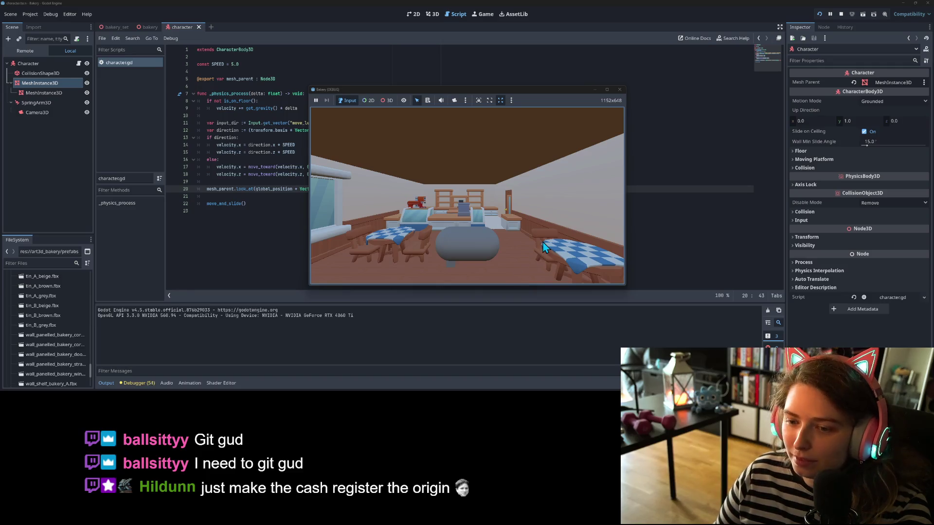
key(d)
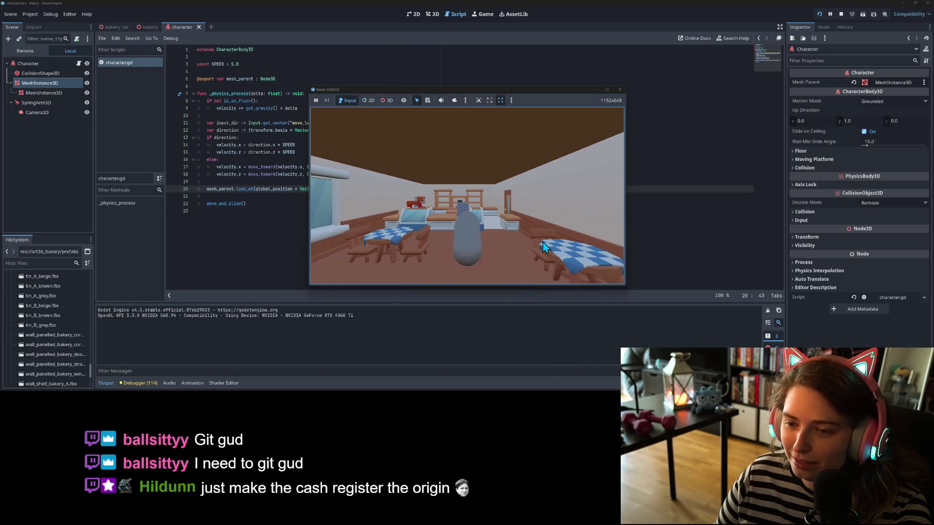
key(s)
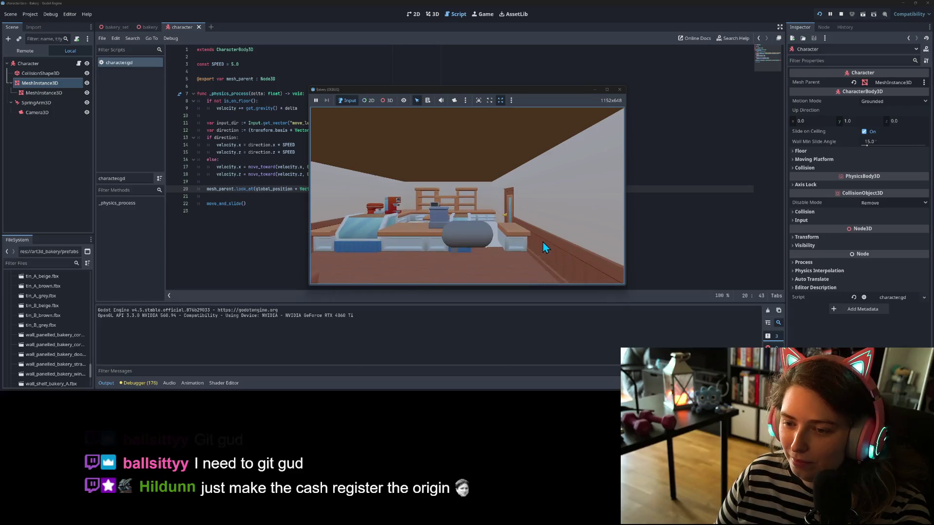
key(a)
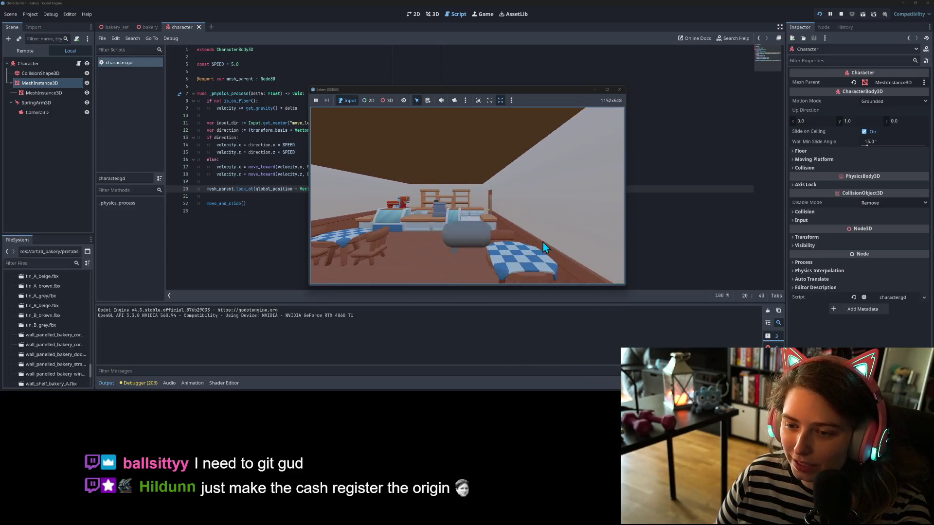
key(a)
key(d)
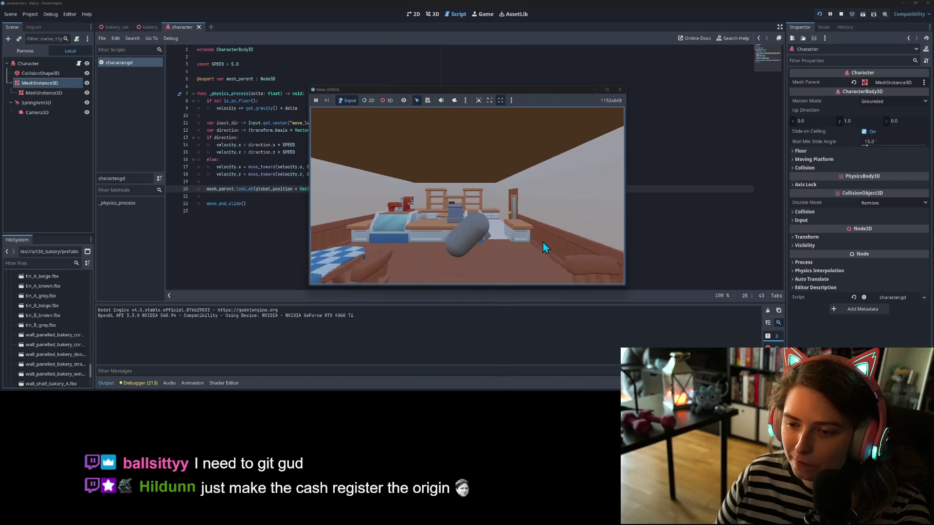
key(a)
key(d)
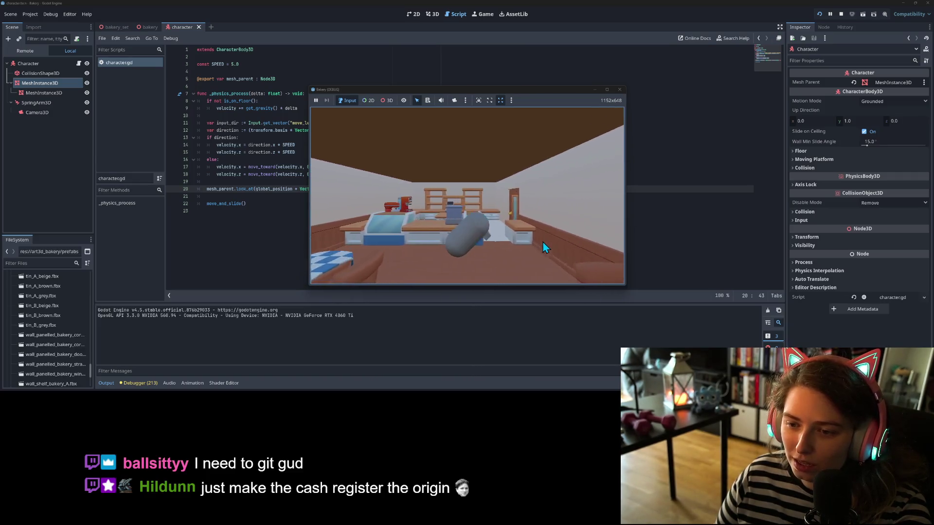
key(a)
key(d)
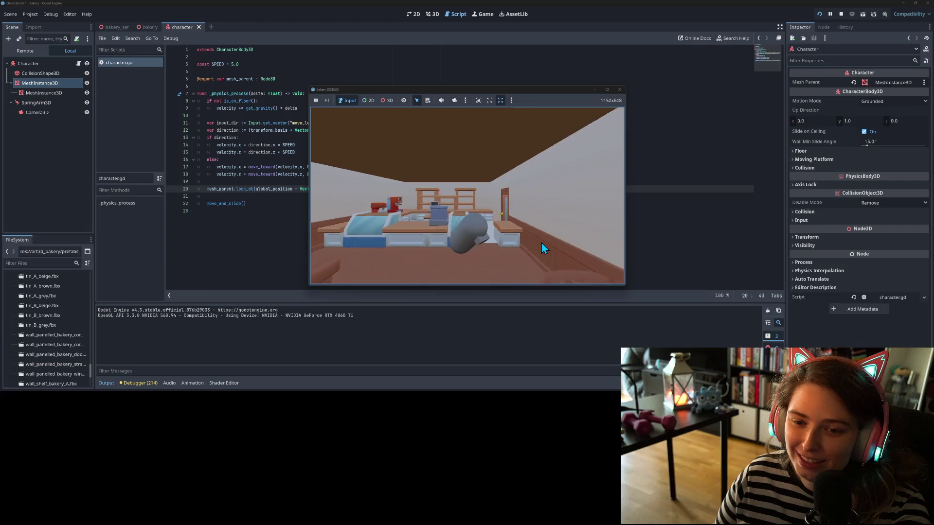
Step: Keep swaying side to side, then walk toward the counter, coffee machine and door
key(a)
key(d)
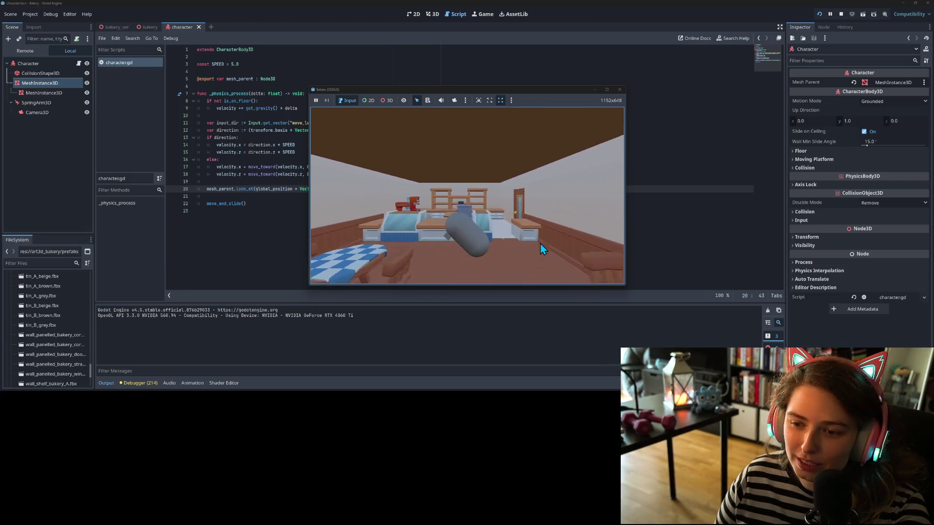
key(a)
key(d)
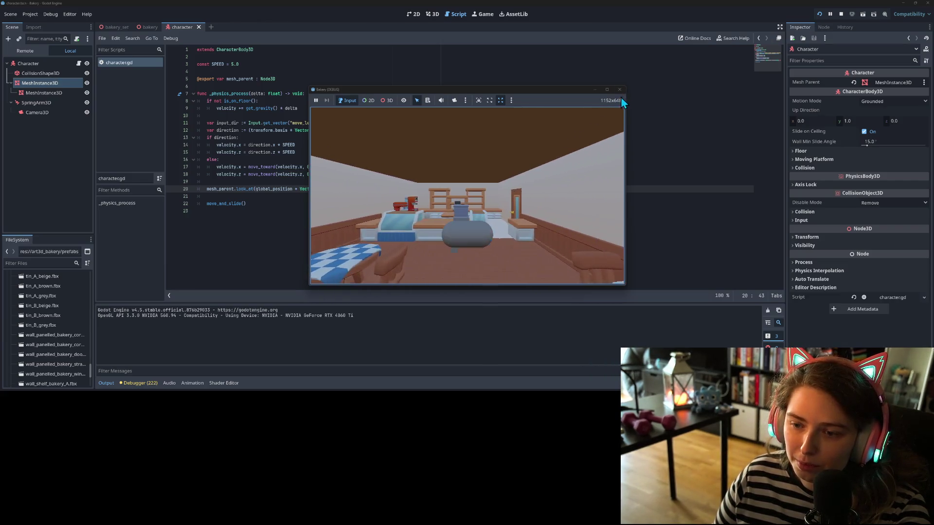
key(a)
key(d)
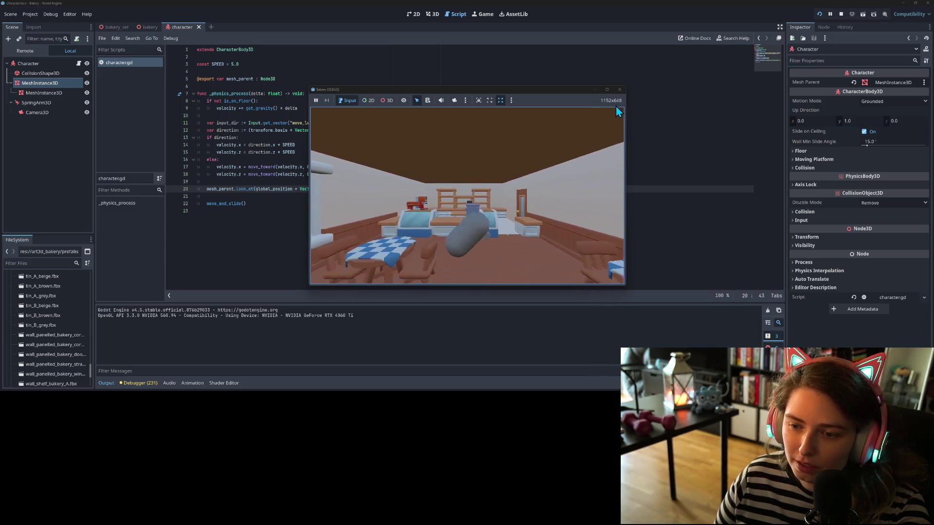
key(w)
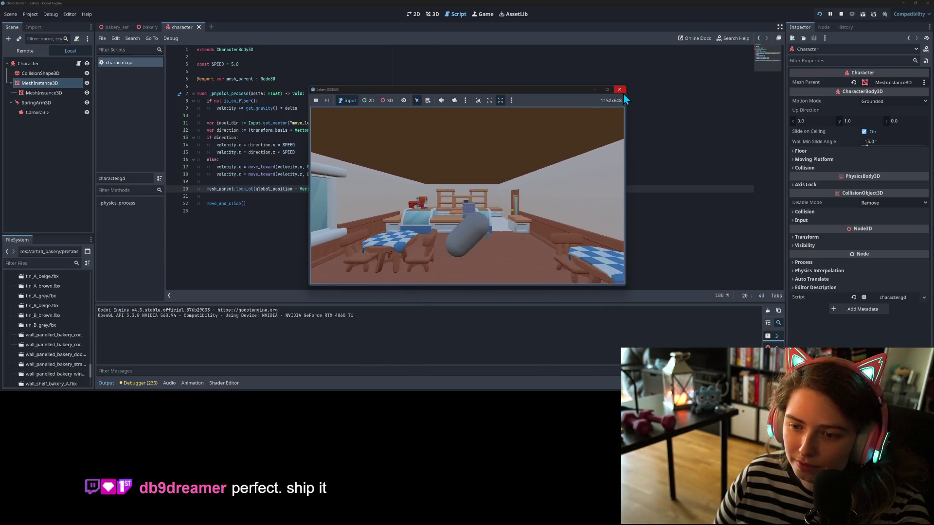
key(a)
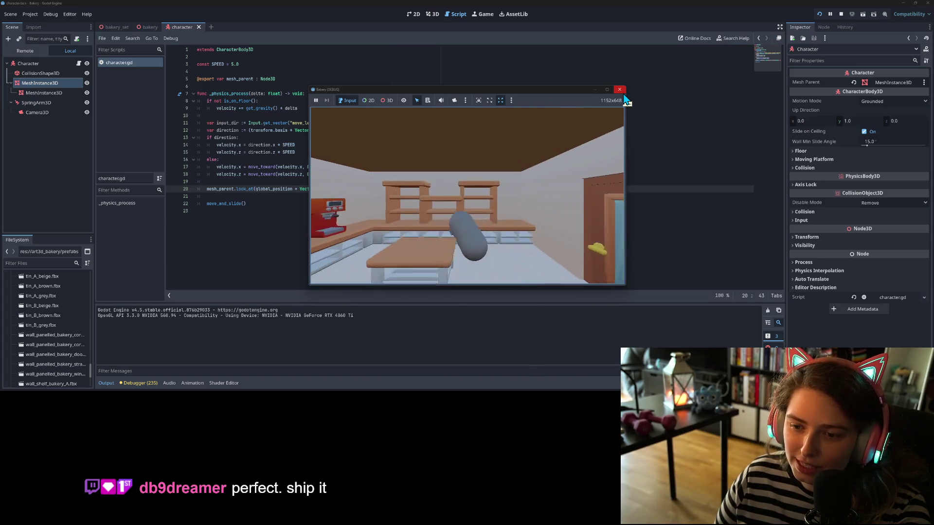
key(s)
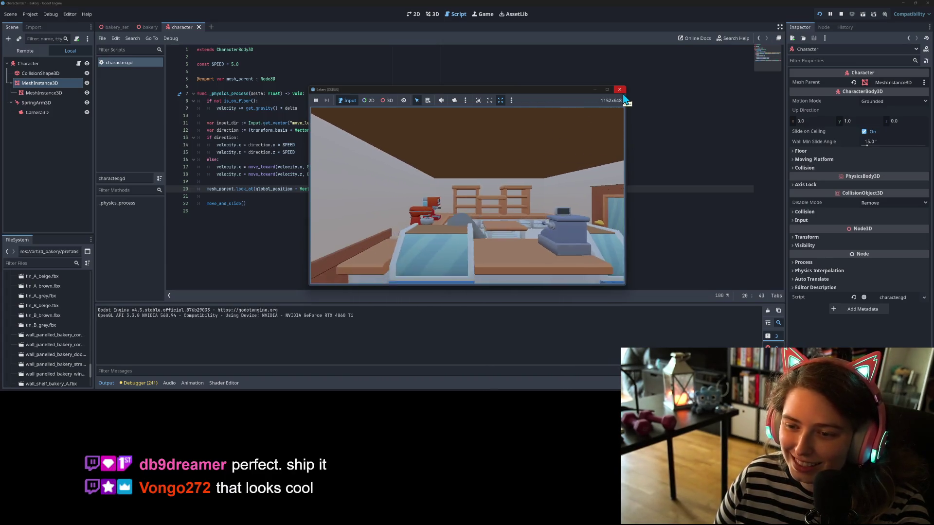
key(d)
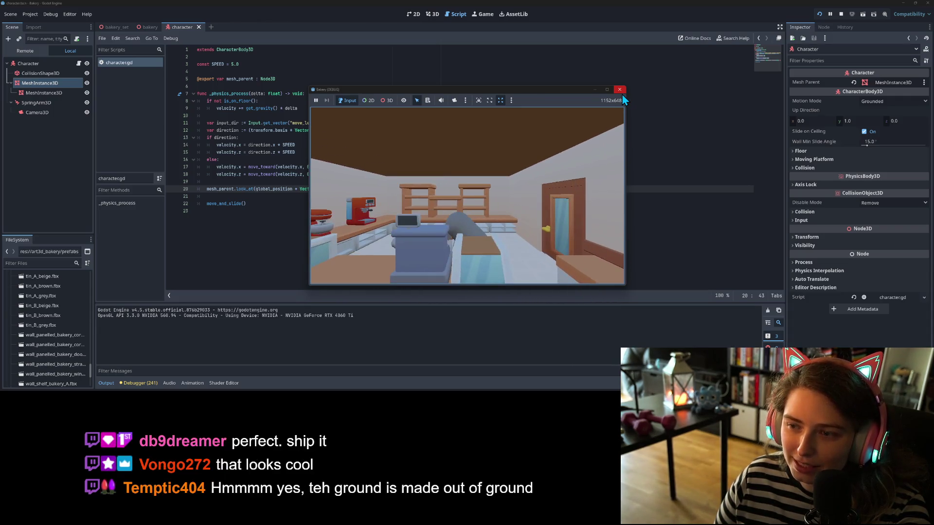
Step: Stop the game and inspect the Character and MeshInstance3D transforms in the Inspector
click(621, 94)
click(335, 174)
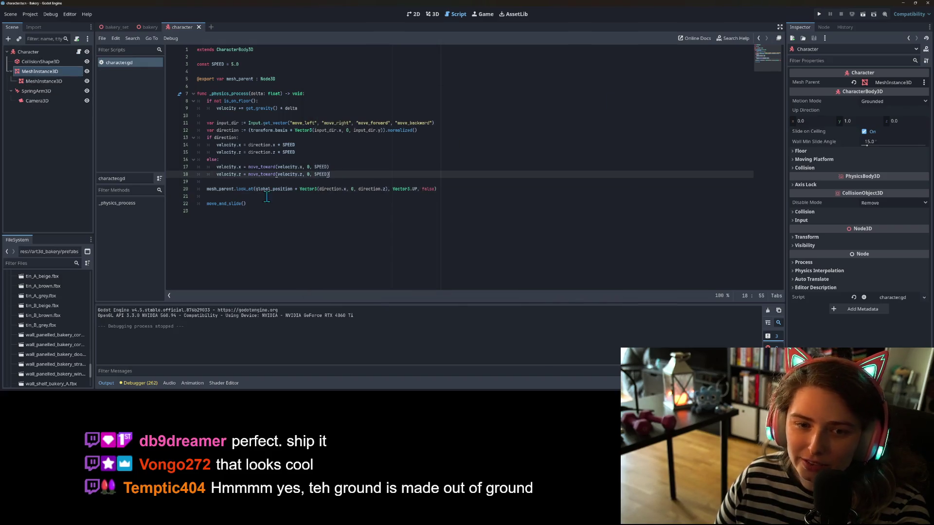
click(245, 189)
click(26, 72)
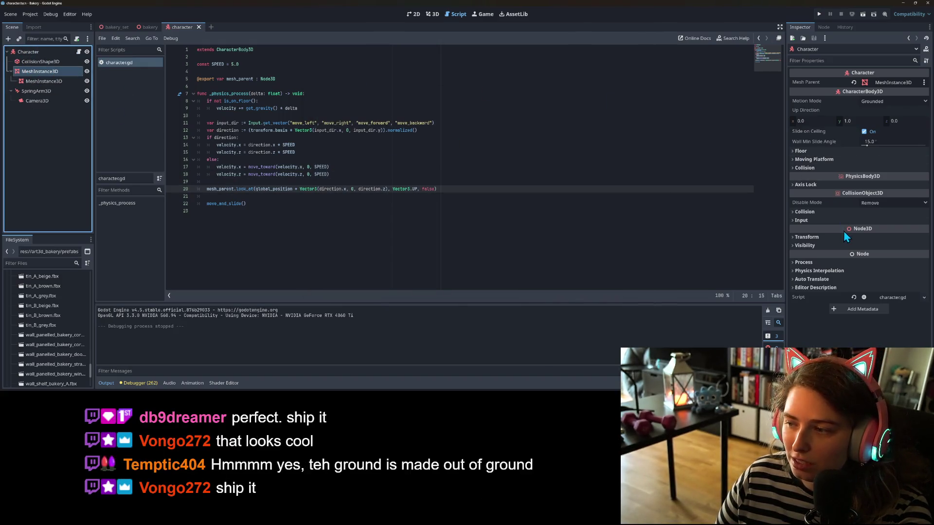
click(829, 238)
click(859, 256)
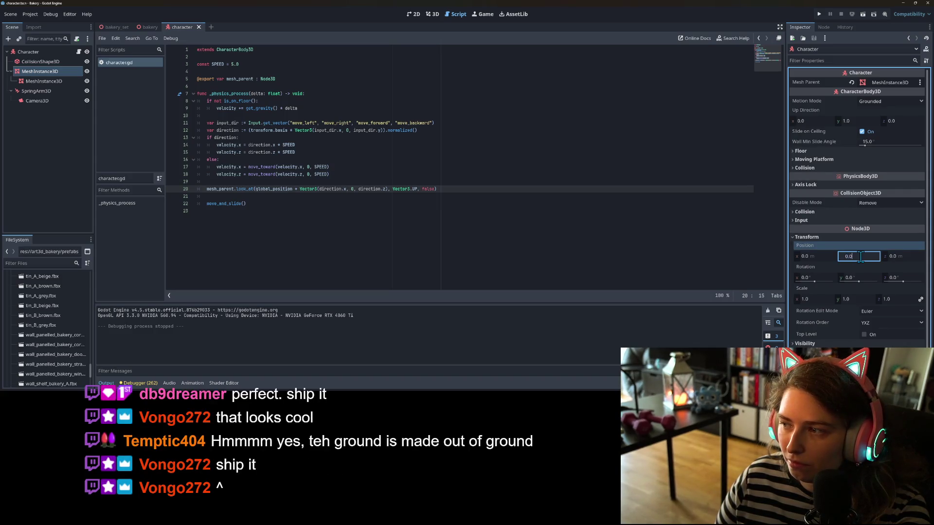
click(463, 140)
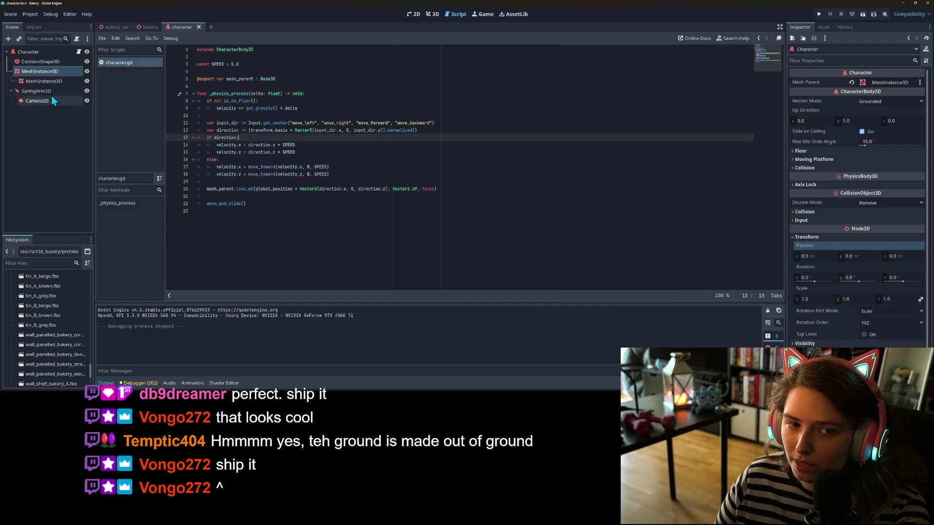
click(58, 82)
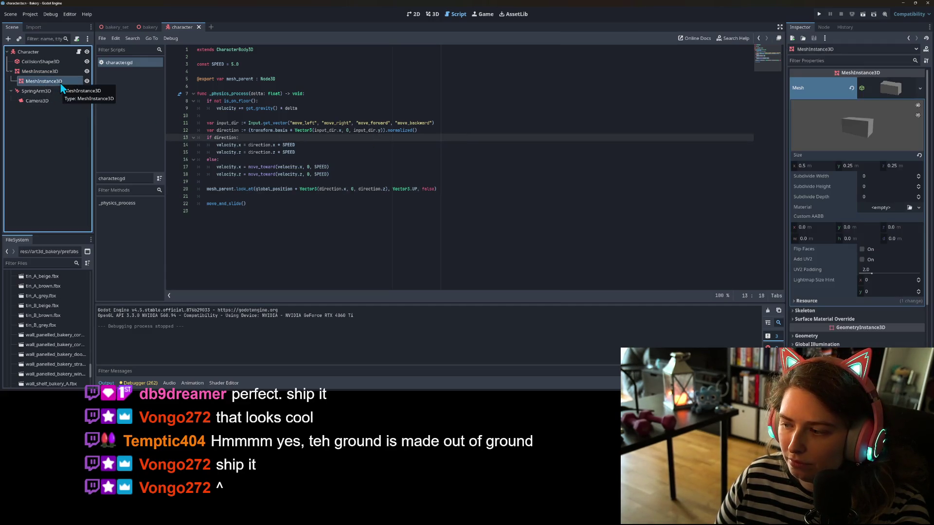
click(42, 72)
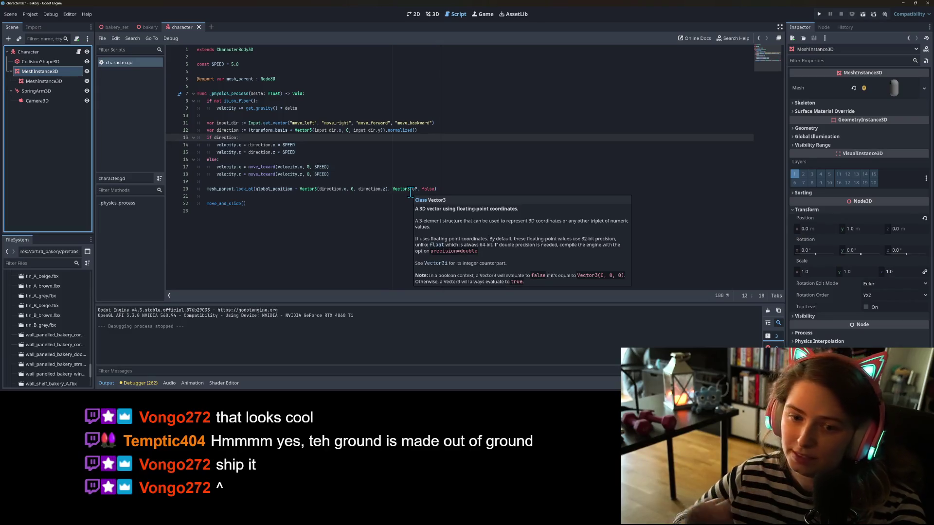
Step: Change the look_at target's y component from 0 to 1.0 in character.gd
click(290, 140)
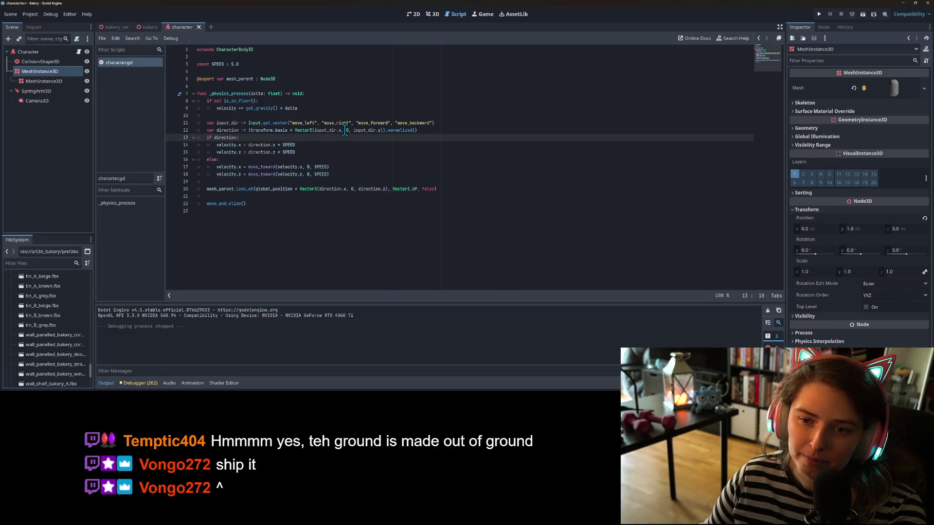
click(345, 130)
click(351, 189)
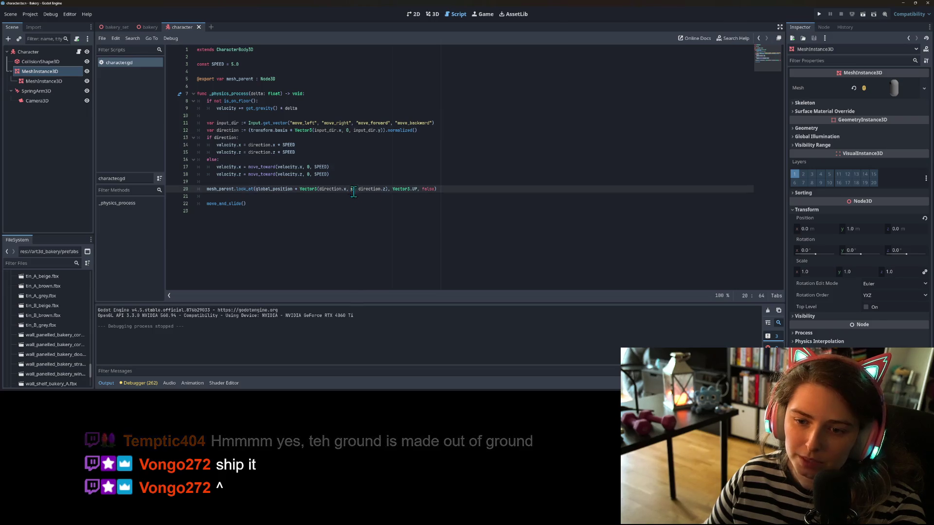
text(1.)
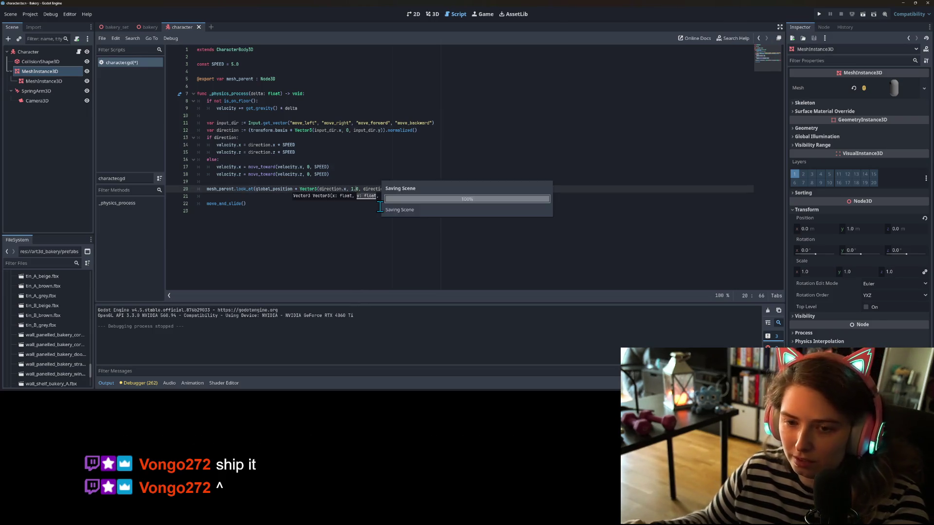
Step: Run the game and walk the character toward the counter, right wall and tables
click(819, 15)
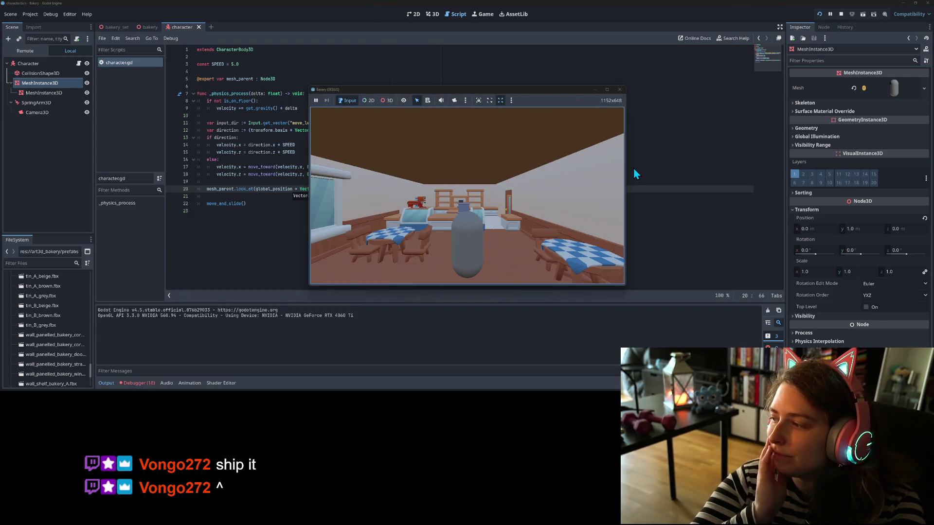
key(w)
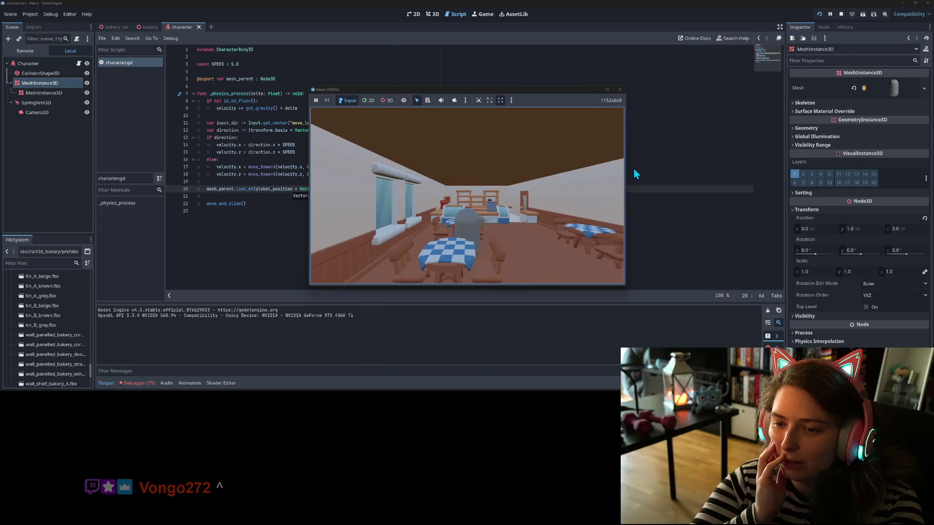
key(a)
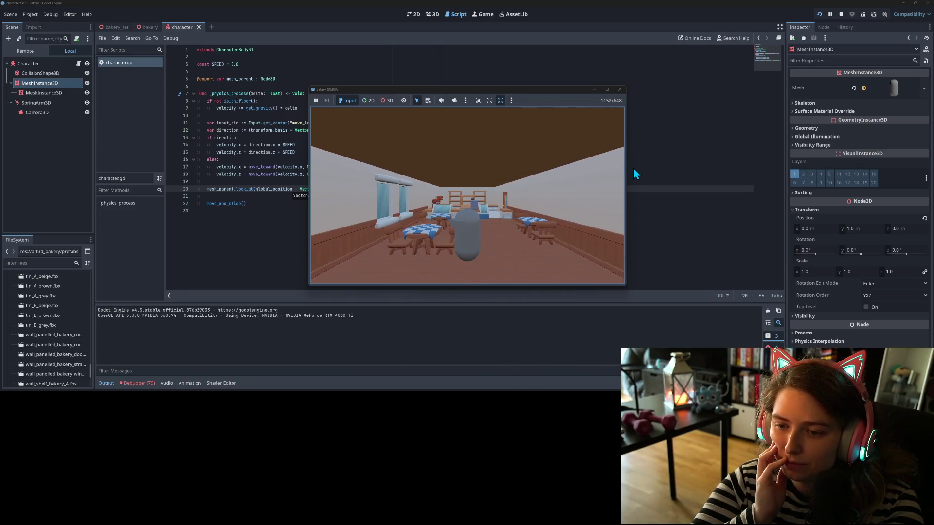
key(d)
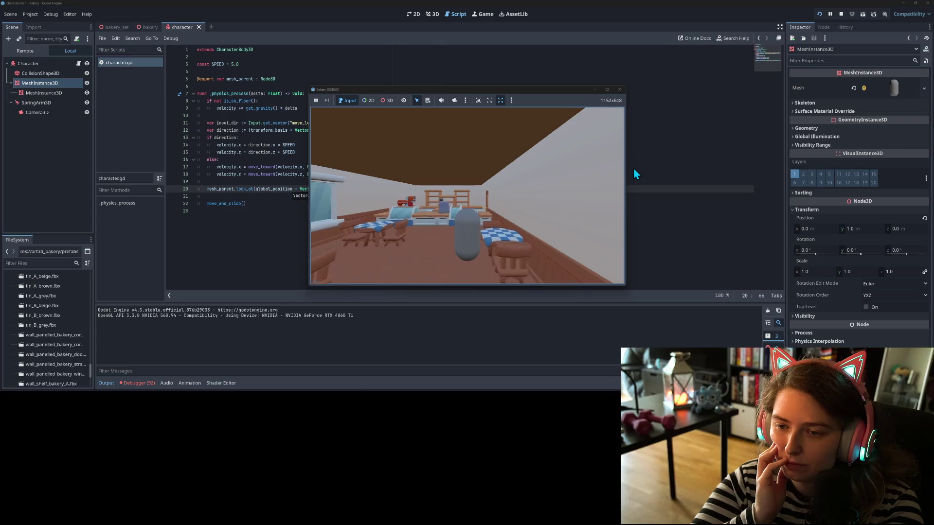
key(w)
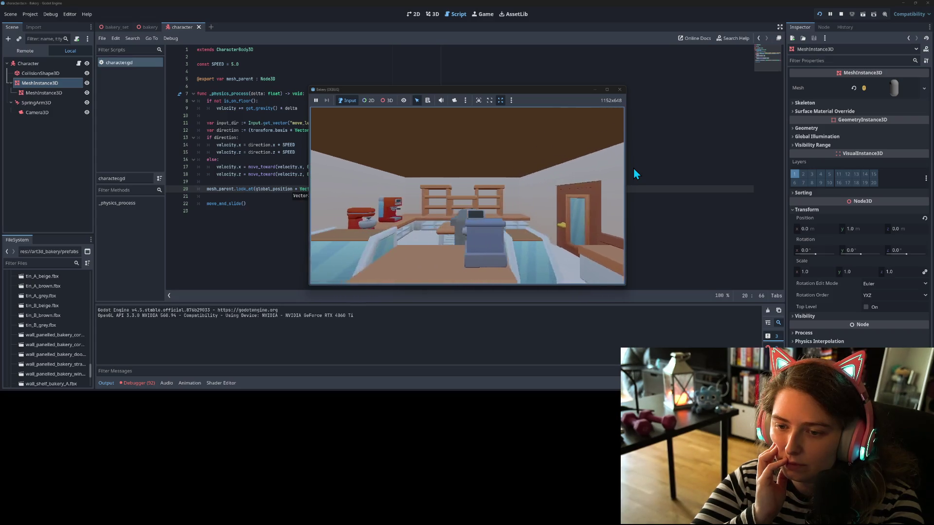
key(d)
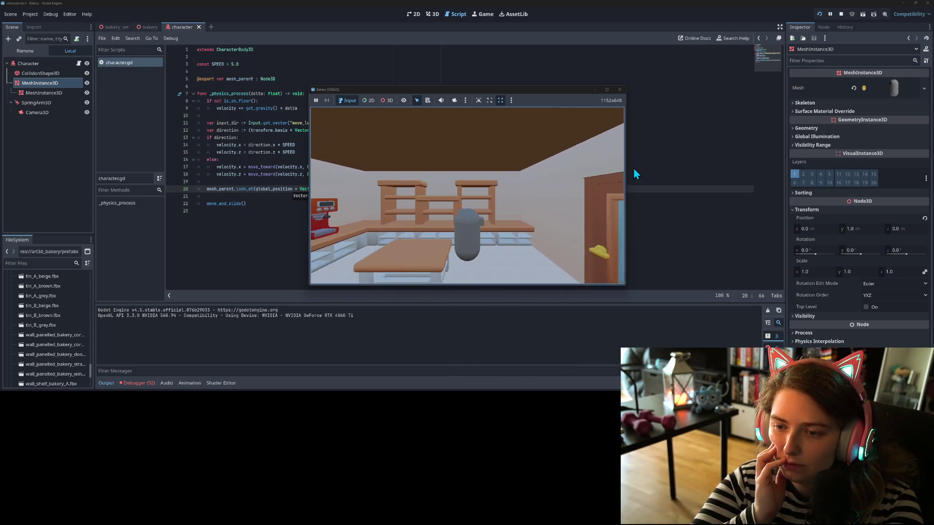
key(s)
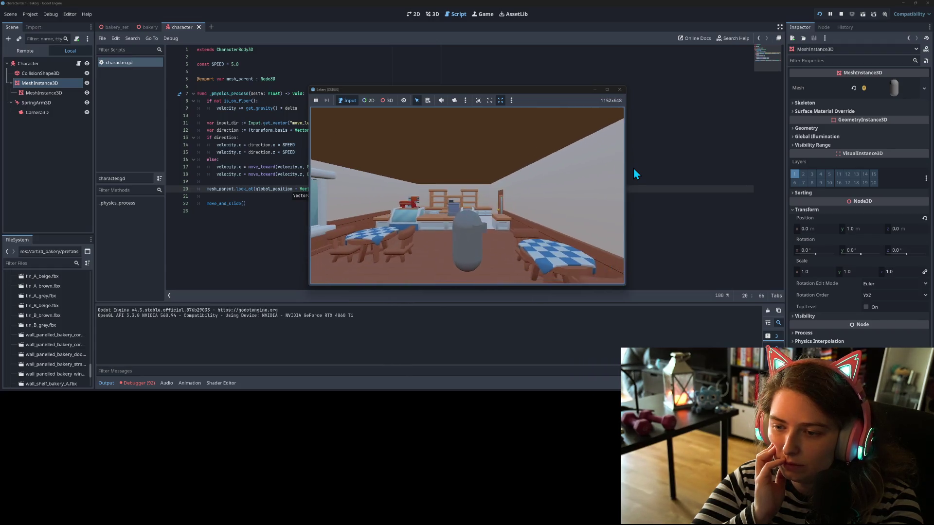
key(s)
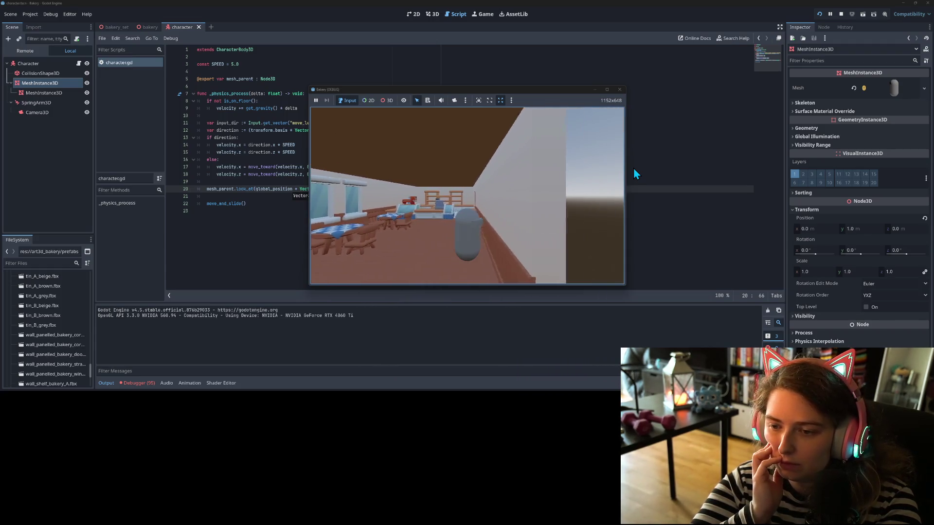
Step: Walk back and forth from the counter, turn the camera across the room, then stop the game
key(d)
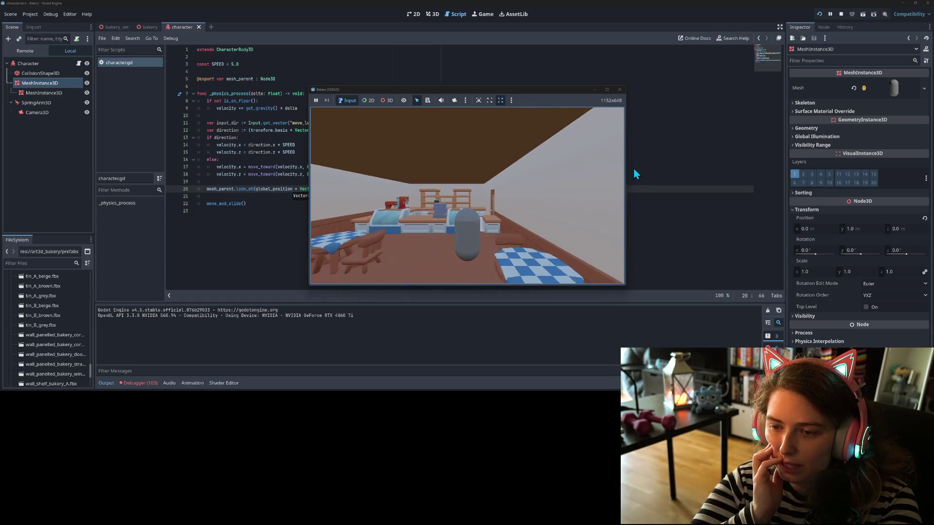
key(s)
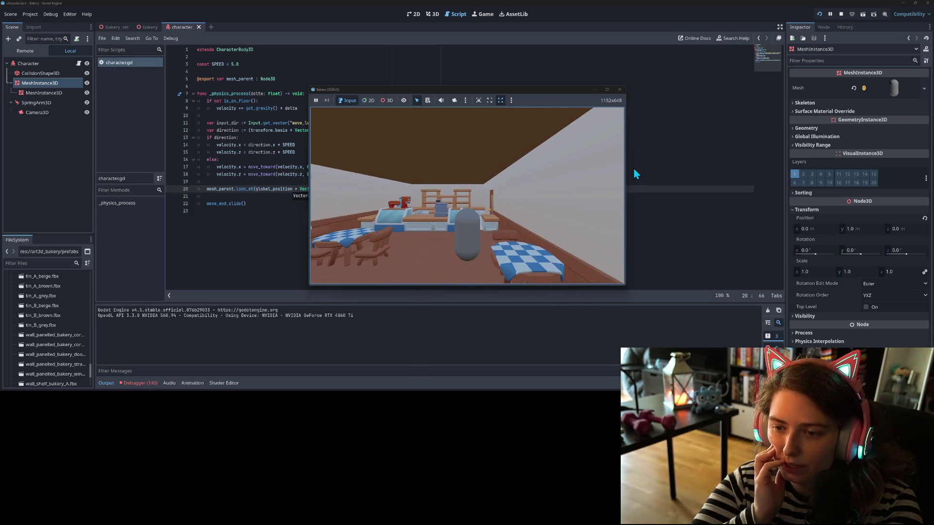
key(w)
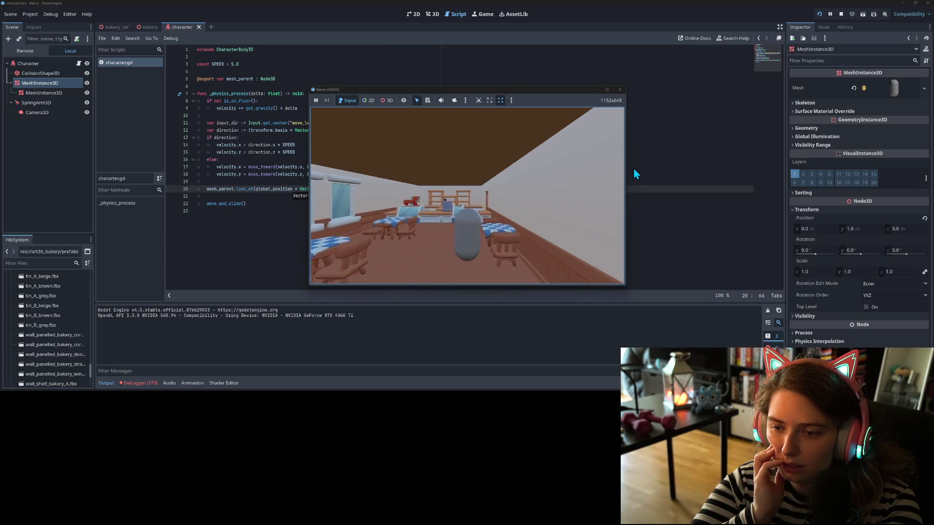
key(s)
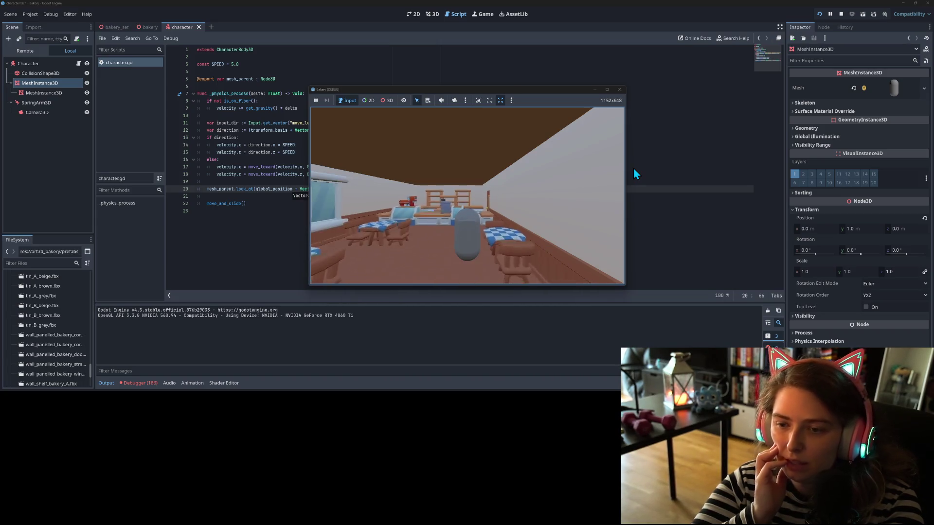
key(w)
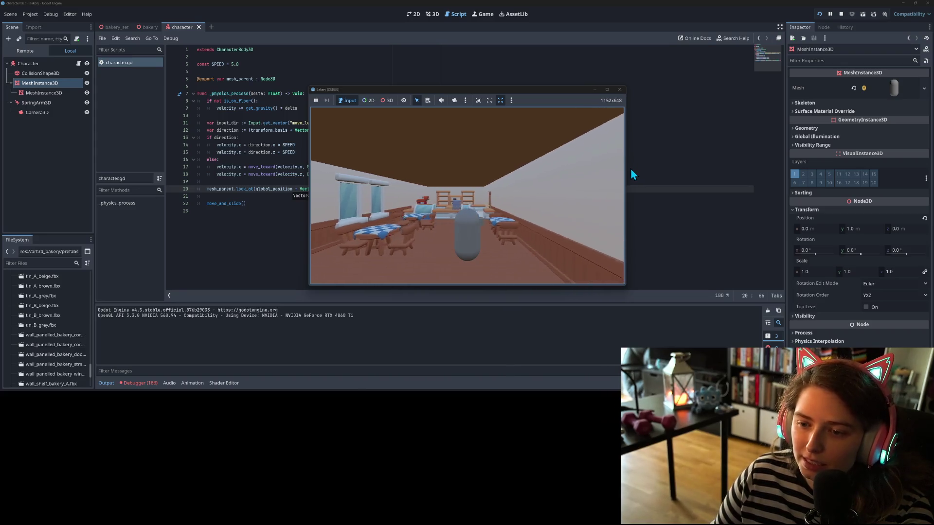
key(s)
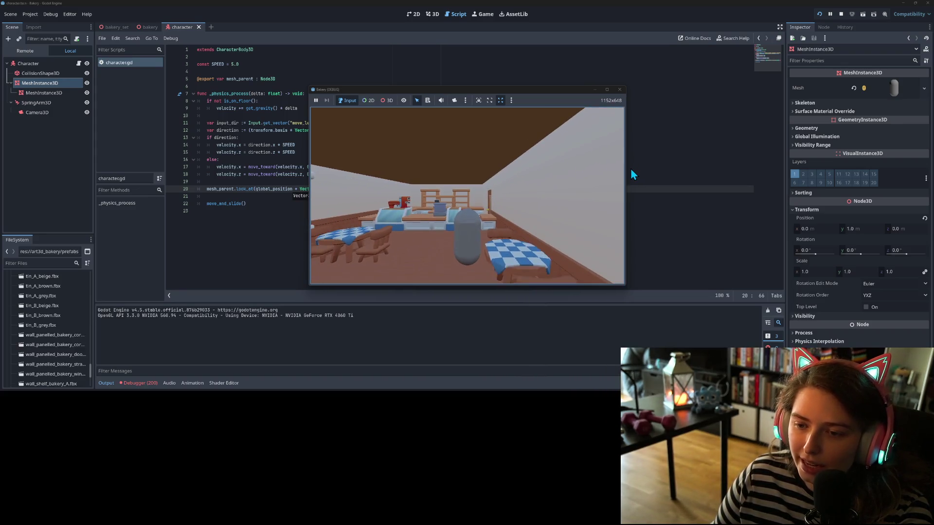
drag(612, 130, 498, 231)
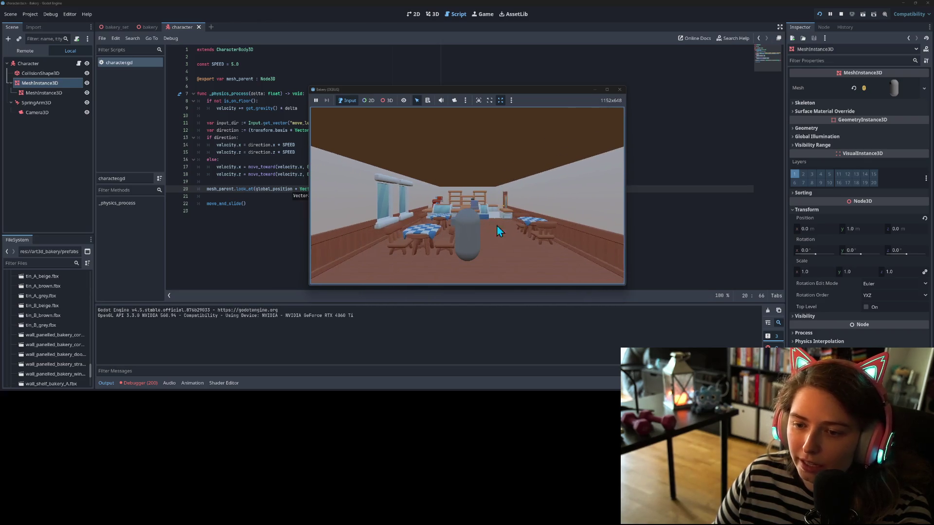
drag(470, 263, 536, 145)
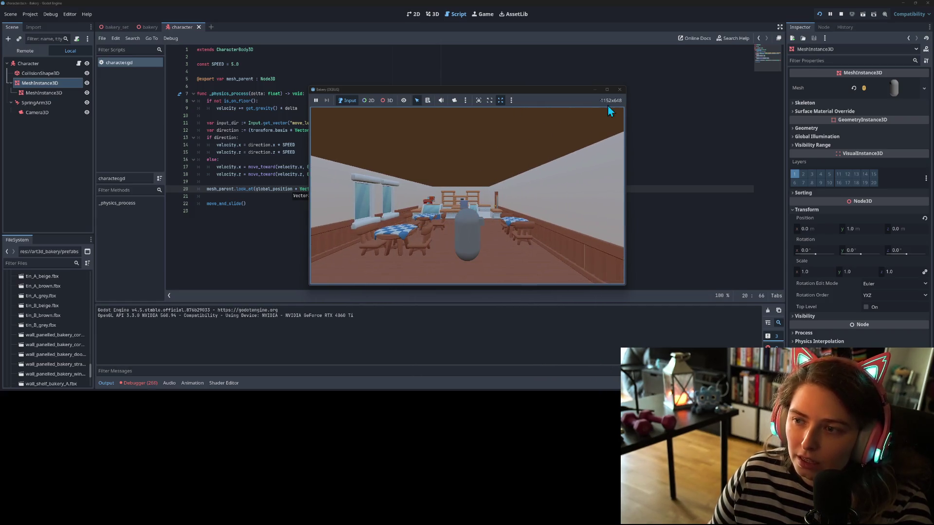
click(620, 89)
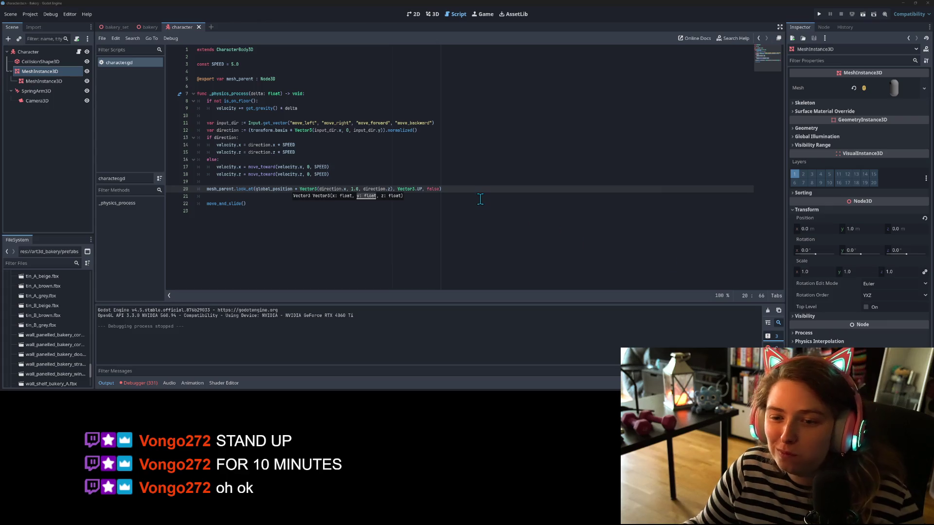
click(473, 197)
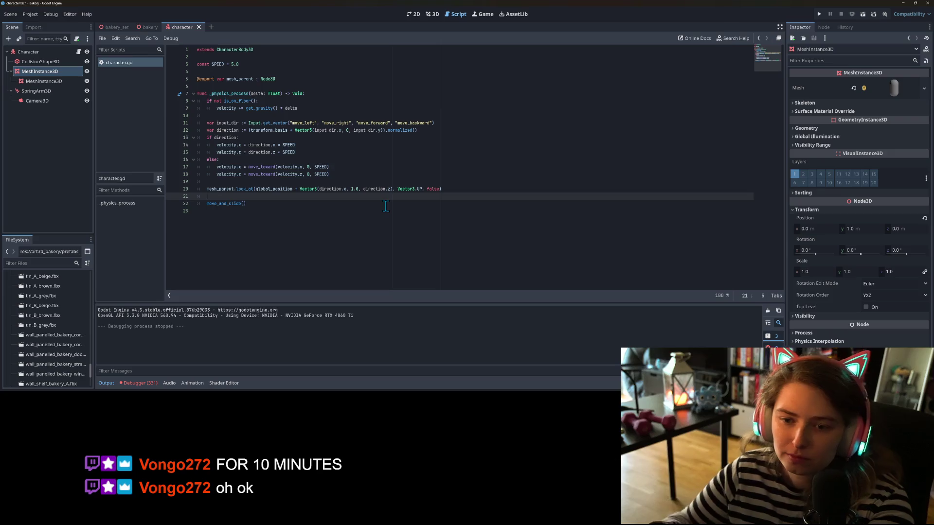
Step: Replace 1.0 with mesh_parent.global_position.y in the look_at target and save the script
drag(350, 190, 357, 190)
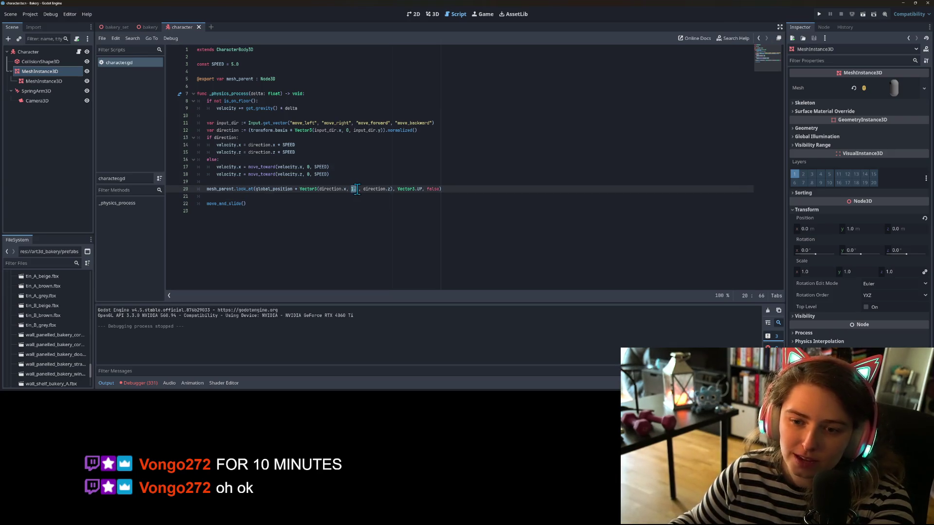
key(BackSpace)
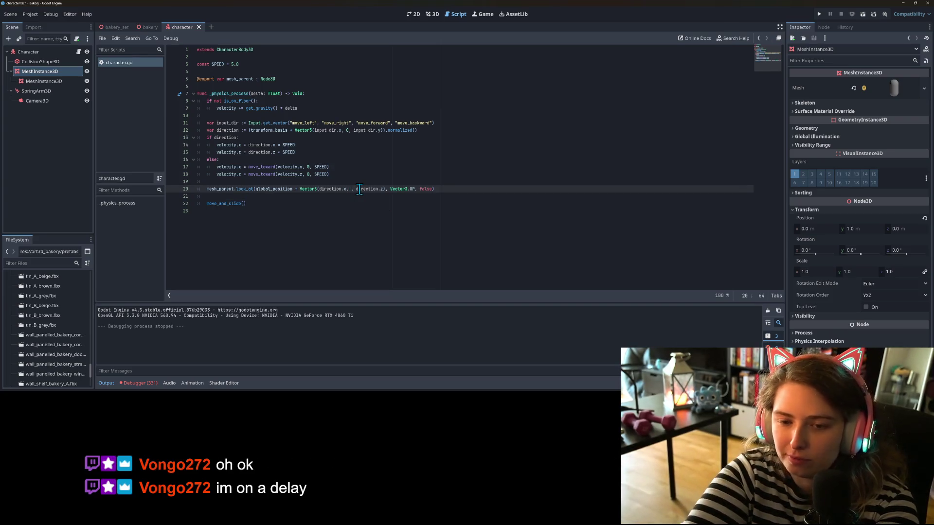
text(m)
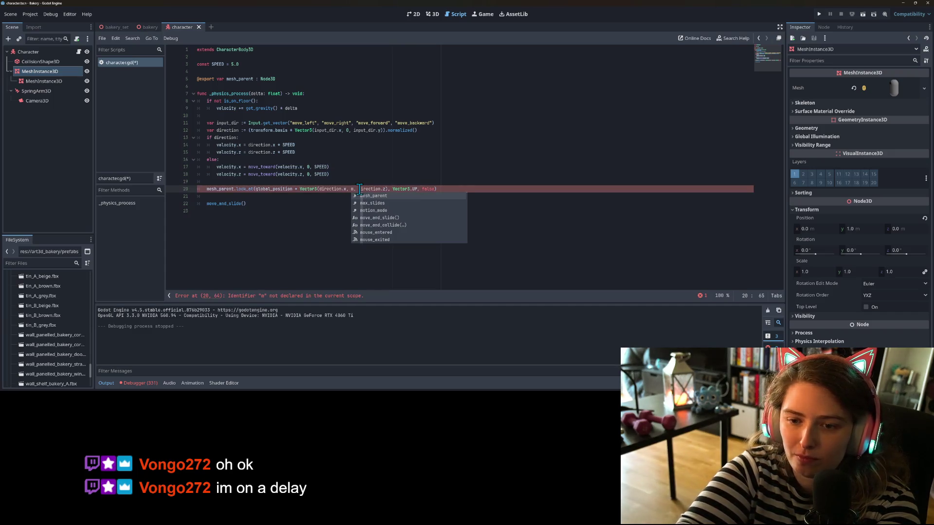
key(Return)
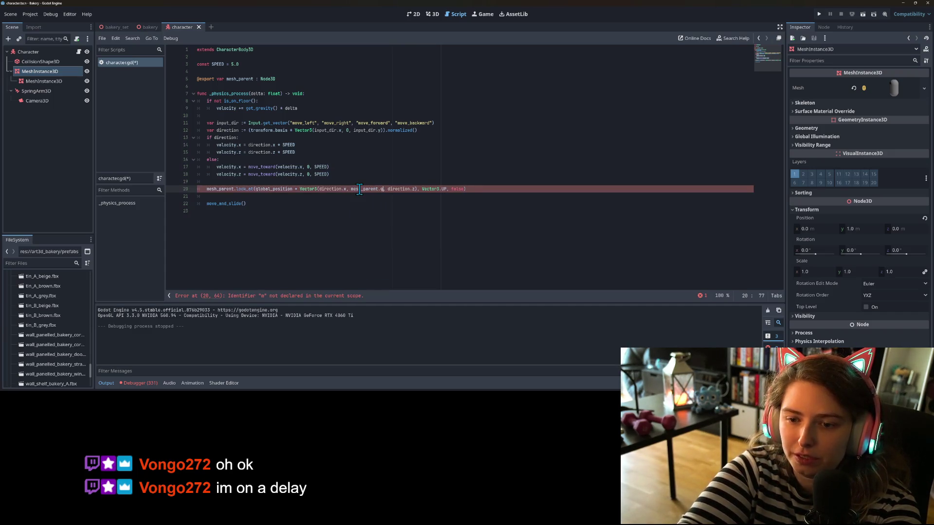
key(Return)
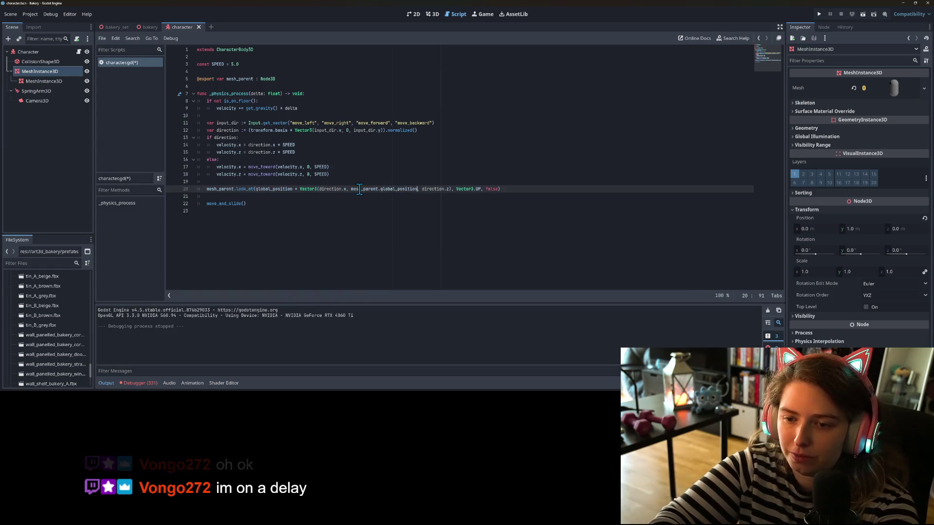
text(.y)
key(ctrl+s)
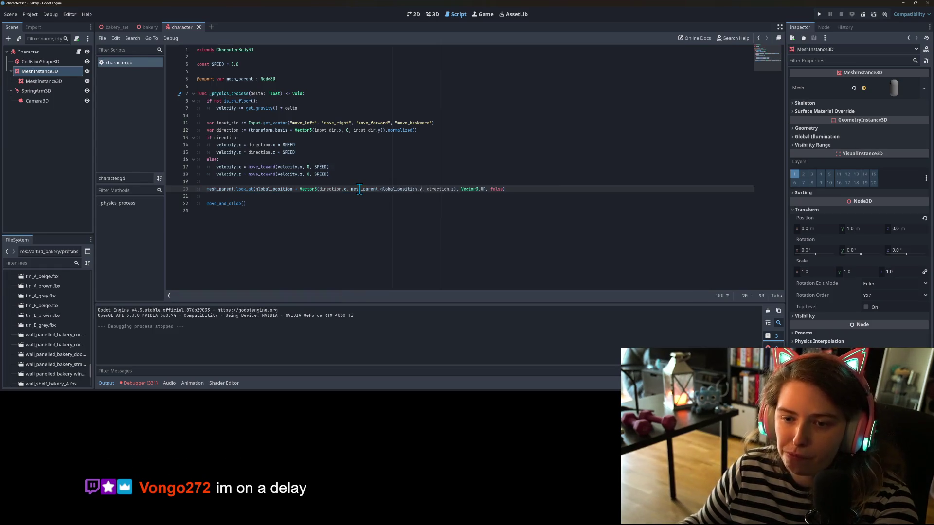
Step: Run the bakery game, walk the character a little, and return to the editor
click(820, 13)
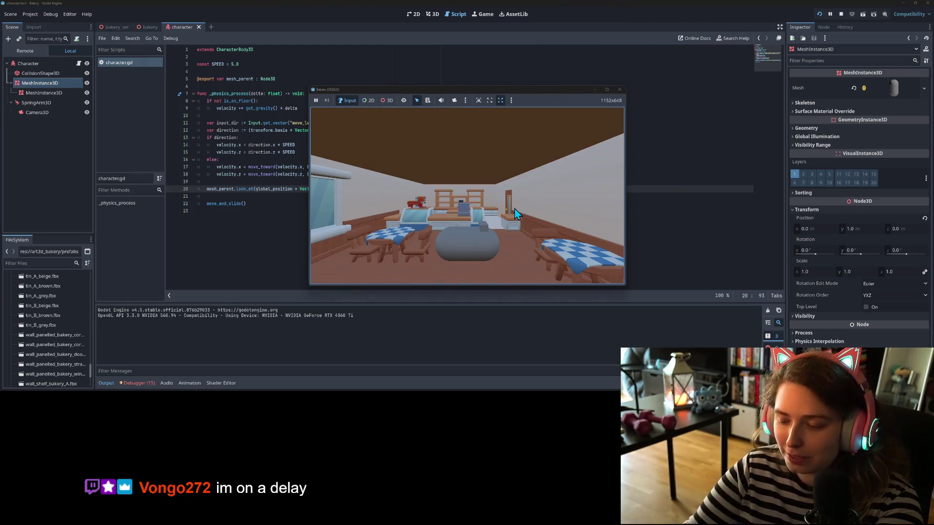
key(s)
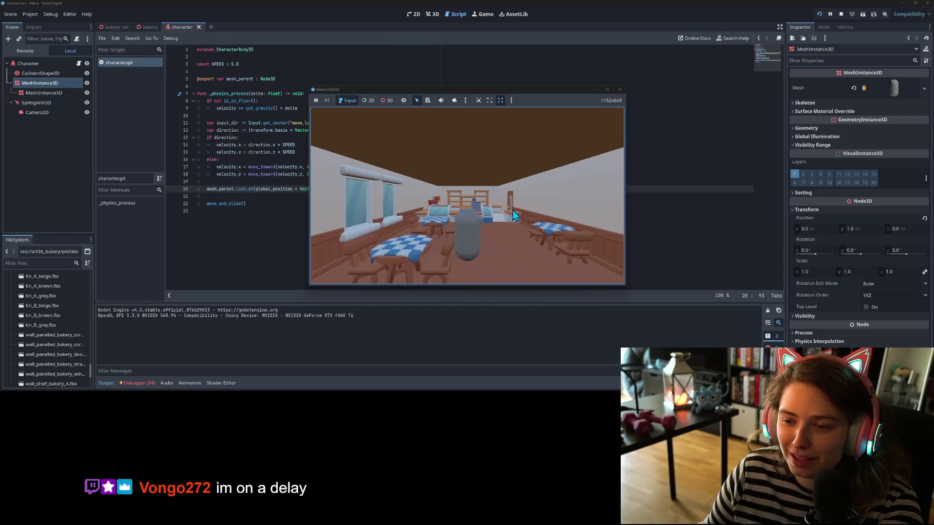
key(a)
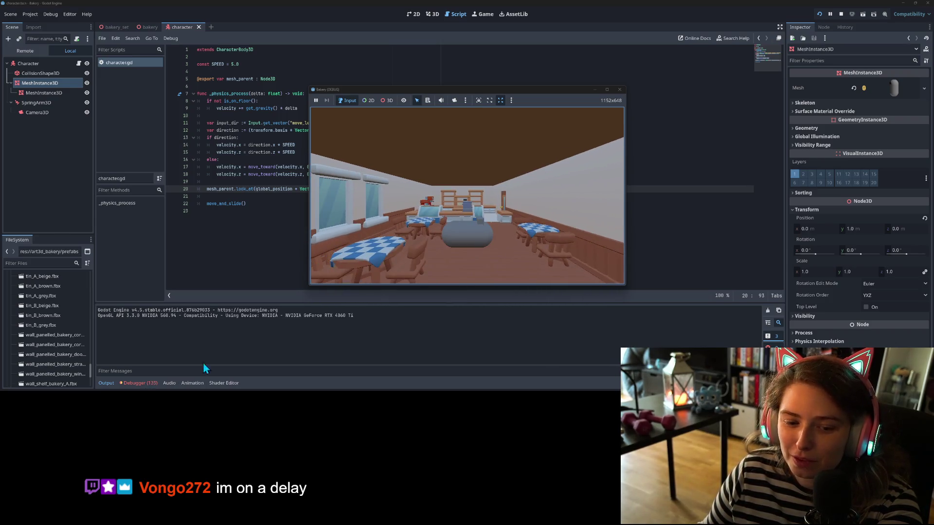
click(140, 383)
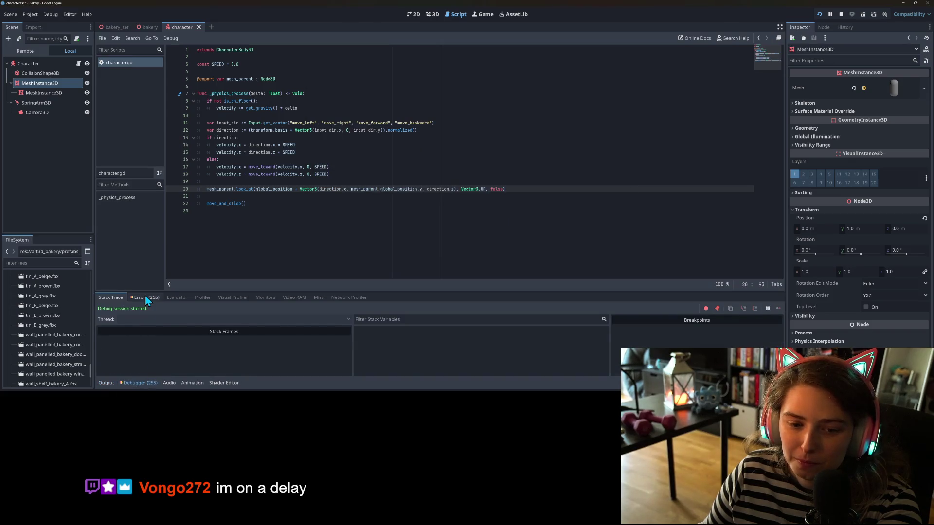
Step: Stop the game and change line 20's look_at height from global_position to position, then save the script
click(145, 297)
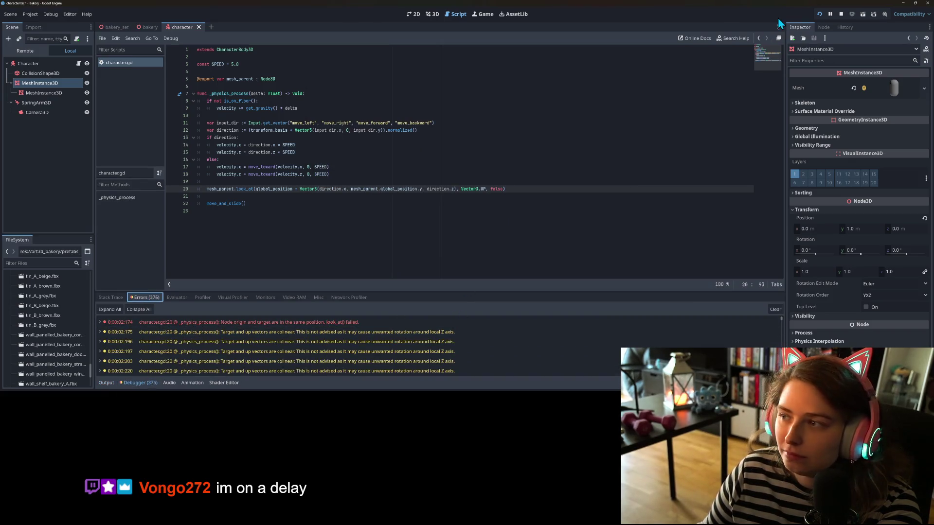
click(841, 14)
click(379, 204)
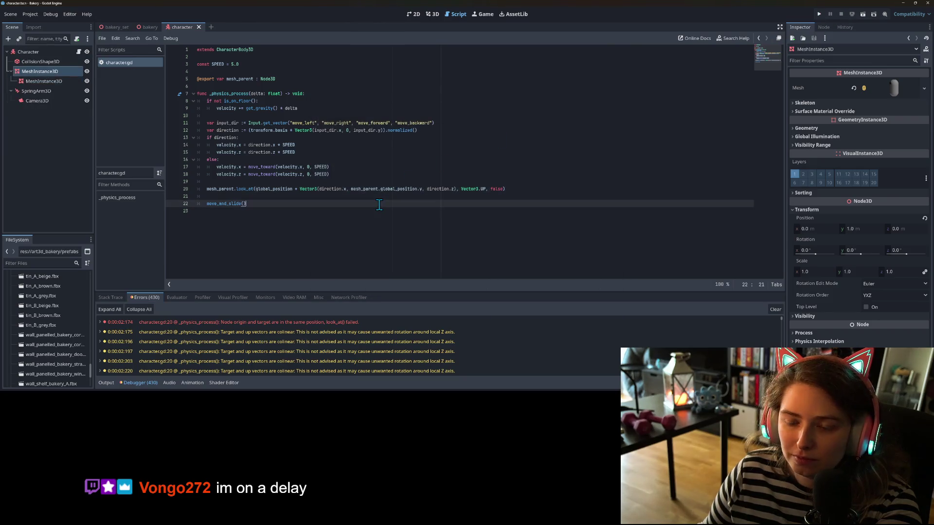
click(407, 189)
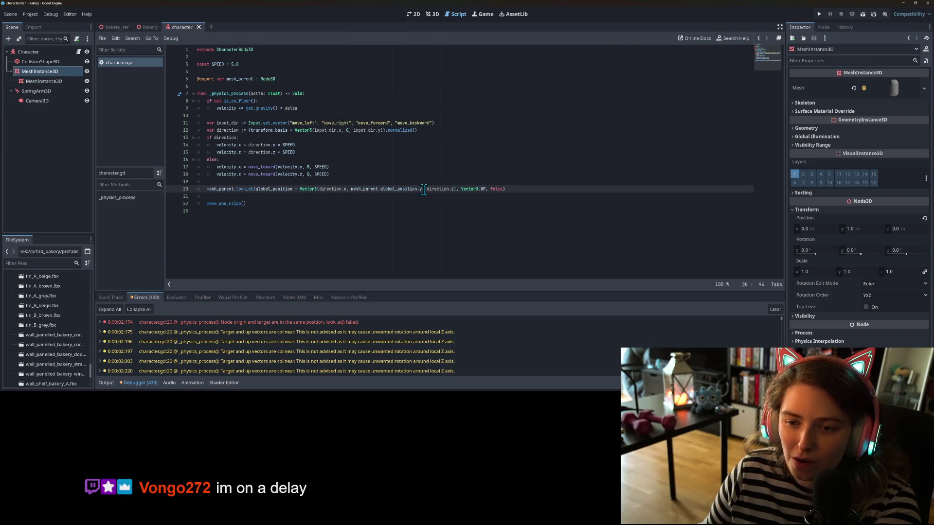
double_click(404, 189)
text(position)
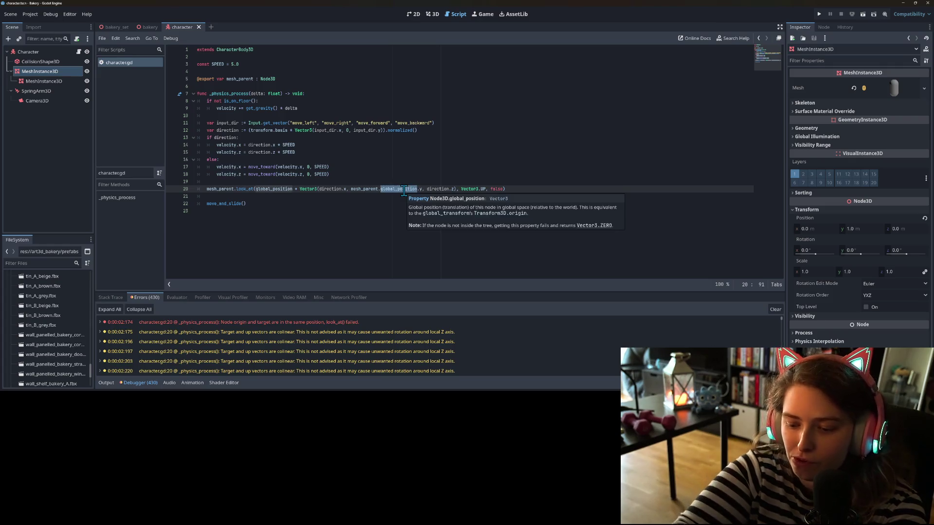
key(ctrl+s)
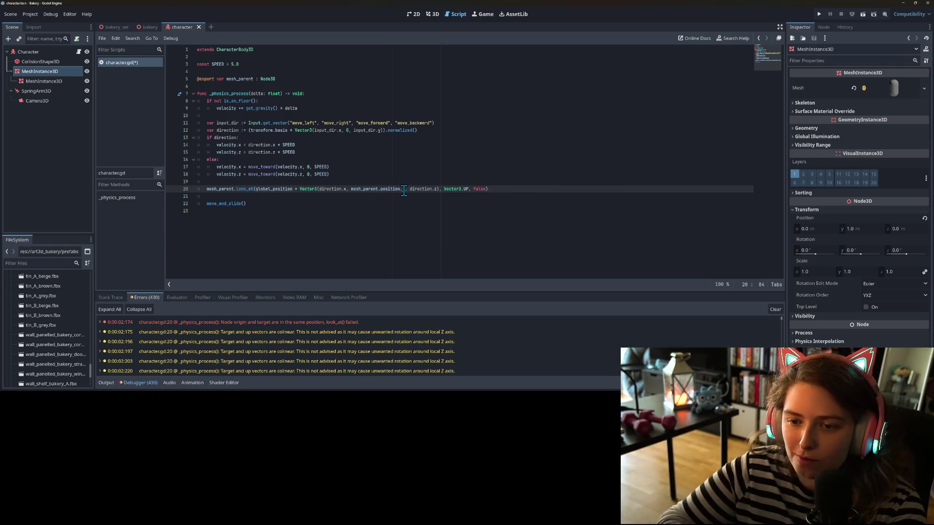
Step: Run the game and walk the character around the bakery with WASD to check its facing, then close it
click(818, 13)
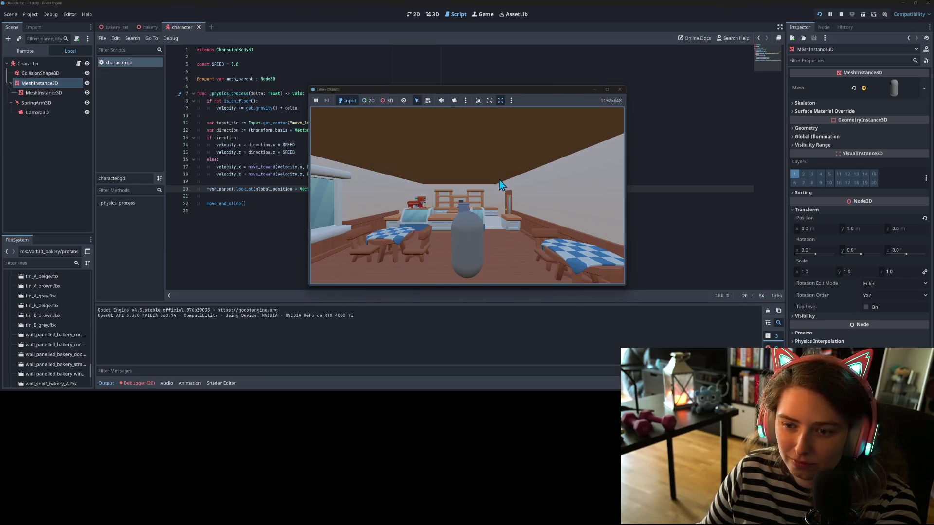
key(d)
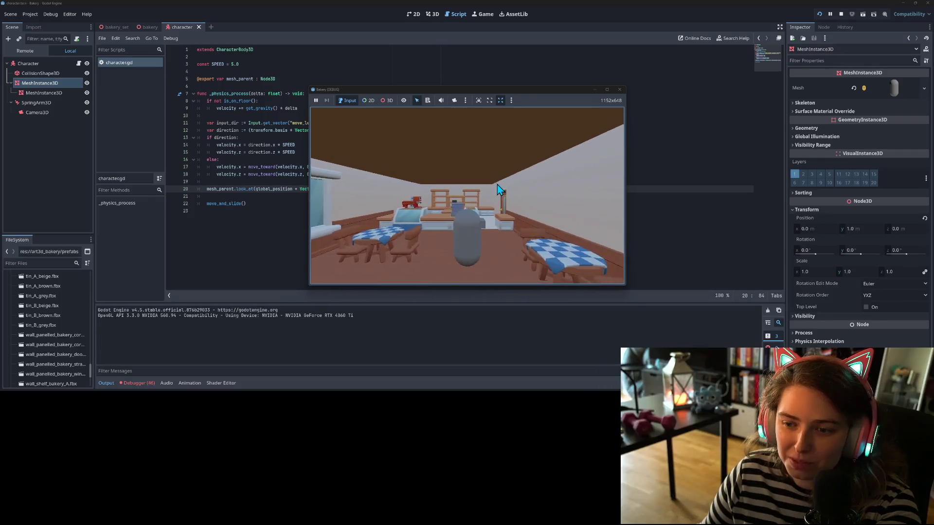
key(s)
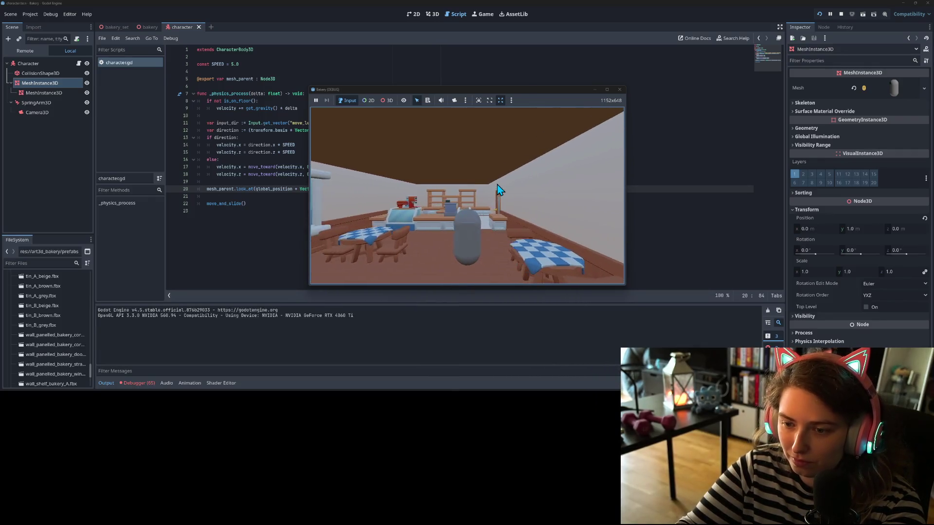
key(a)
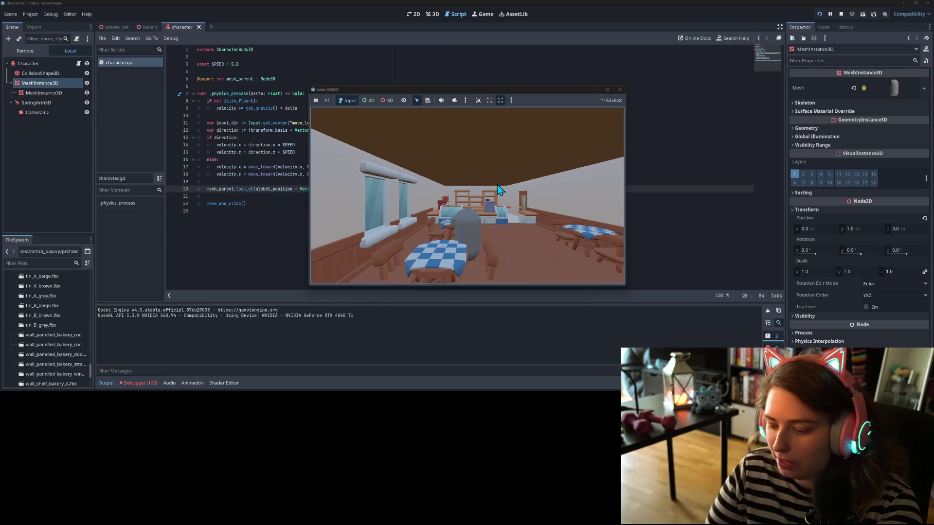
key(w)
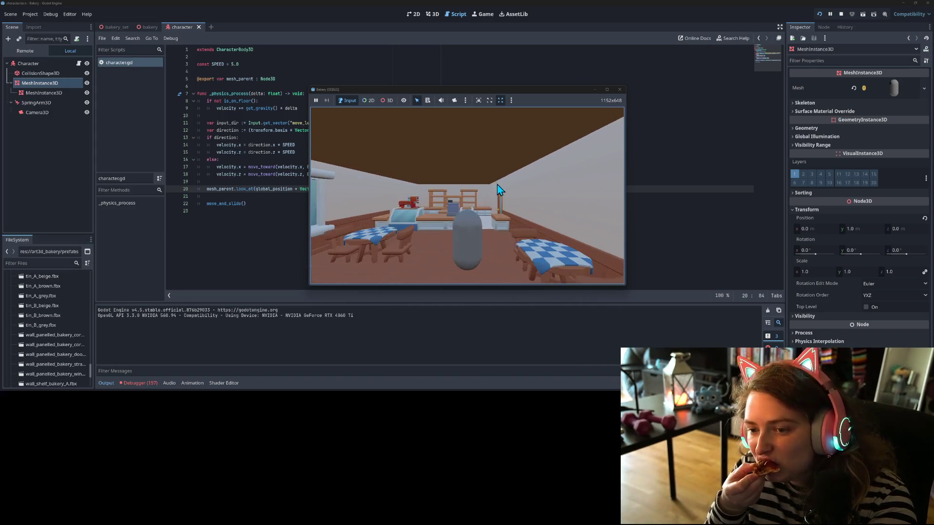
key(a)
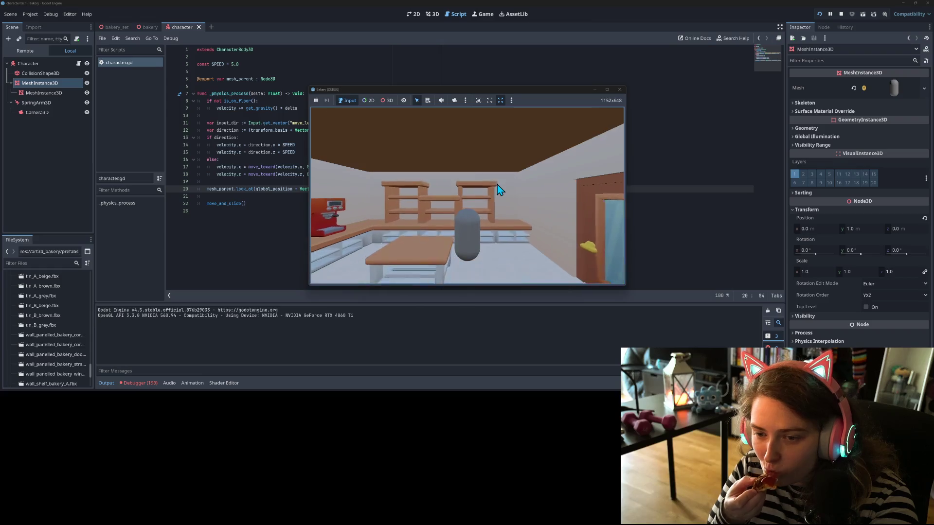
key(d)
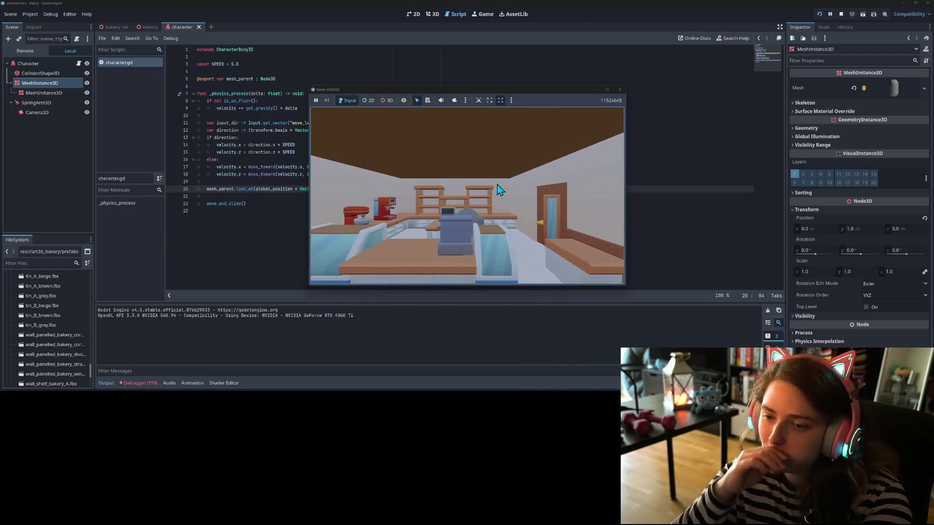
key(s)
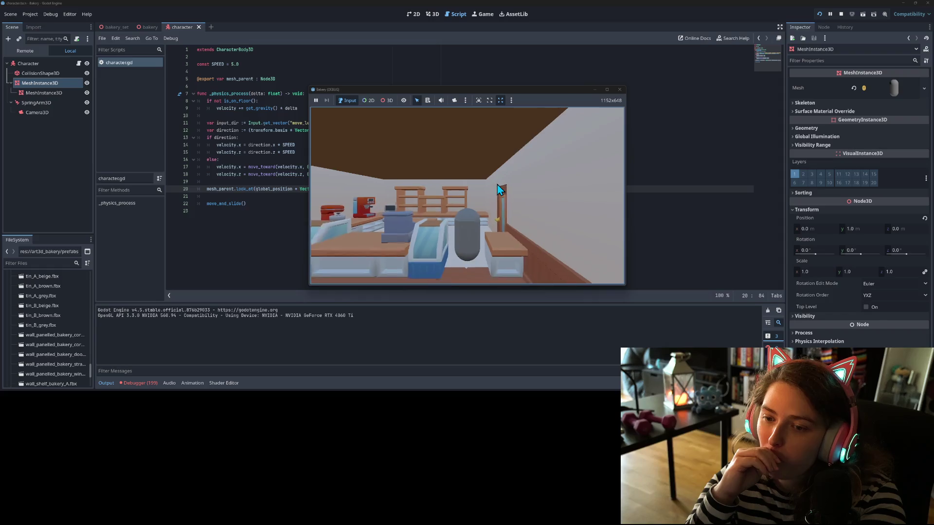
key(s)
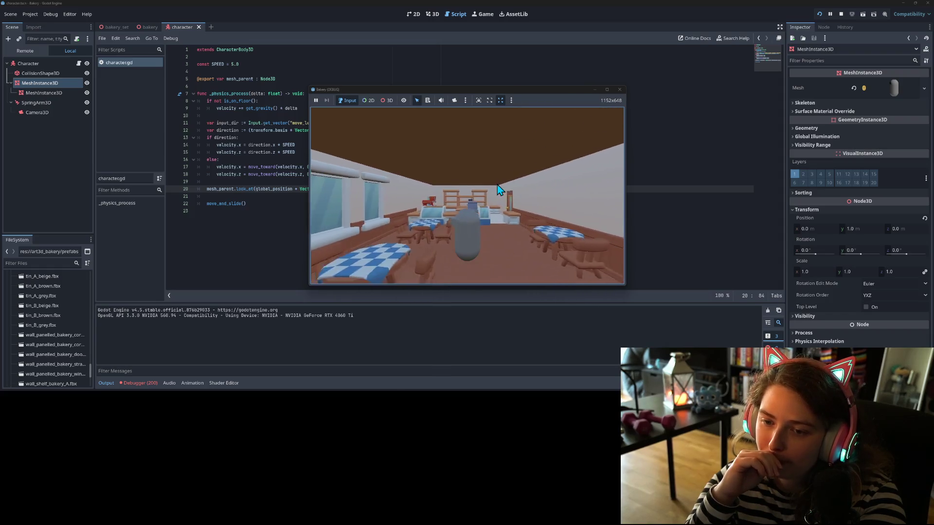
key(a)
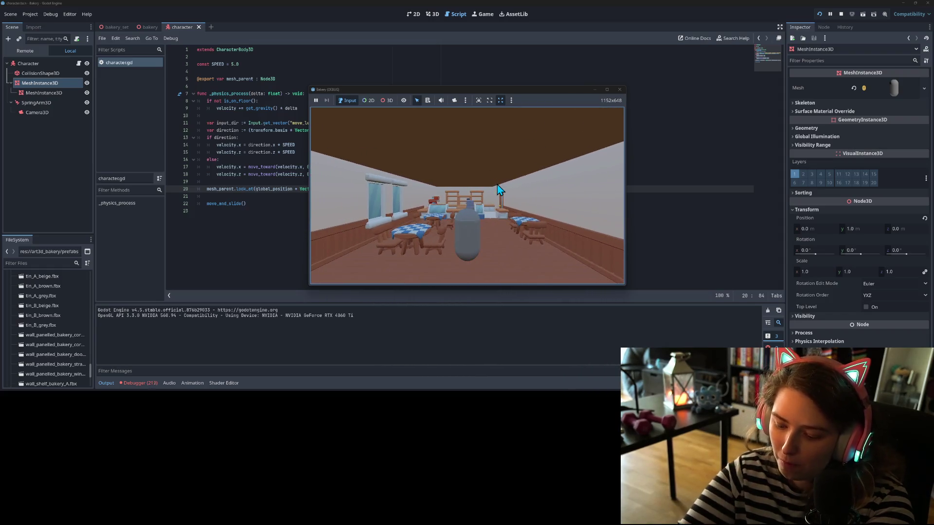
key(a)
key(d)
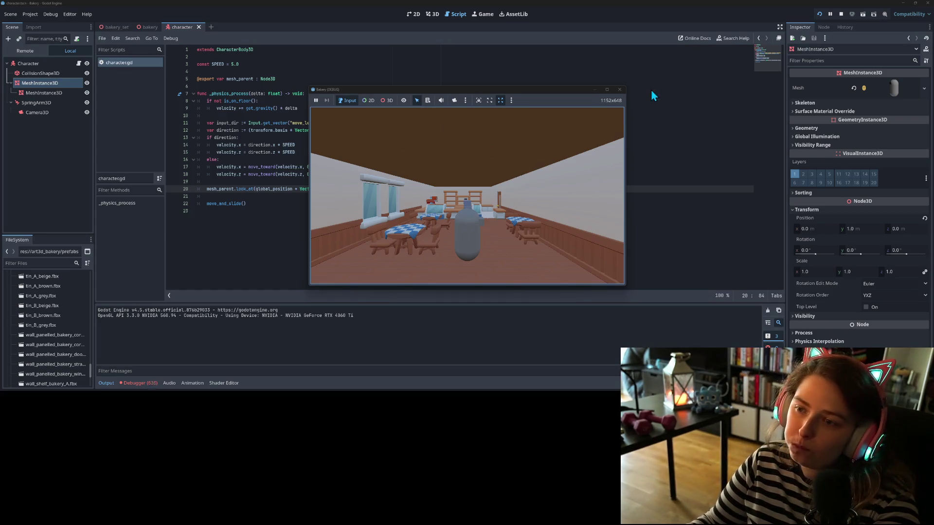
click(620, 90)
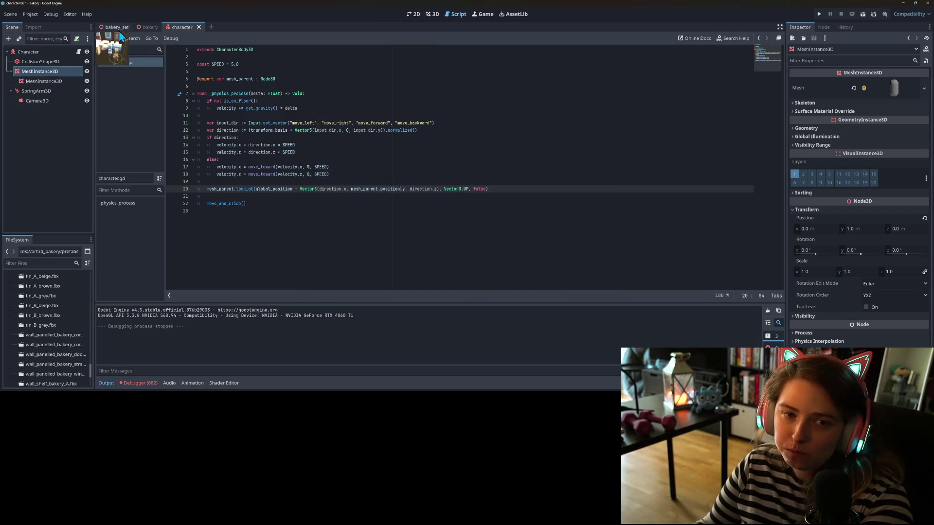
Step: Bring up the bakery scene in the 3D view and expand the walls group in the Scene tree
click(149, 27)
click(432, 14)
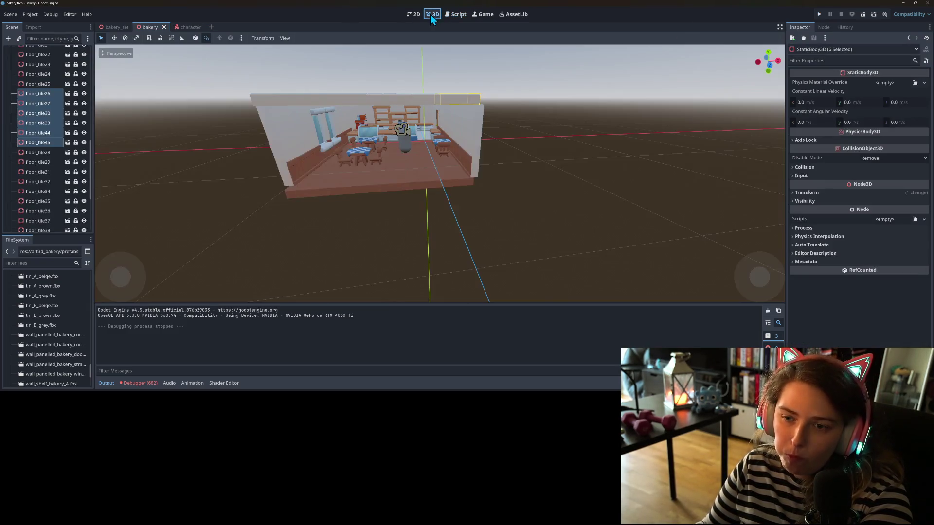
drag(340, 217, 349, 223)
scroll(up, 3)
scroll(down, 3)
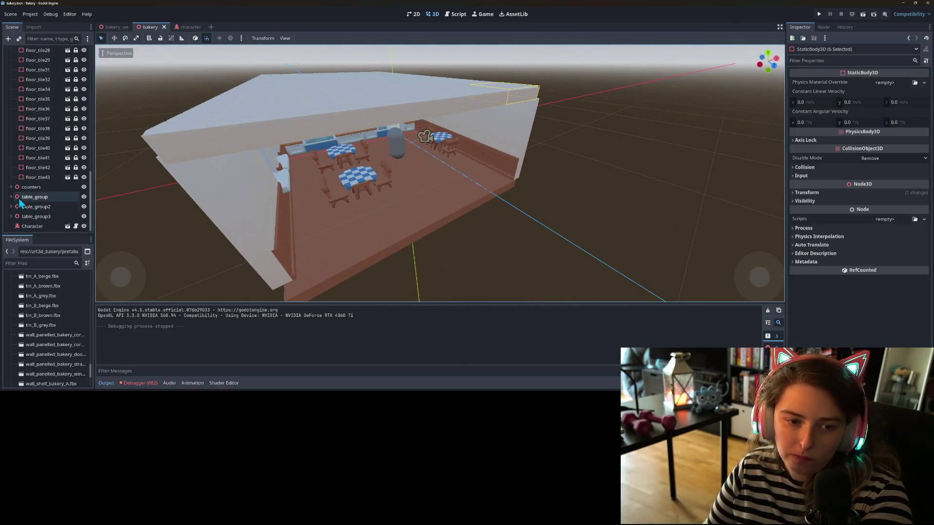
scroll(up, 3)
click(34, 183)
scroll(up, 3)
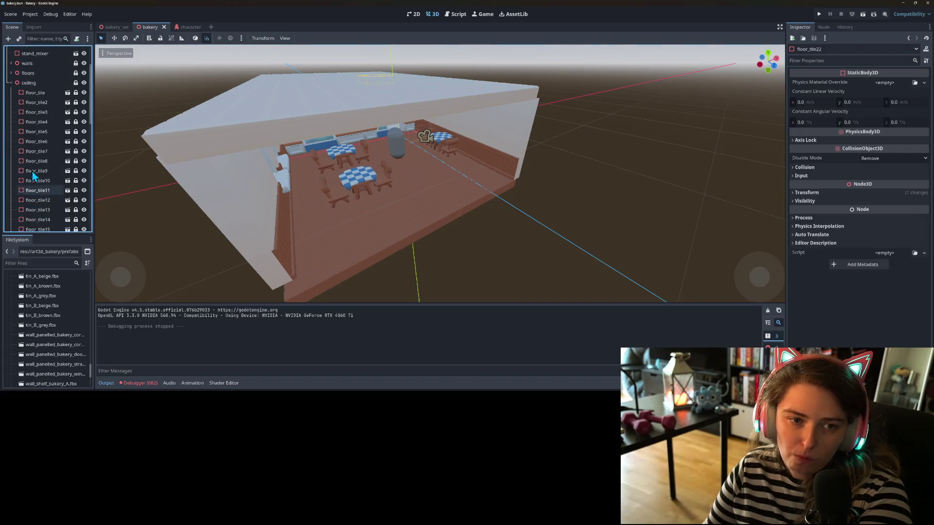
click(9, 130)
click(10, 120)
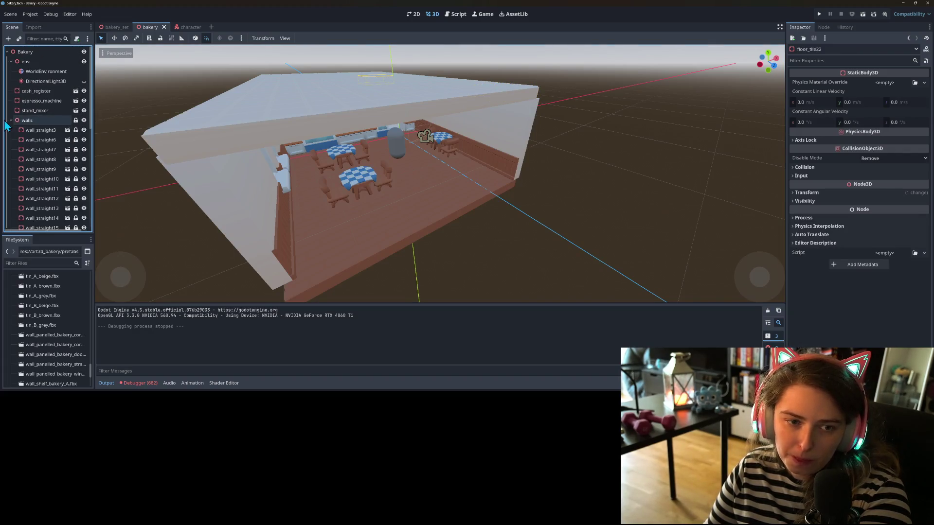
scroll(down, 3)
Step: Delete wall_straight17, wall_straight18, wall_straight4, wall_door and wall_window3 from the walls group
click(43, 122)
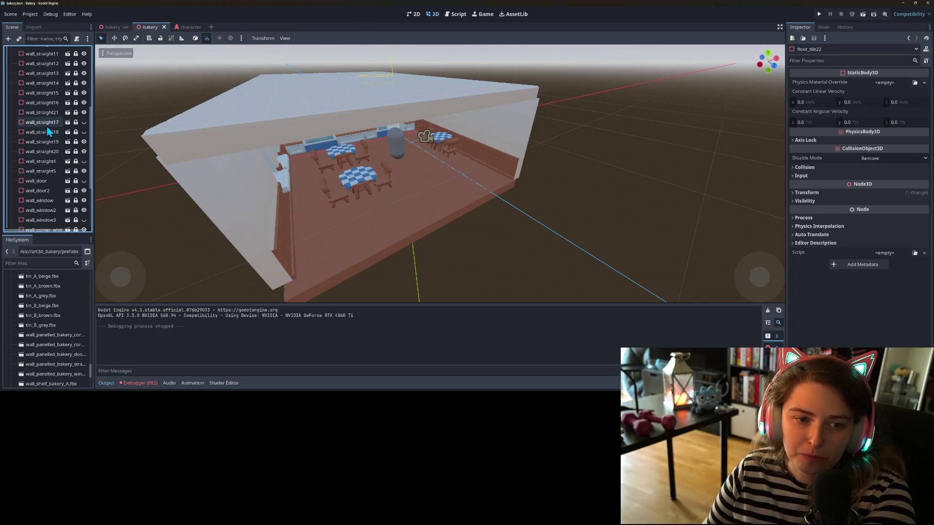
click(48, 132)
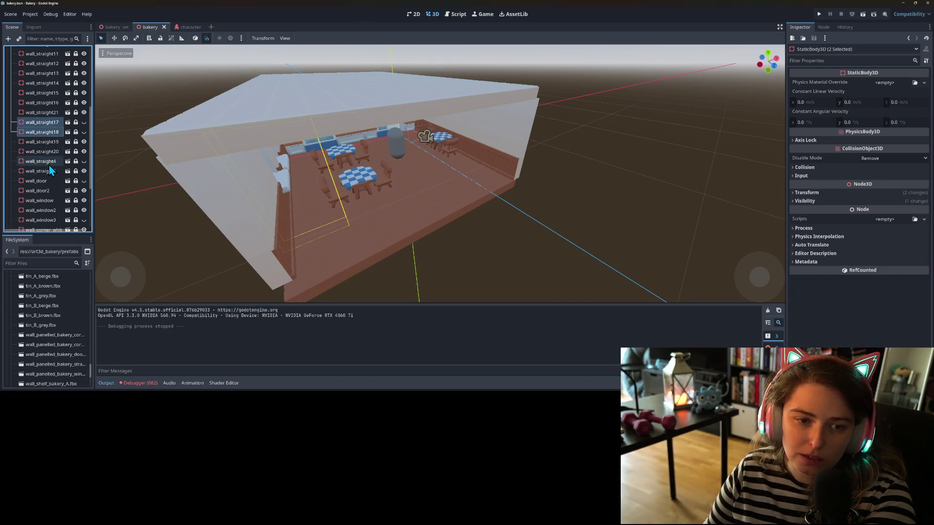
click(49, 165)
click(51, 184)
scroll(down, 3)
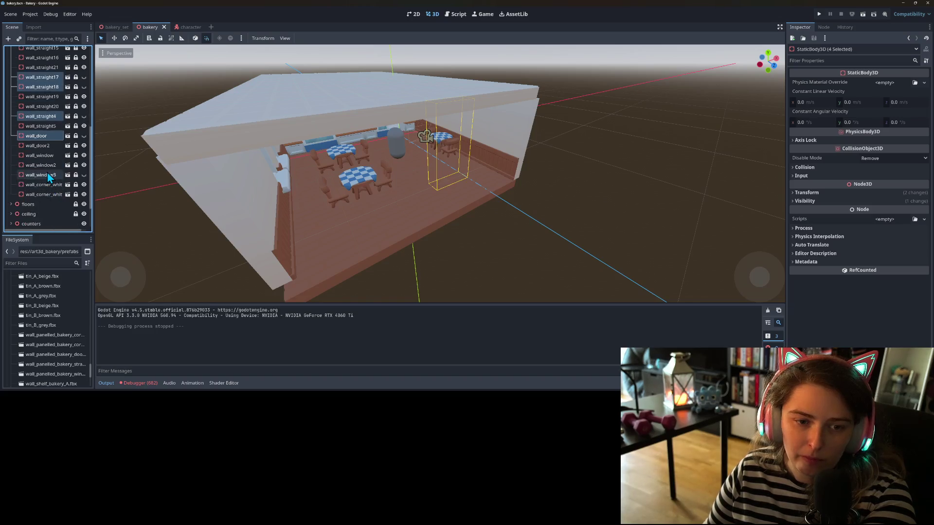
click(48, 174)
scroll(down, 3)
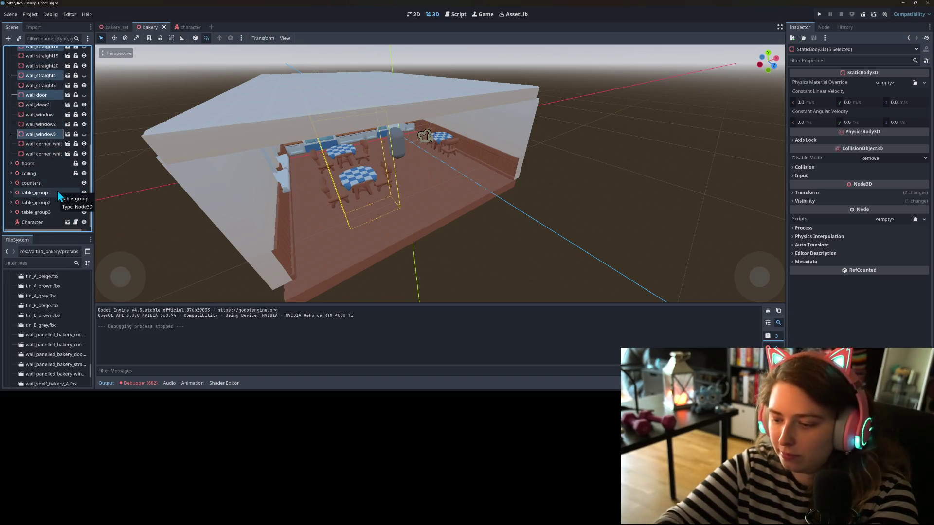
key(Delete)
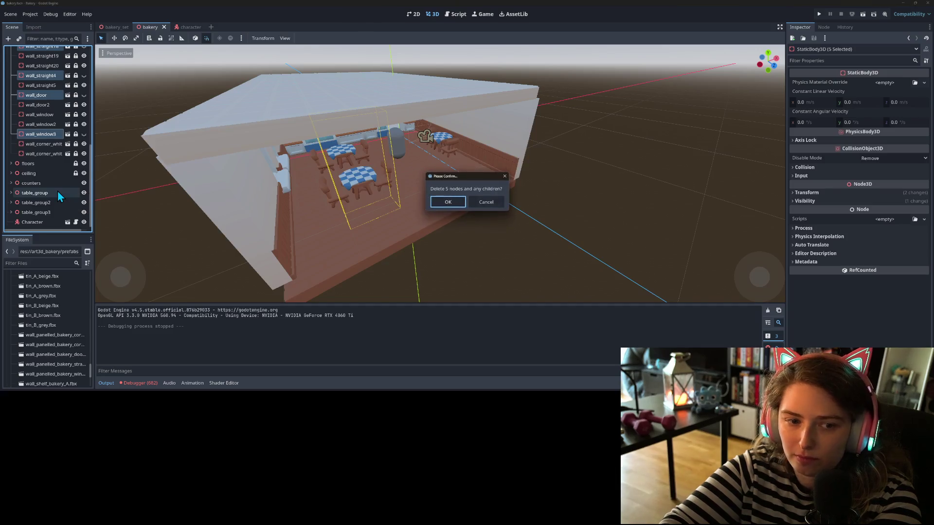
key(Return)
Step: Select the Character node and save the bakery scene
scroll(up, 3)
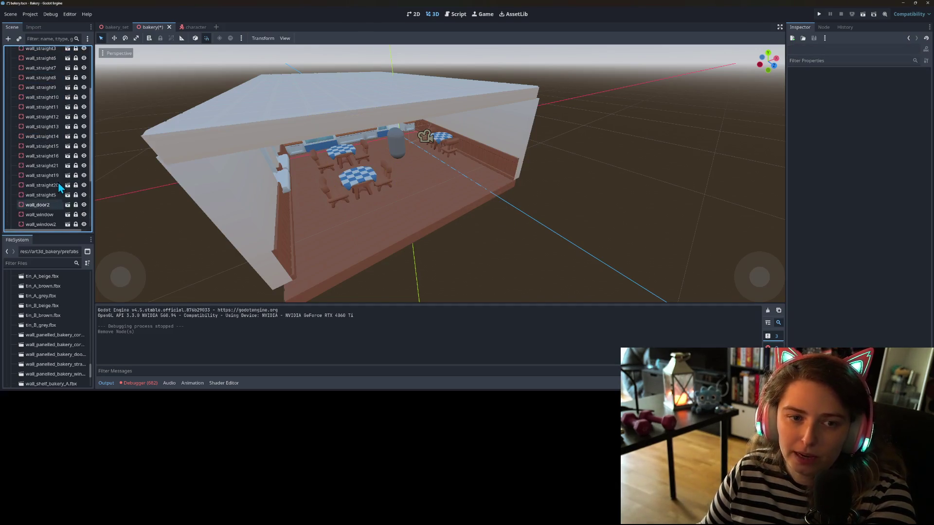
click(34, 190)
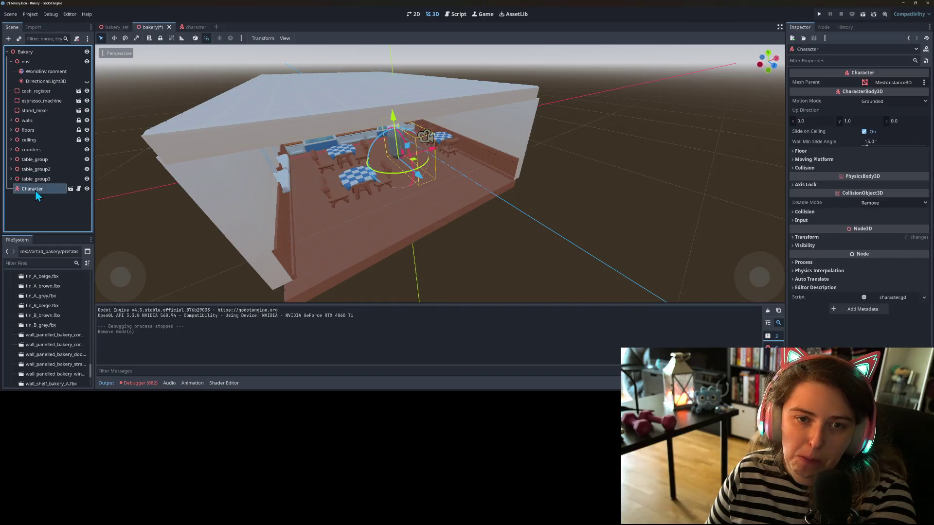
key(ctrl+s)
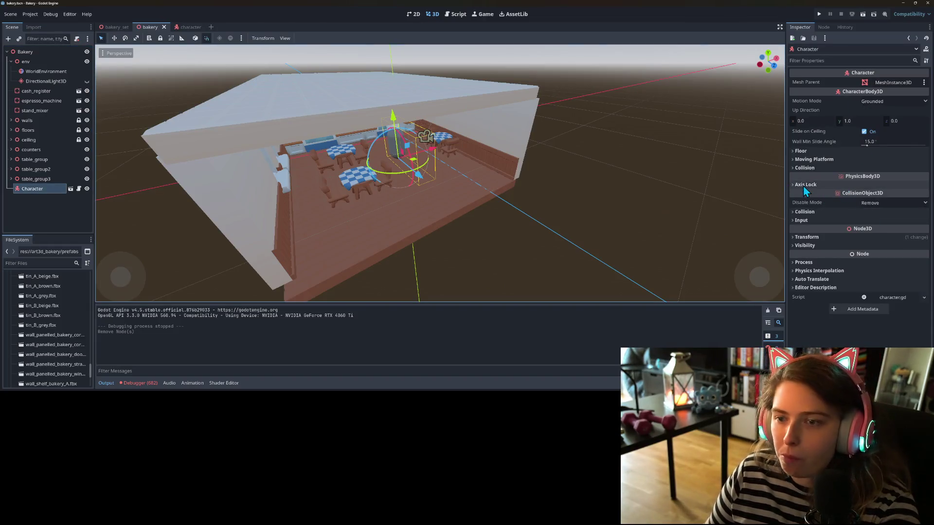
click(815, 168)
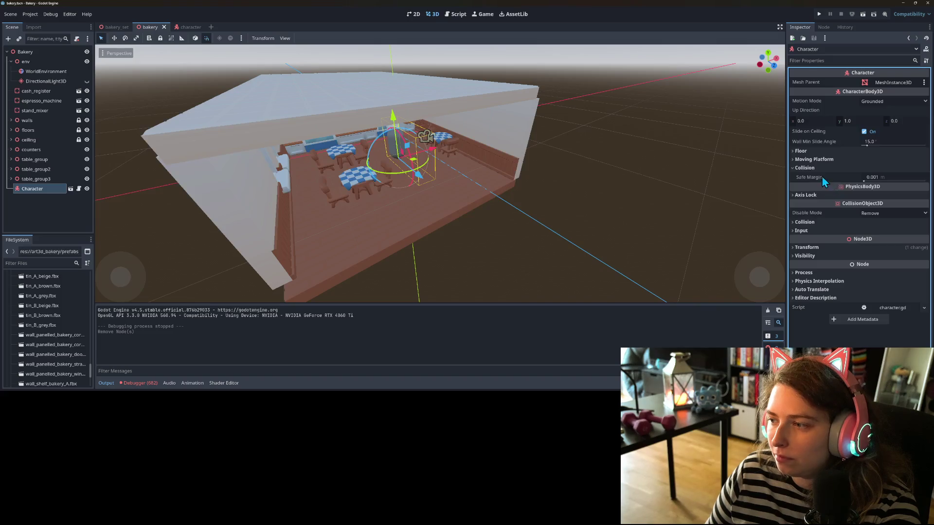
click(821, 168)
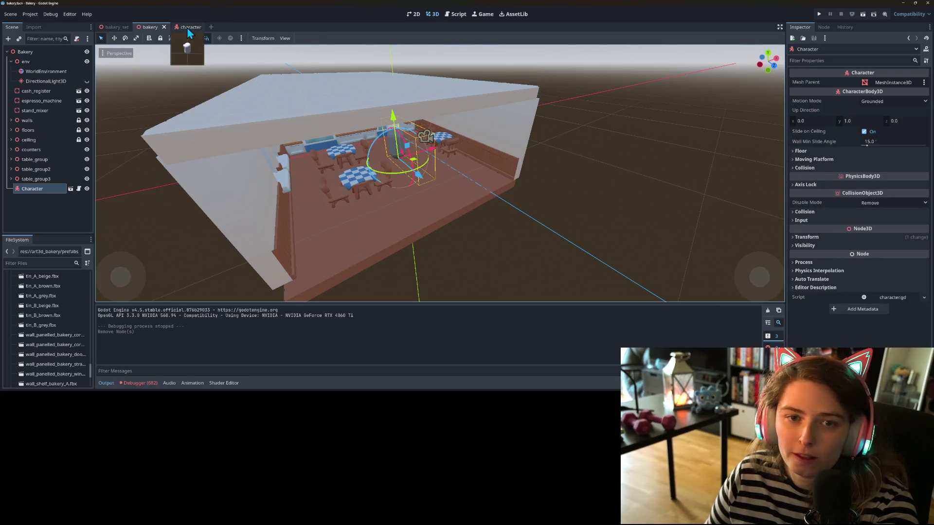
Step: In the character scene, enable collision layer 2 and mask 2 on the Character body and save
click(187, 27)
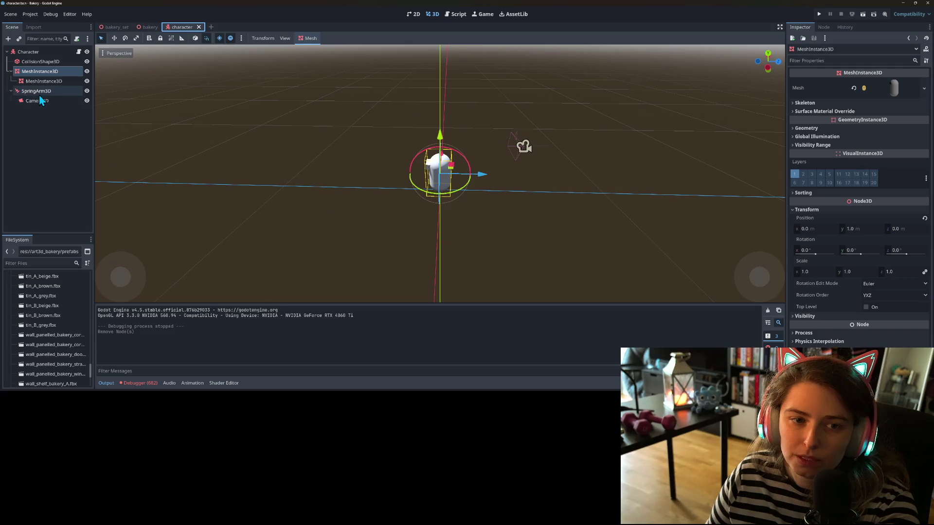
click(36, 91)
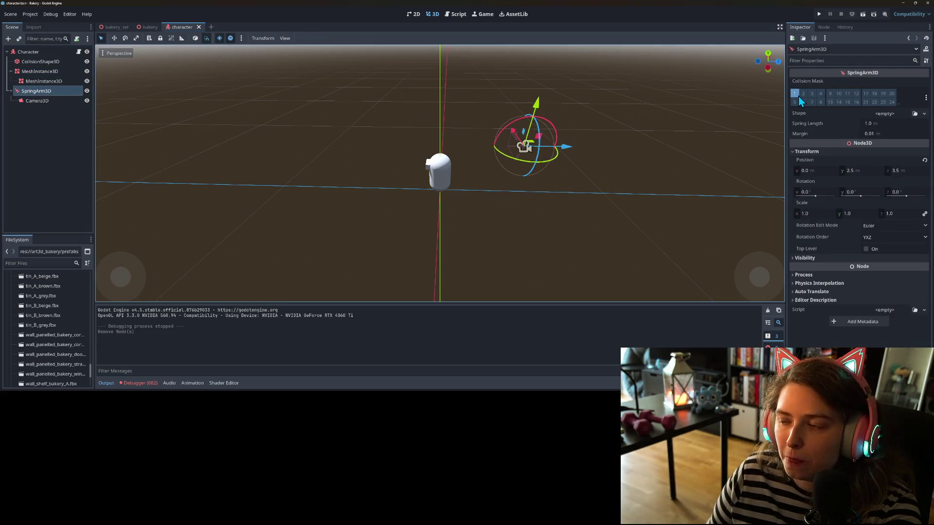
click(29, 52)
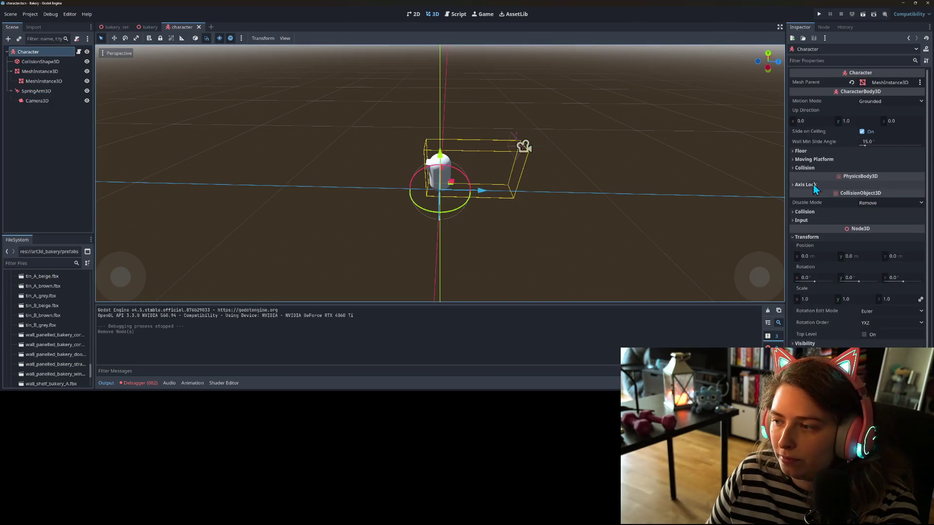
click(809, 167)
click(815, 168)
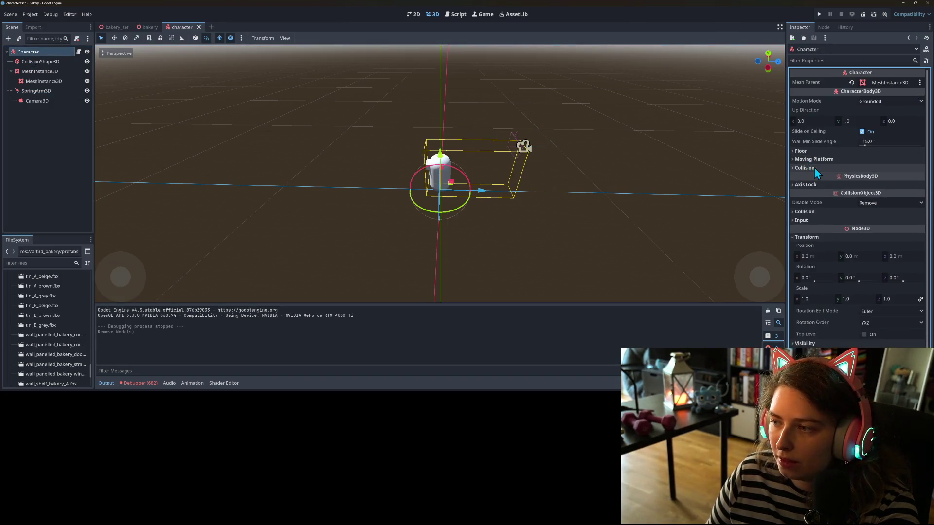
click(811, 211)
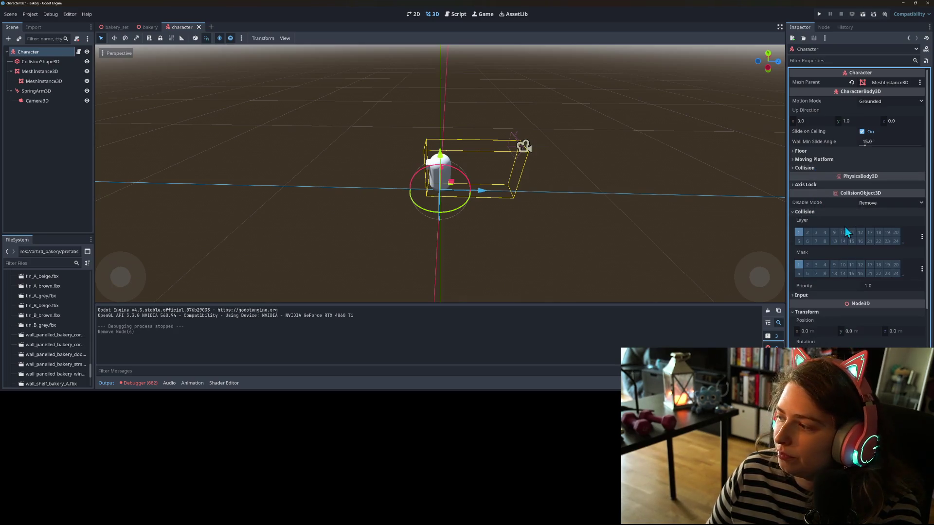
click(808, 233)
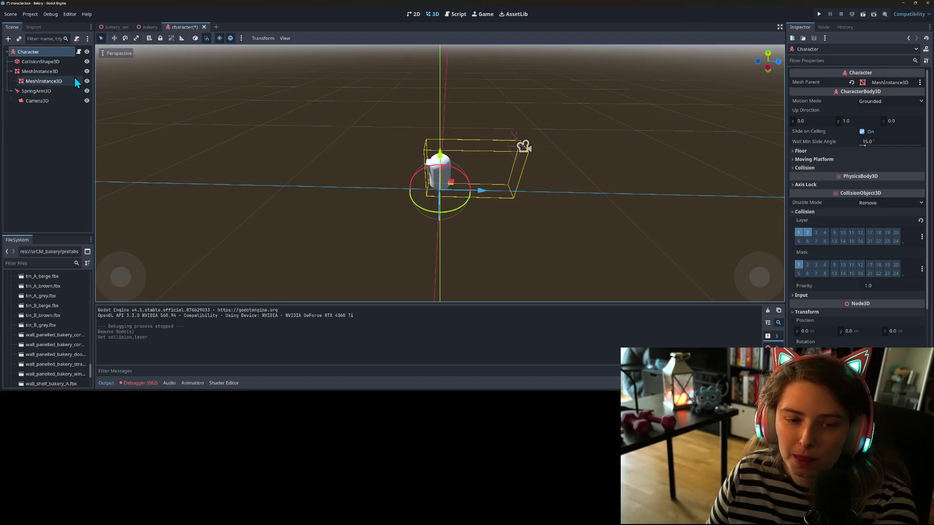
key(ctrl+s)
click(808, 265)
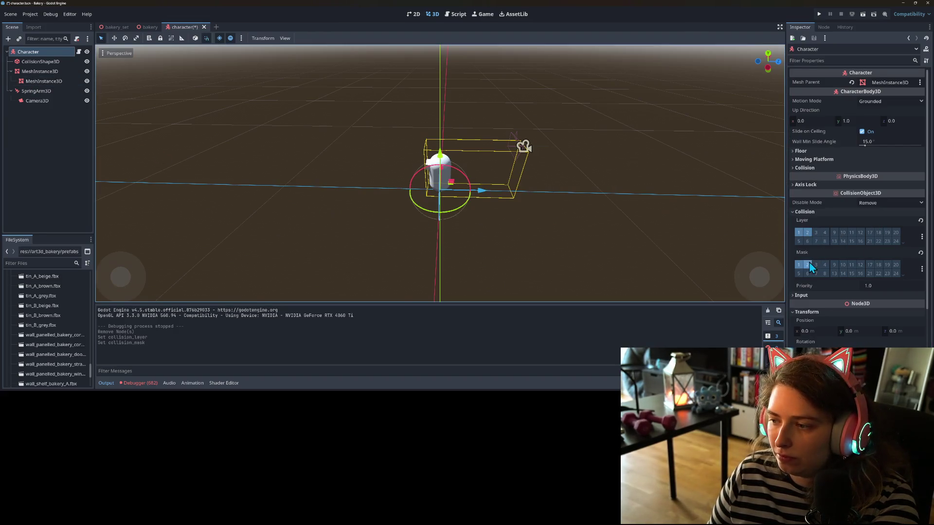
key(ctrl+s)
click(25, 13)
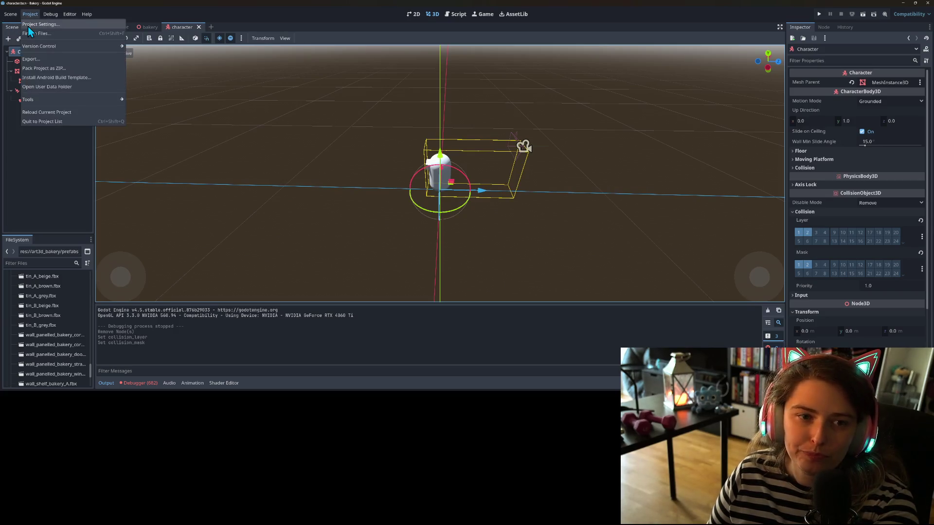
Step: Open Project Settings at General > Layer Names > 3D Physics
click(28, 27)
click(273, 86)
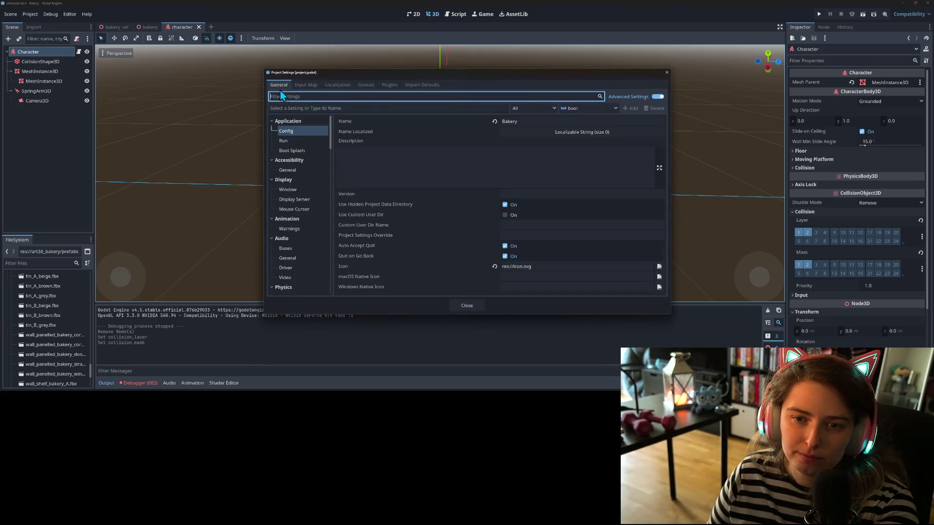
scroll(down, 3)
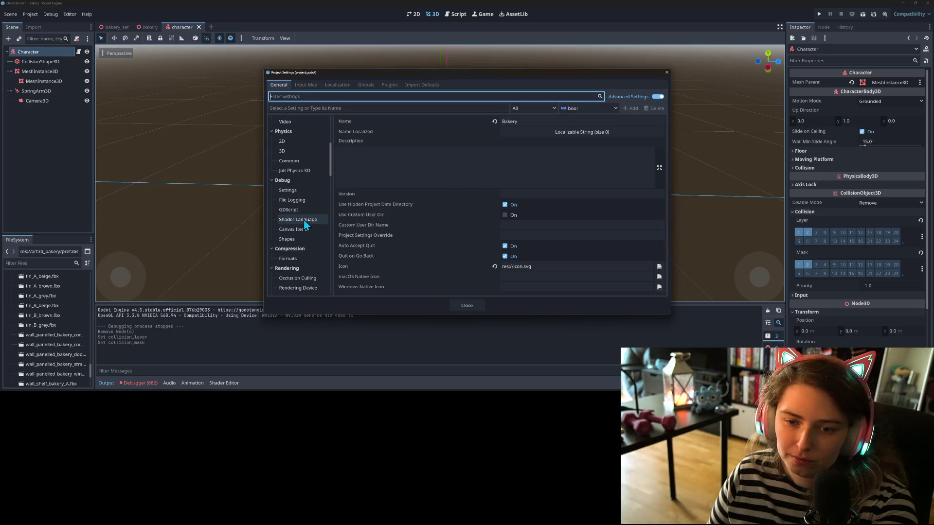
click(283, 151)
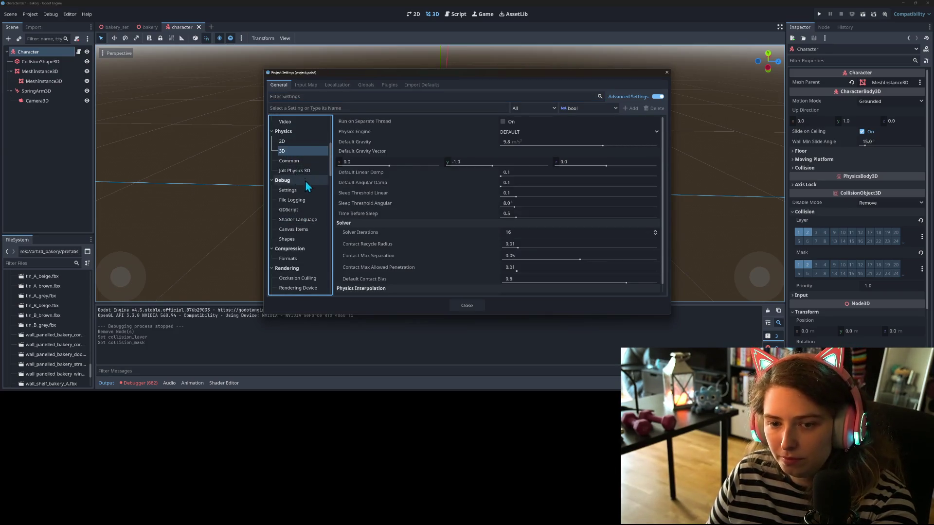
scroll(down, 3)
scroll(down, 3)
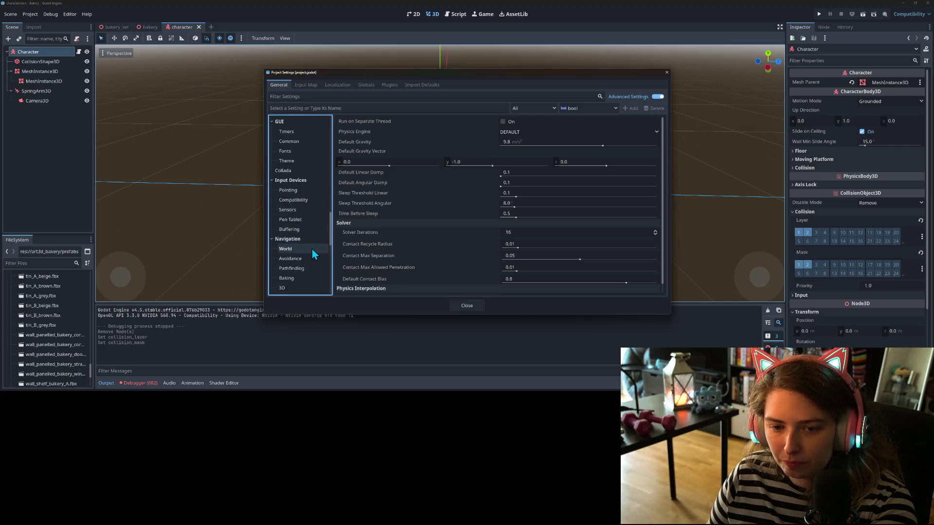
scroll(down, 3)
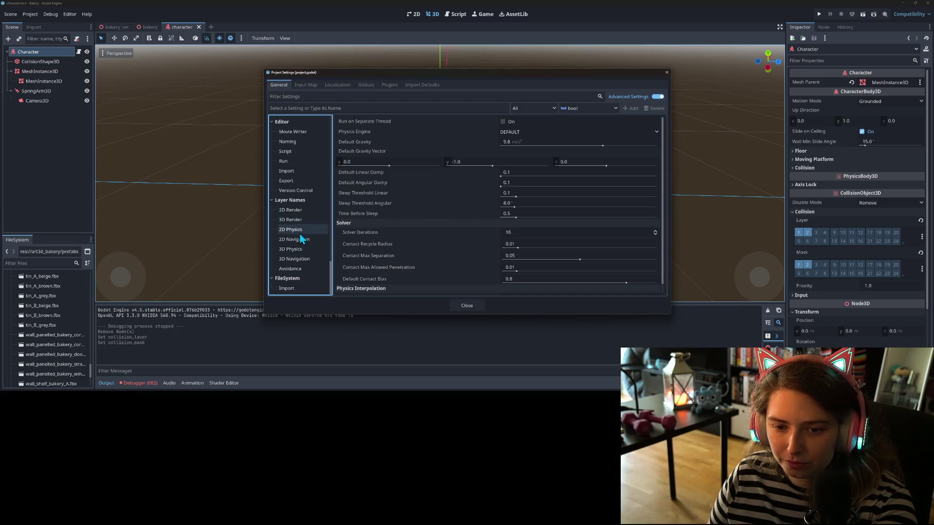
click(300, 249)
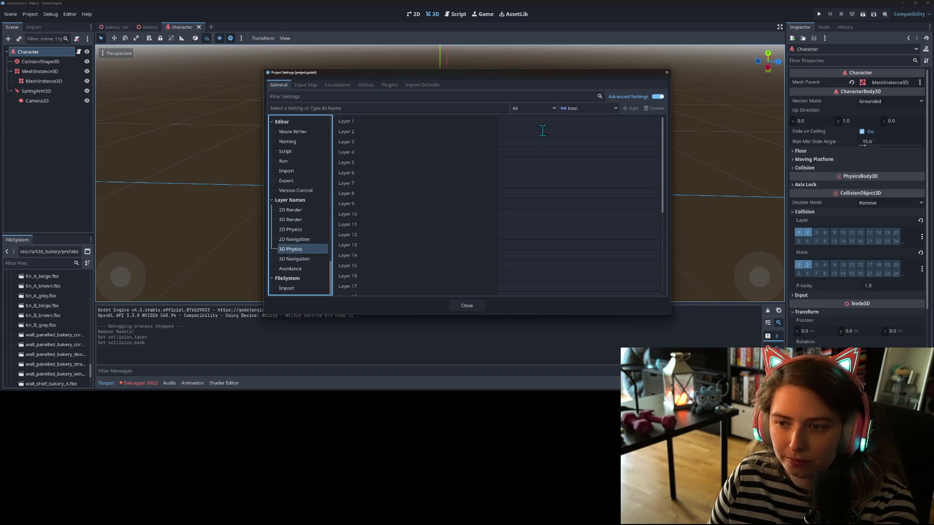
Step: Name 3D physics layer 2 'invisible walls' and layer 1 'general', then close the settings
click(537, 132)
text(in)
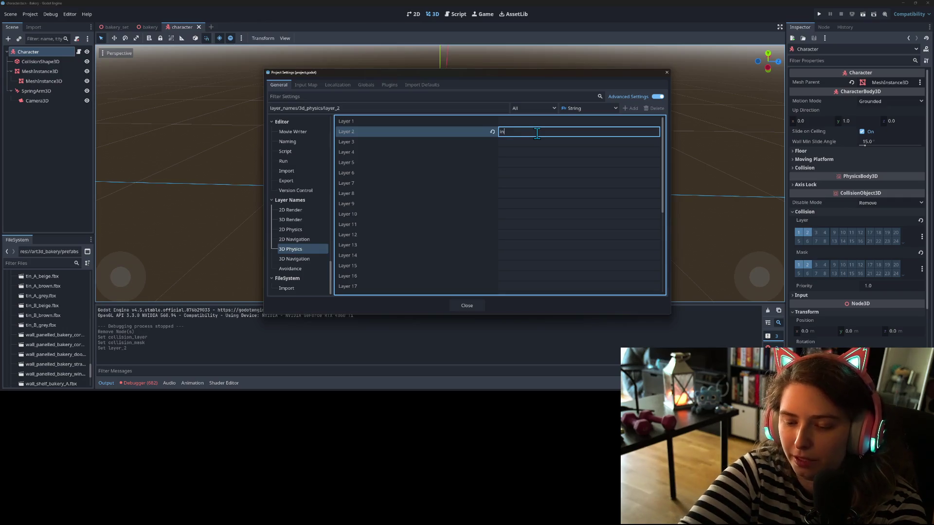
text(vit)
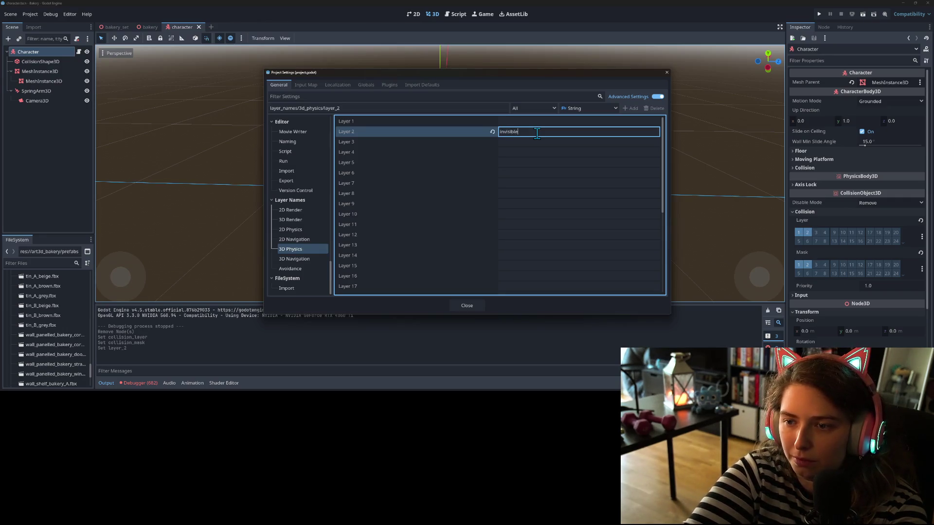
text(s)
key(shift+Tab)
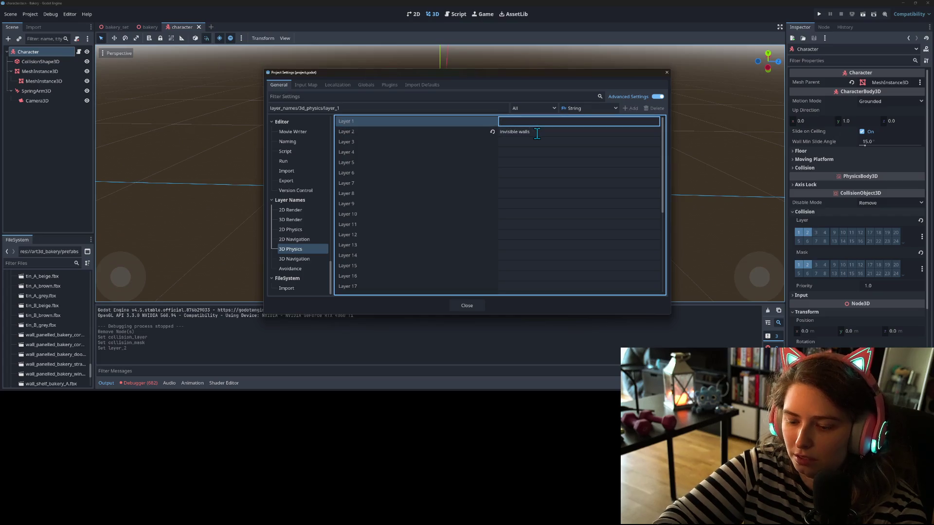
text(general)
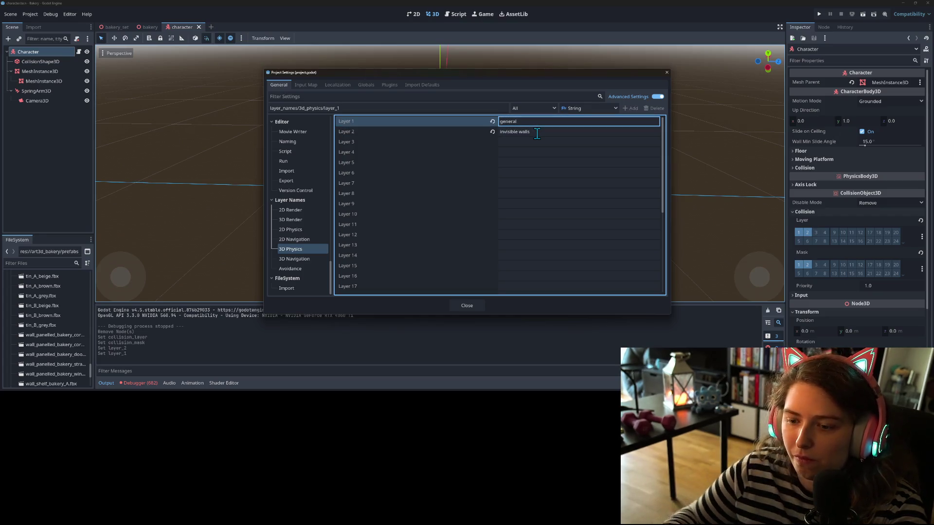
click(471, 305)
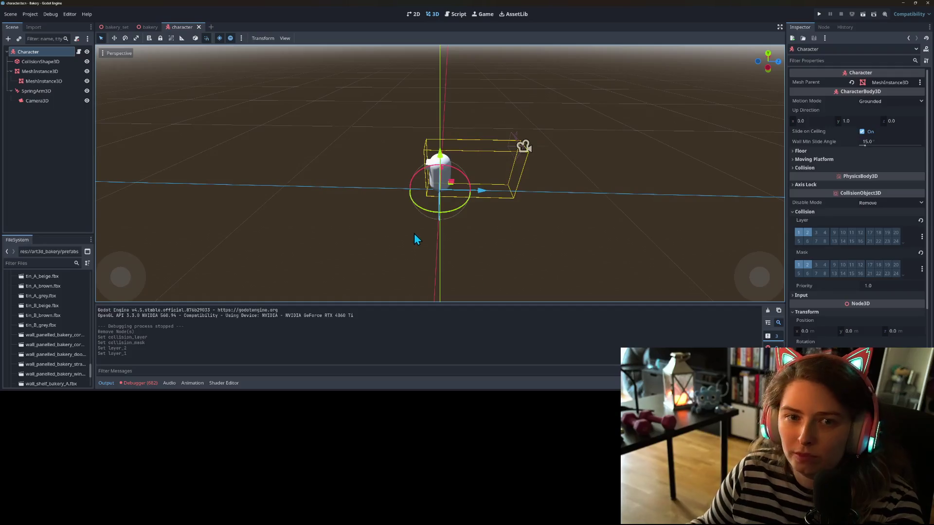
click(416, 237)
Step: In the bakery scene, add a StaticBody3D under the walls node and rename it invisible_wall
click(117, 29)
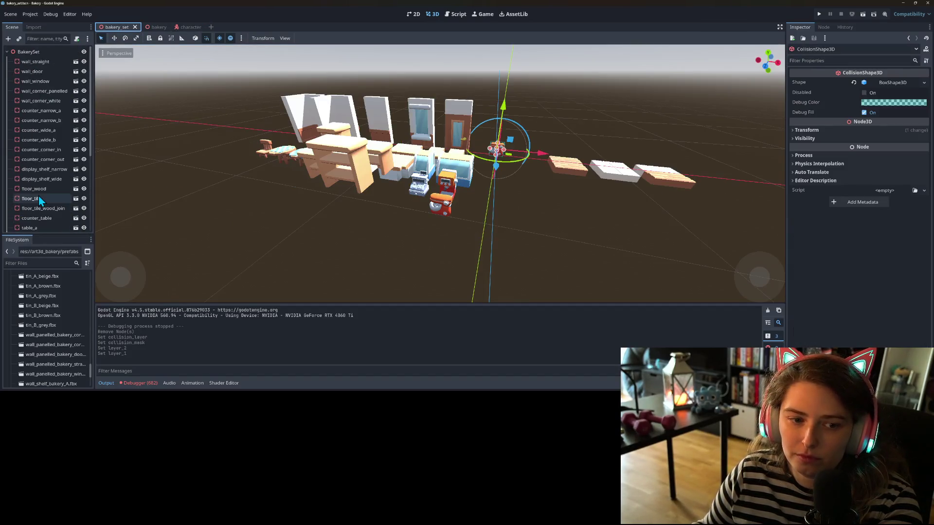
scroll(up, 3)
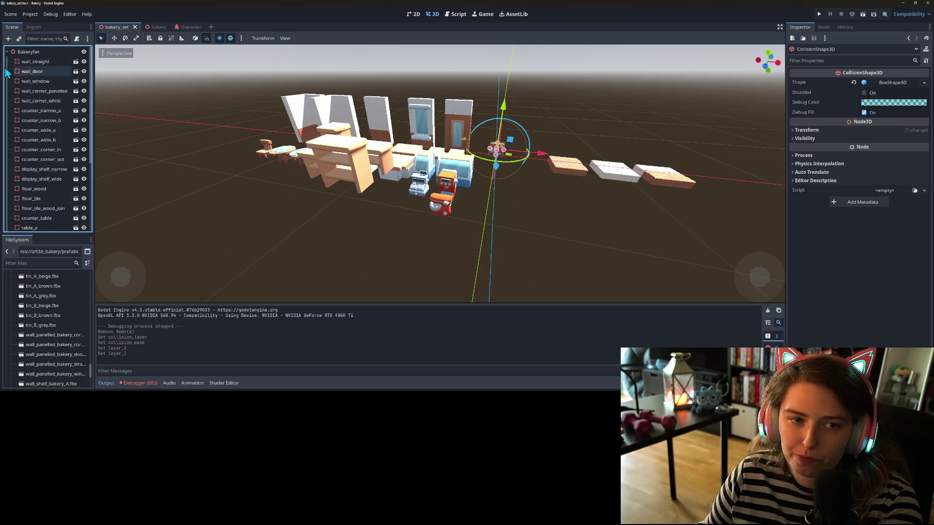
click(152, 27)
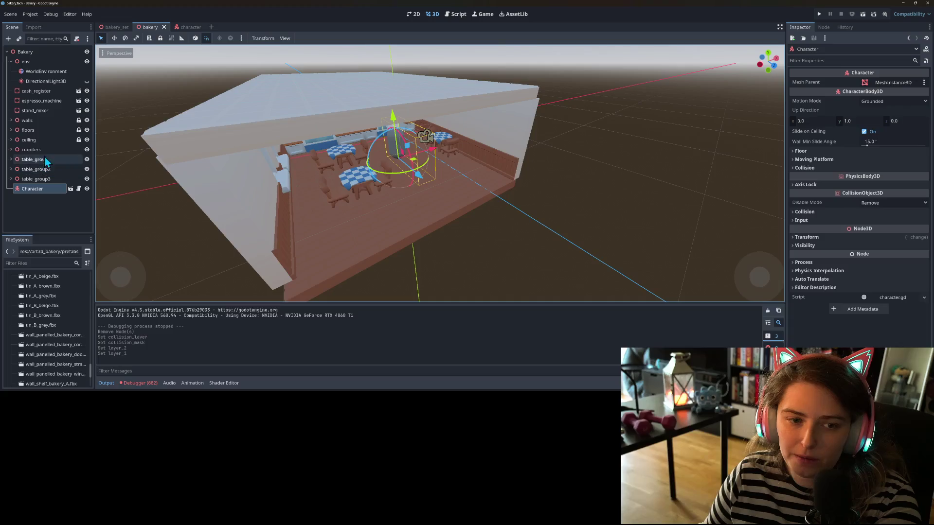
click(11, 121)
right_click(41, 121)
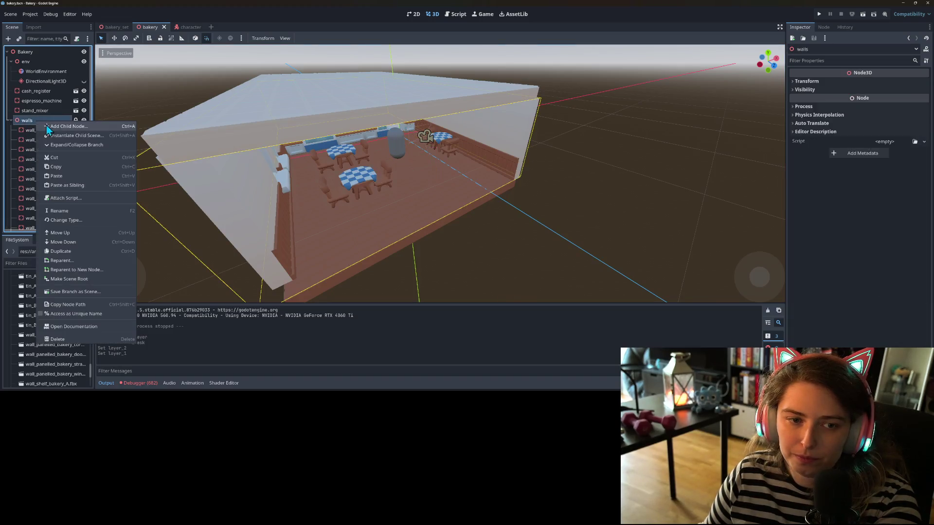
click(58, 127)
text(sta)
key(Return)
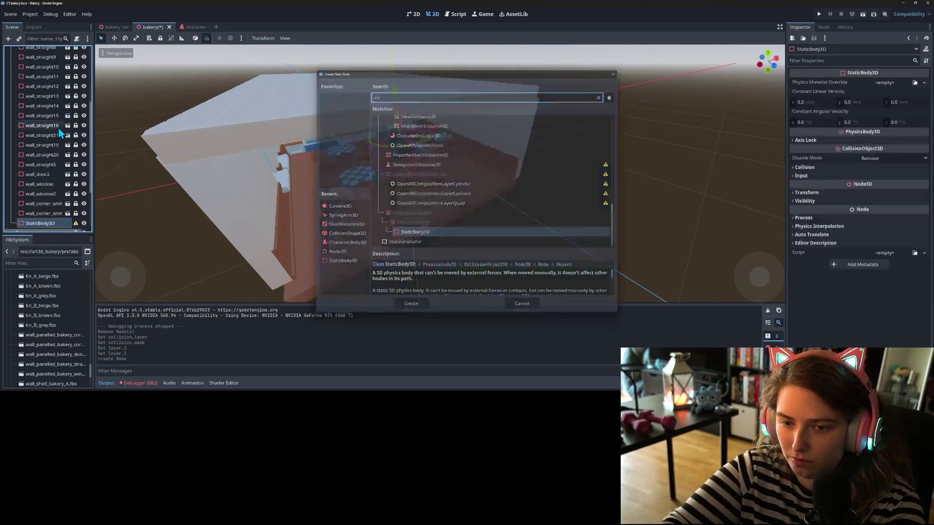
right_click(48, 225)
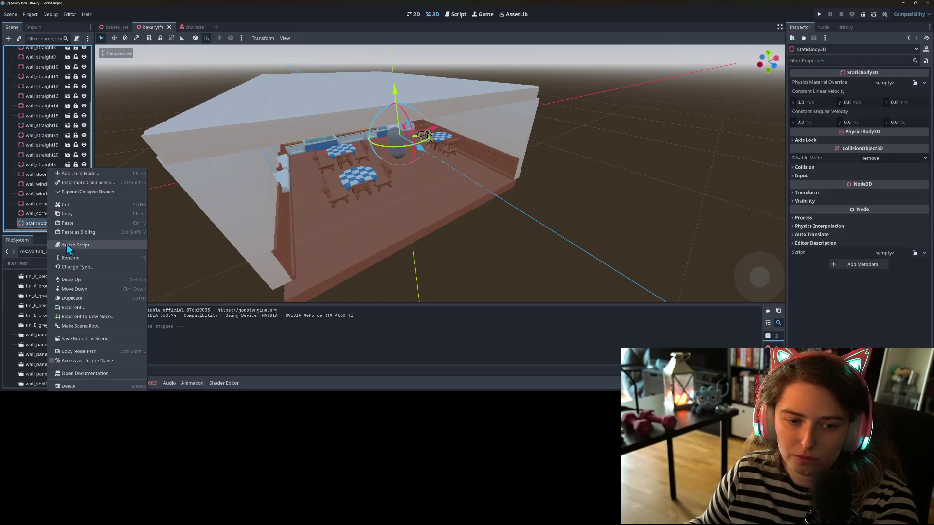
click(77, 260)
text(invisible)
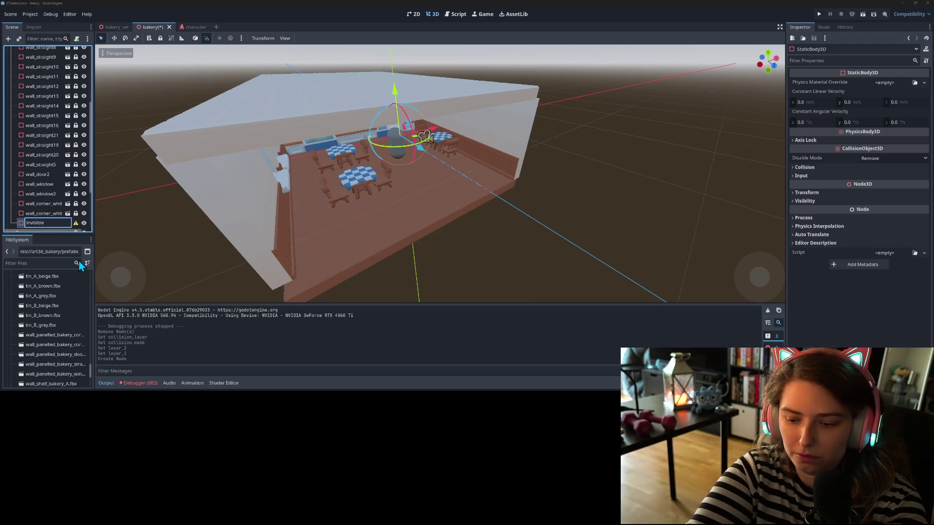
text(_wall)
key(Return)
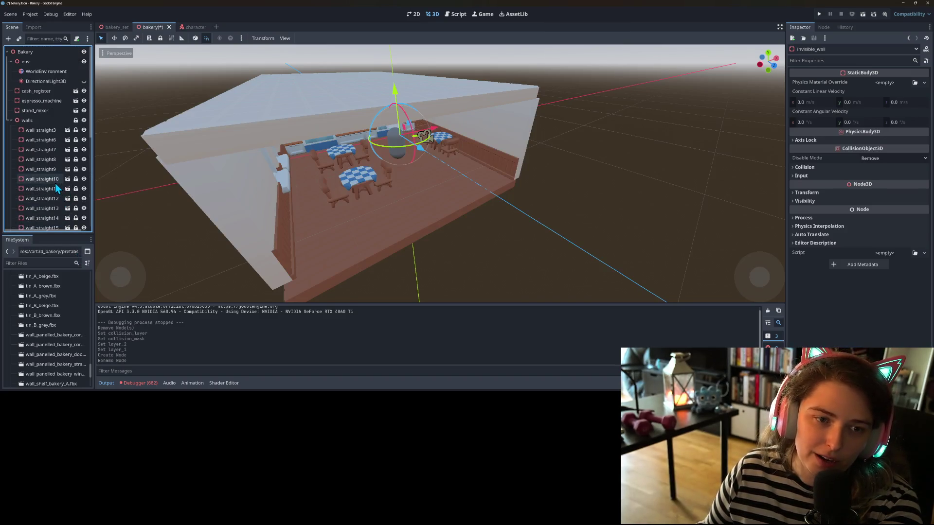
Step: Give invisible_wall a CollisionShape3D child with a new BoxShape3D
scroll(down, 3)
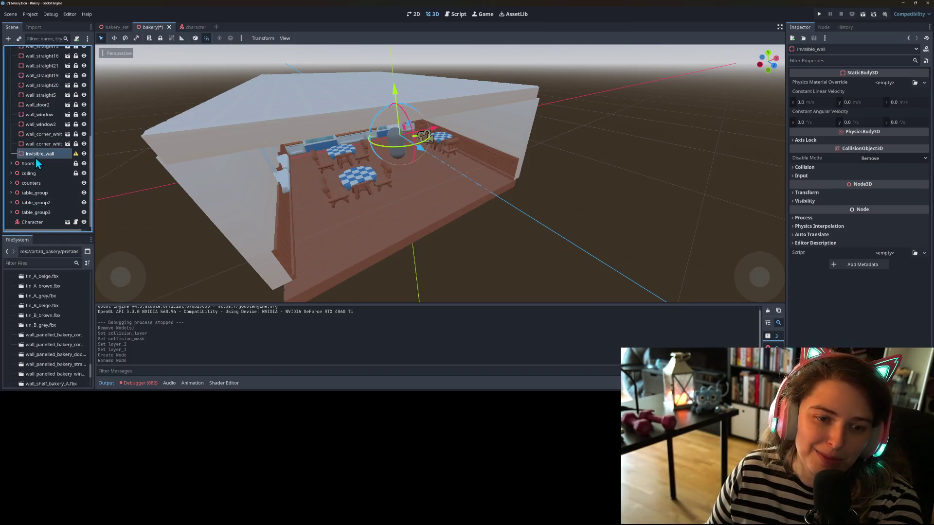
right_click(41, 157)
click(62, 162)
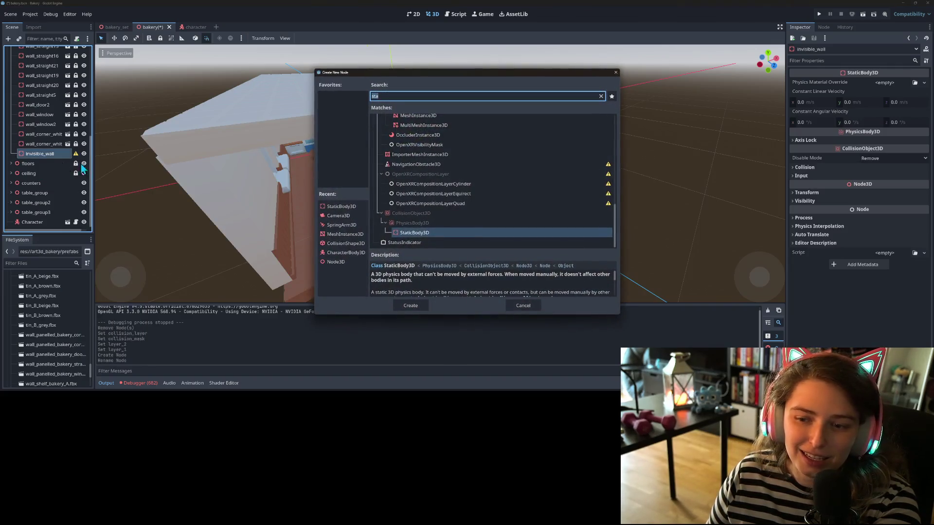
click(344, 243)
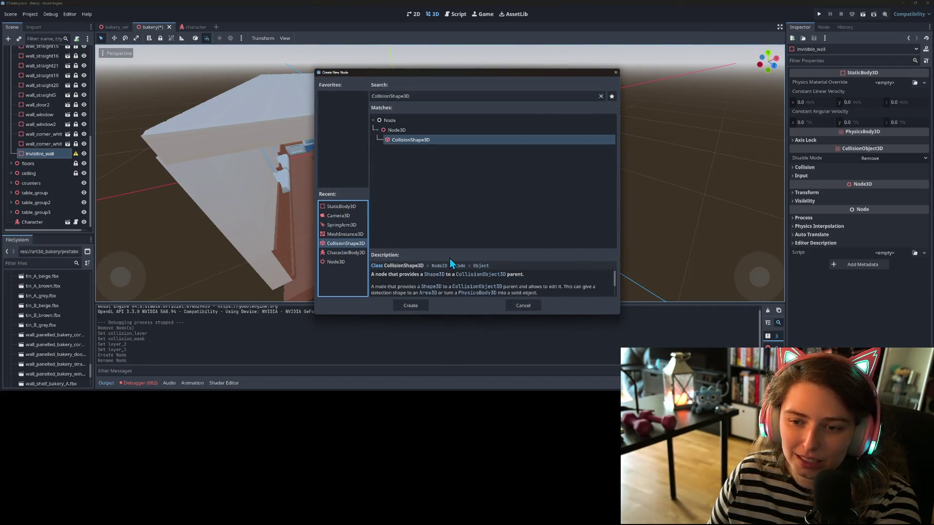
click(411, 306)
scroll(down, 3)
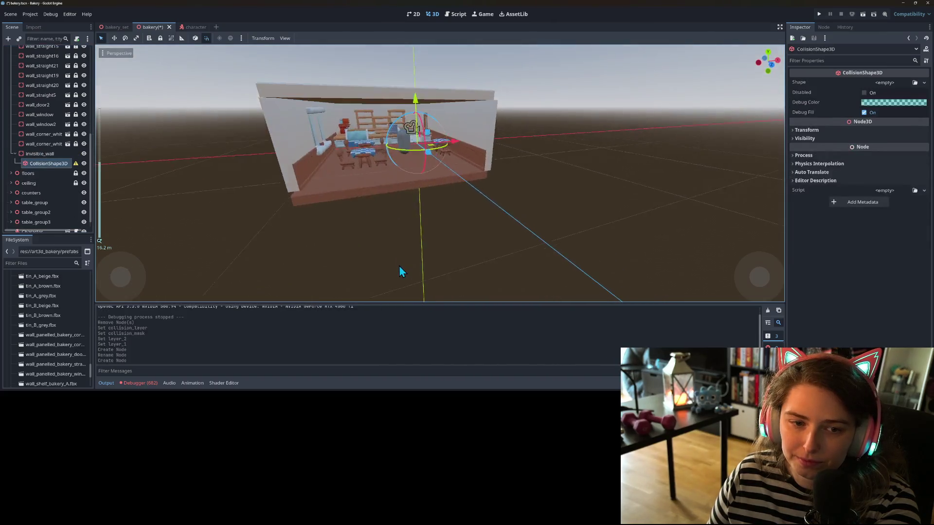
click(915, 83)
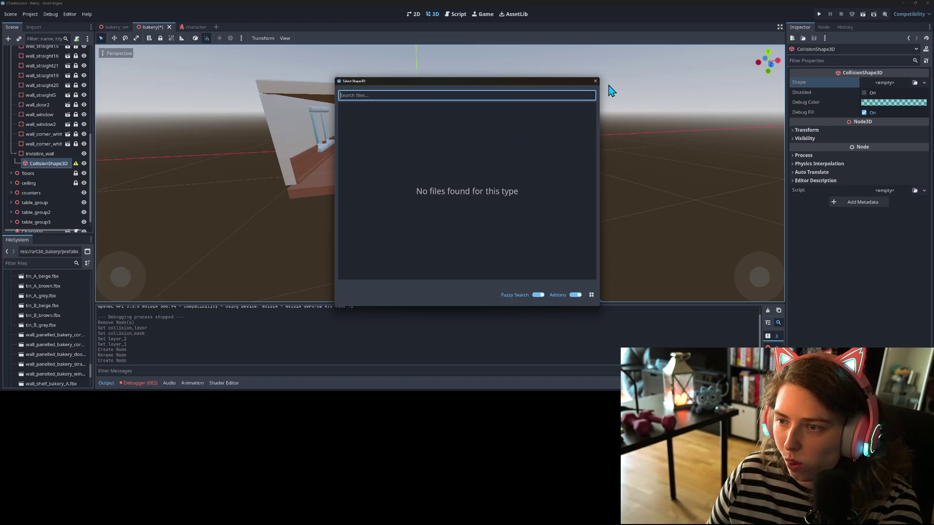
click(596, 81)
click(924, 83)
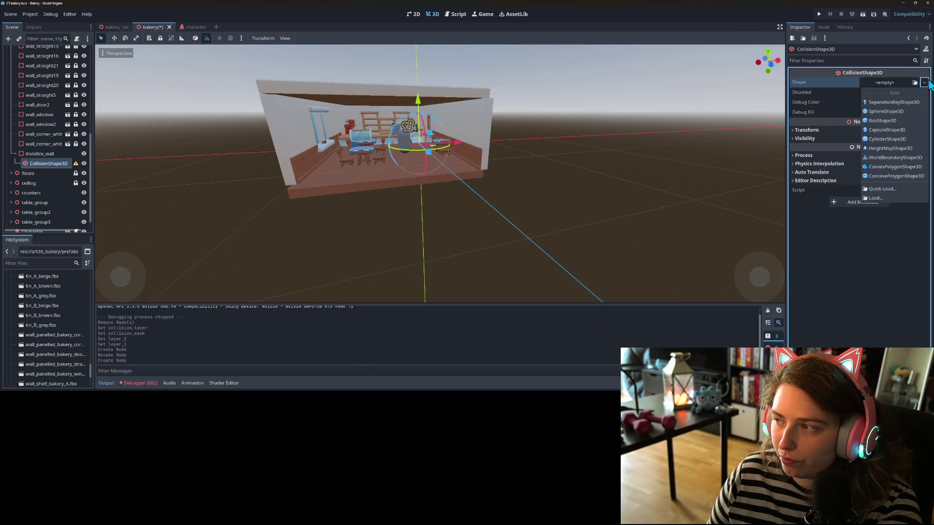
click(886, 112)
Step: Put invisible_wall on collision layer and mask 2 only, clearing layer and mask 1
click(40, 154)
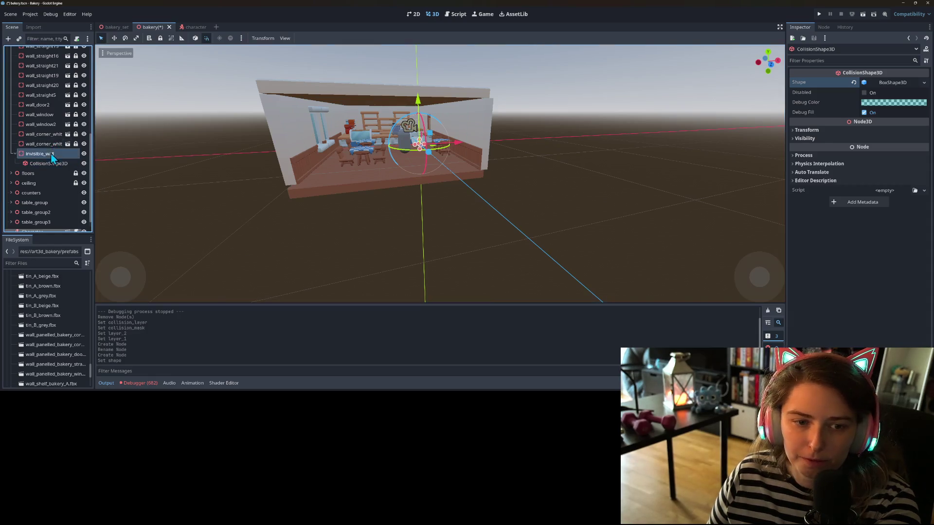
click(822, 167)
click(807, 189)
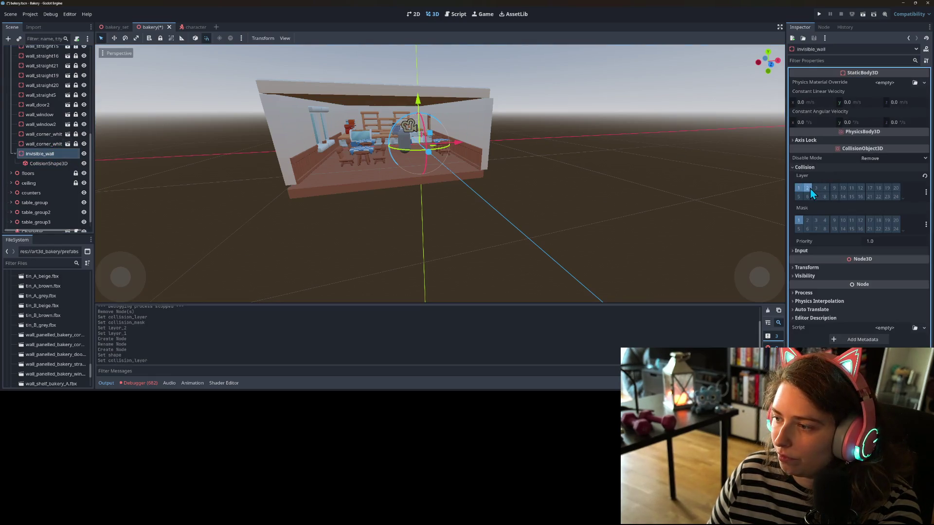
click(807, 220)
click(799, 220)
click(798, 187)
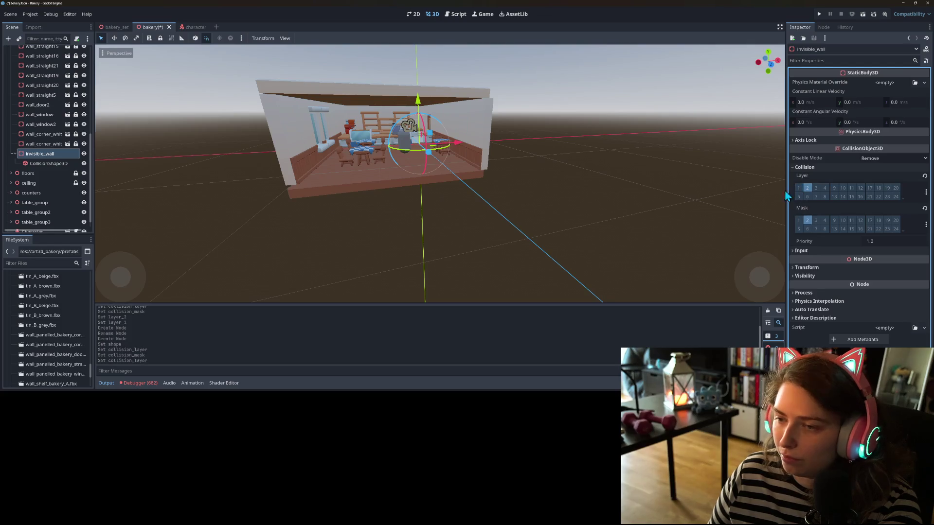
Step: Move invisible_wall about 10 units along X and toward the back wall along Z
key(f)
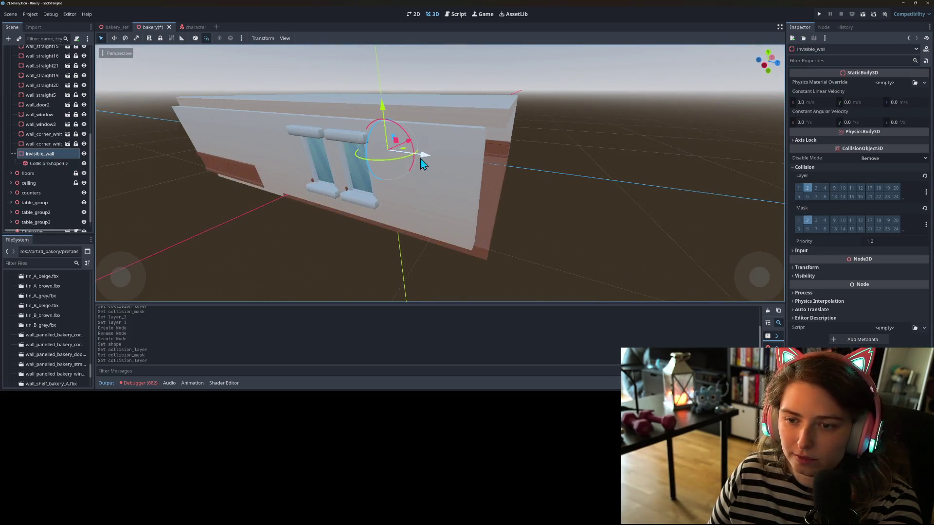
drag(421, 159, 565, 181)
scroll(down, 3)
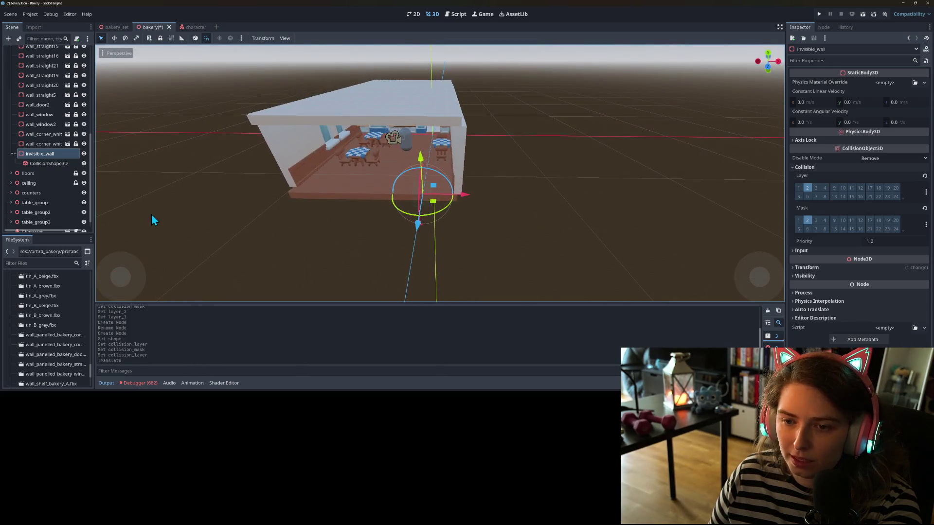
scroll(up, 3)
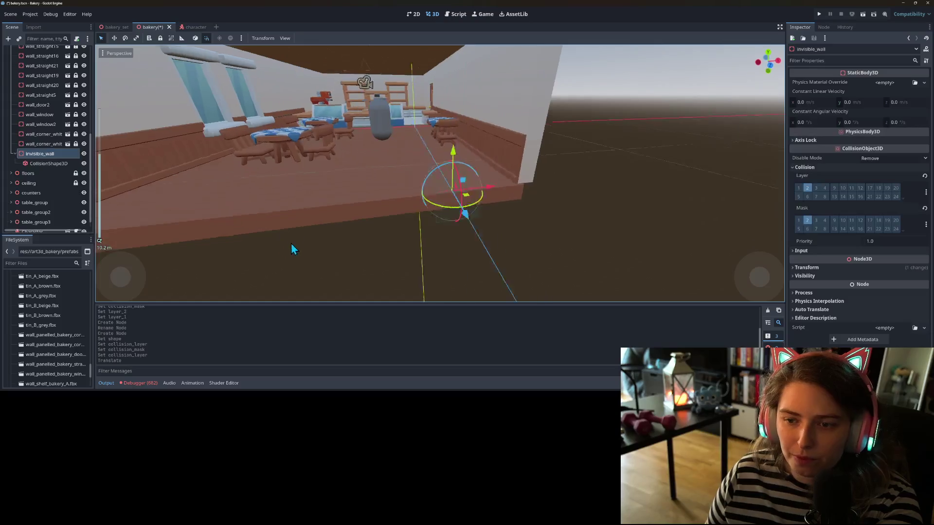
drag(292, 249, 360, 255)
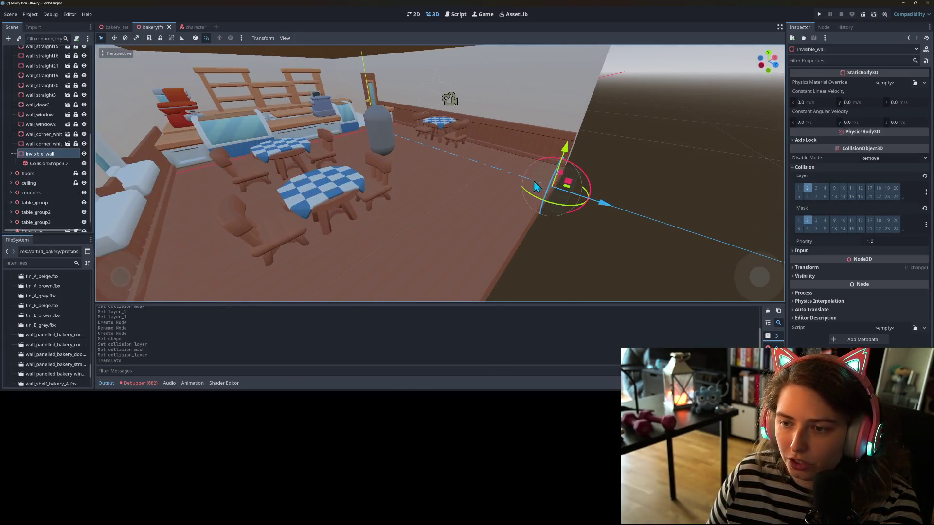
drag(606, 202, 531, 191)
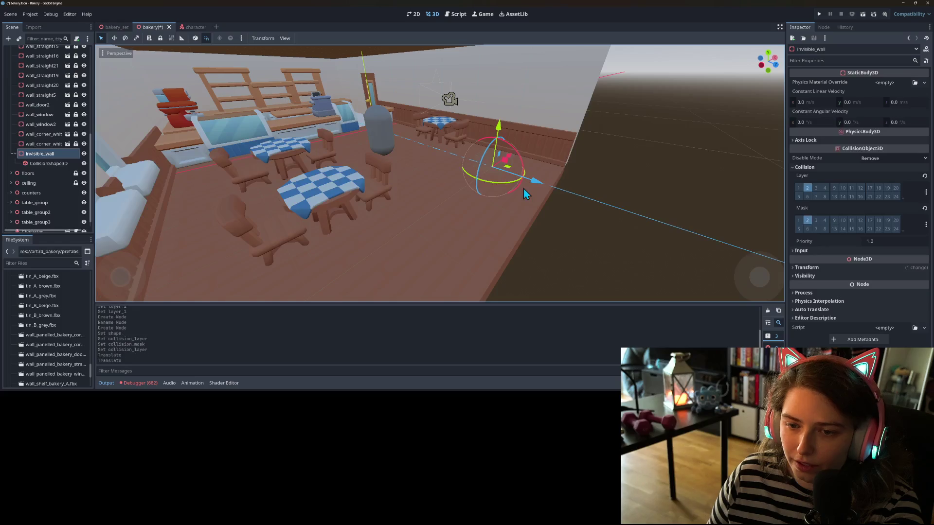
drag(558, 234, 514, 237)
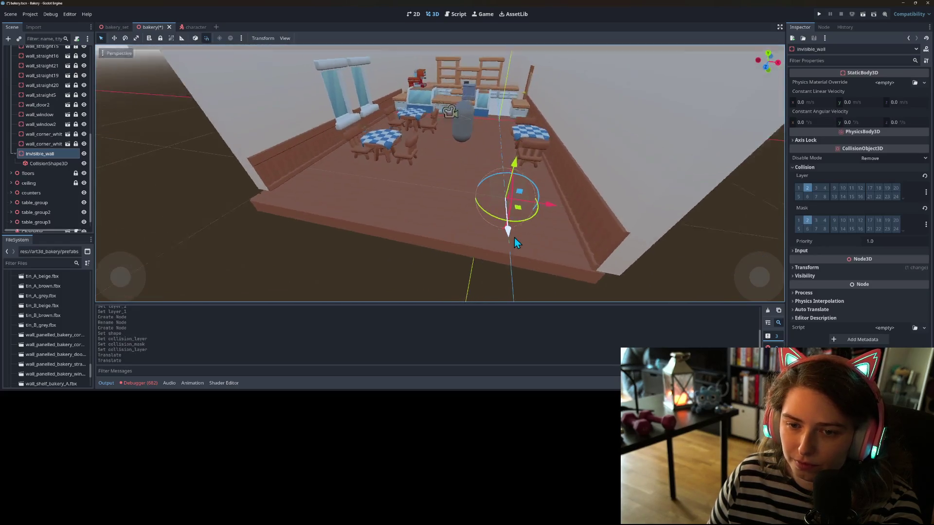
scroll(up, 3)
scroll(down, 3)
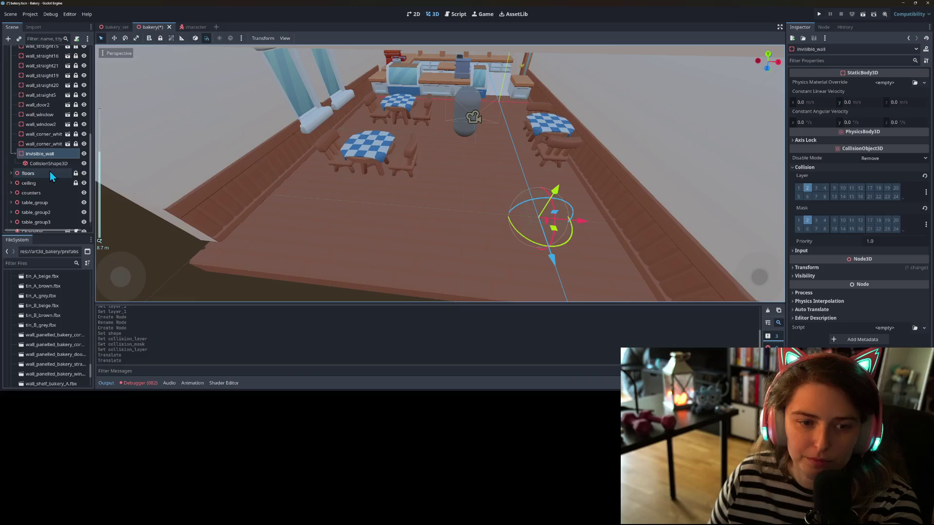
click(53, 165)
drag(548, 289, 459, 228)
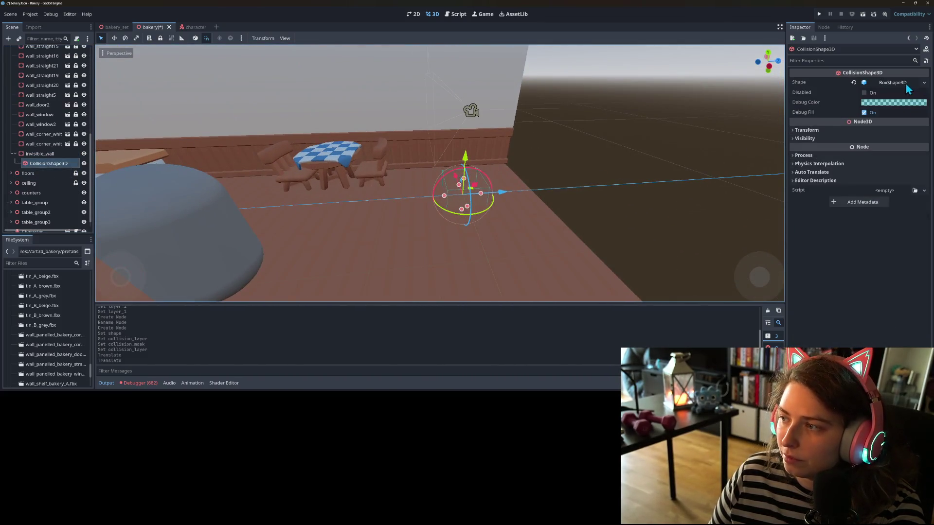
Step: Set the box shape depth to 0.1 m and height 3 m, and raise the box upward
click(904, 84)
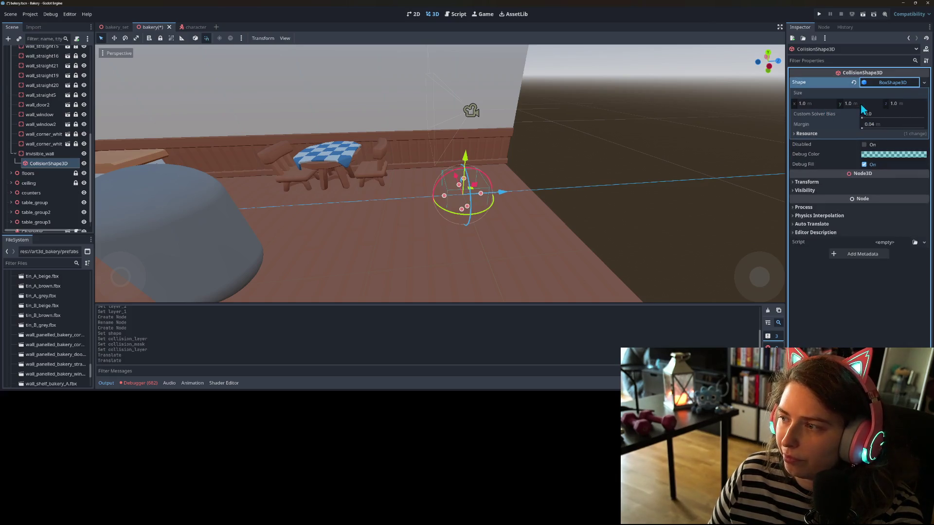
click(910, 104)
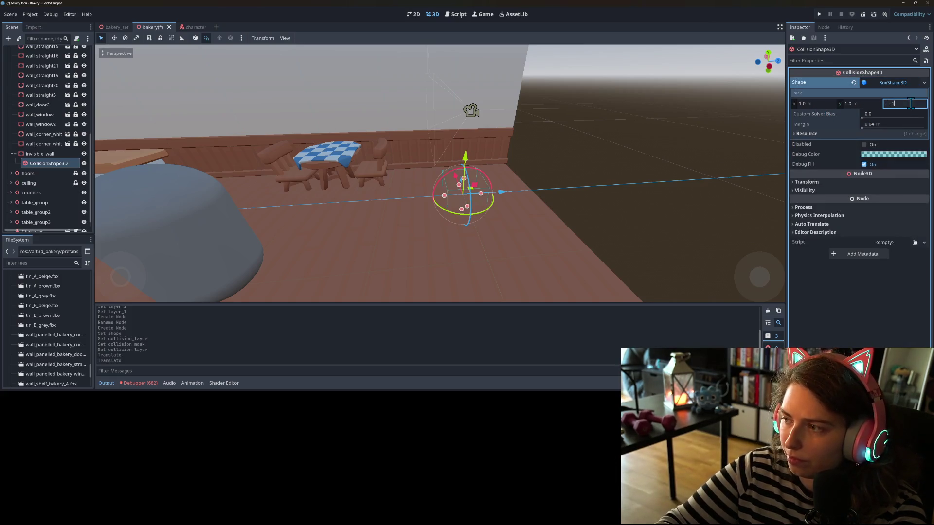
key(Return)
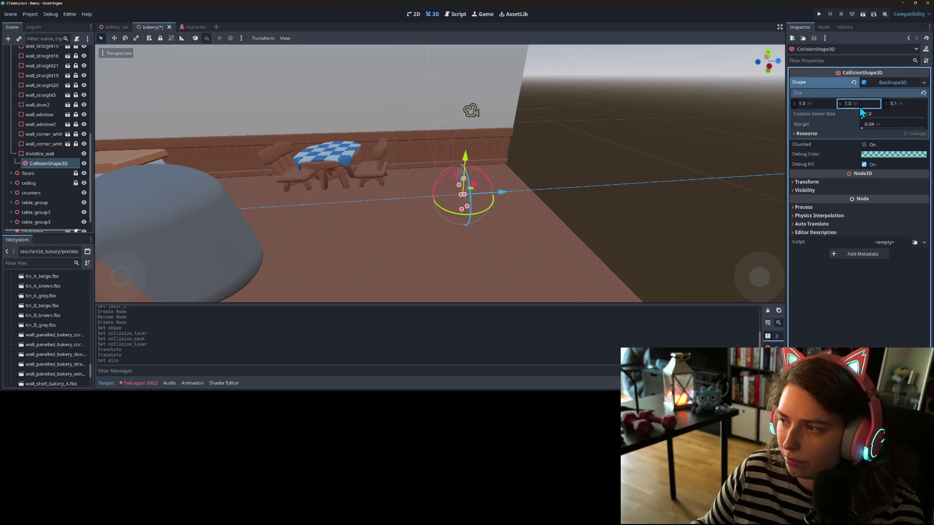
text(3)
key(Return)
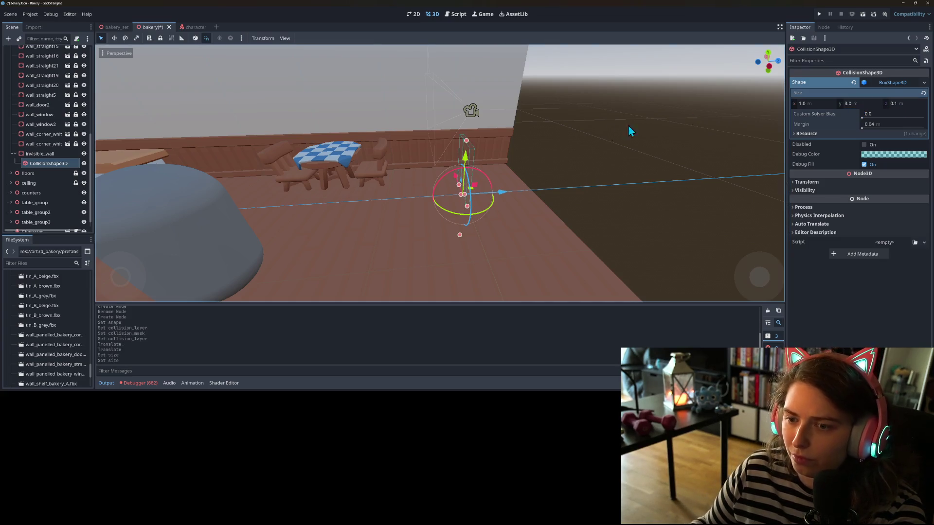
drag(465, 156, 467, 103)
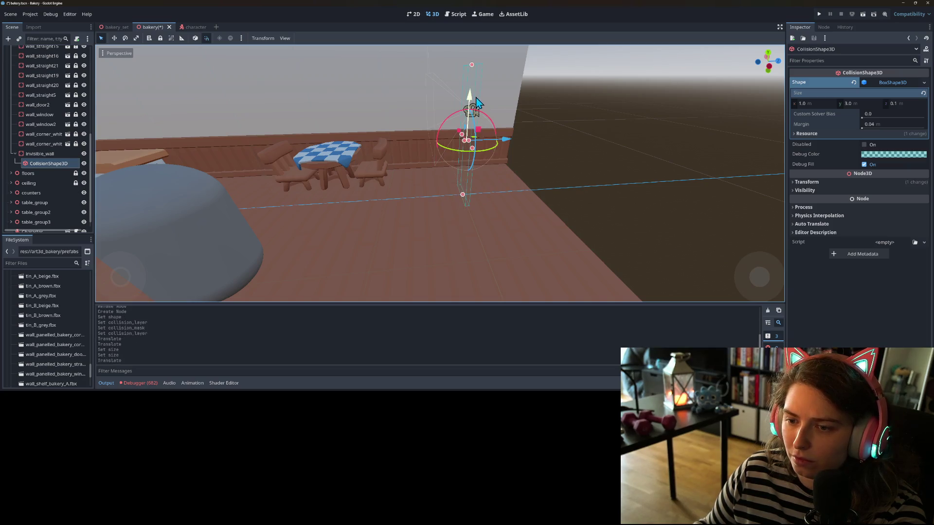
scroll(down, 3)
scroll(up, 3)
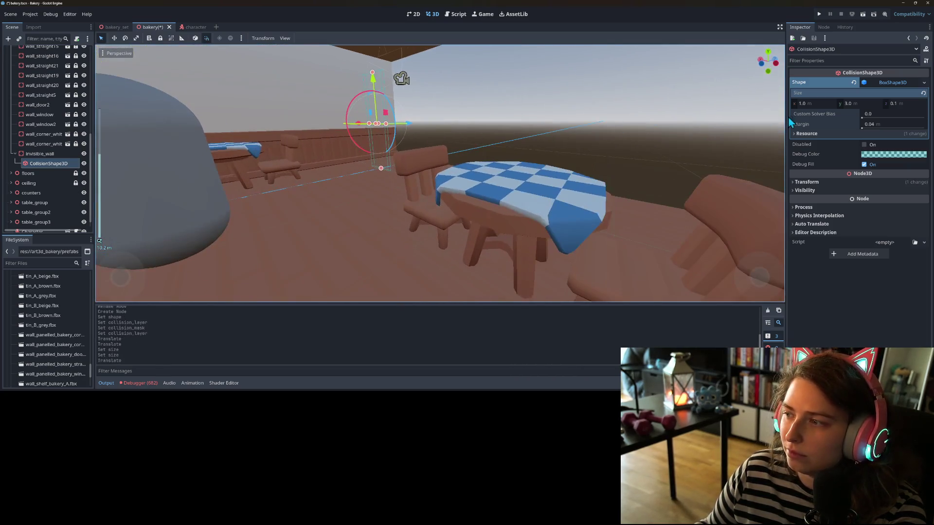
Step: Change the box height to 4 m, widen it to 10 m along X, and save the scene
click(867, 103)
text(4)
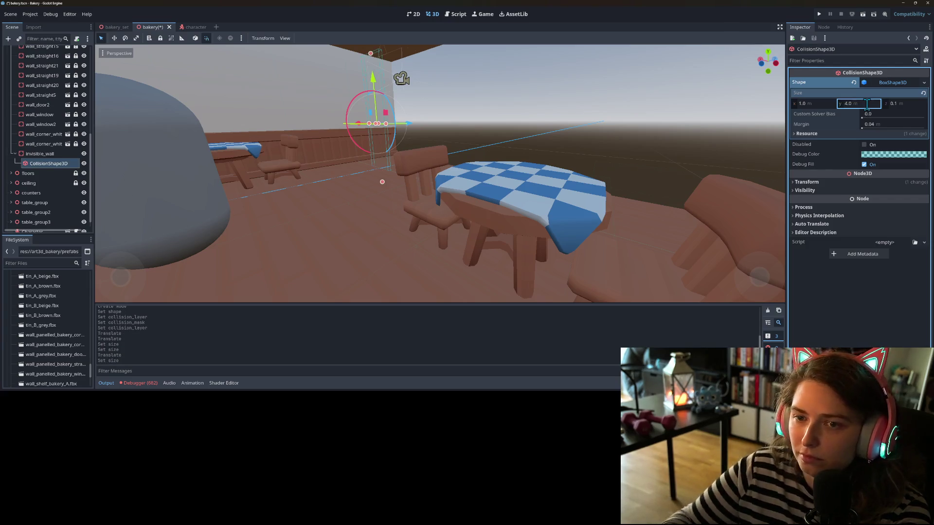
key(Return)
drag(376, 79, 376, 79)
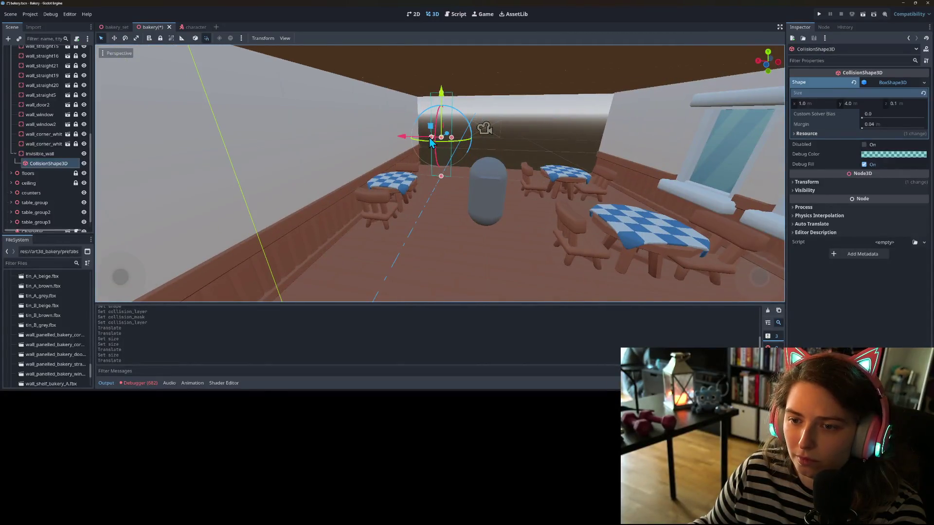
drag(431, 137, 633, 154)
scroll(down, 3)
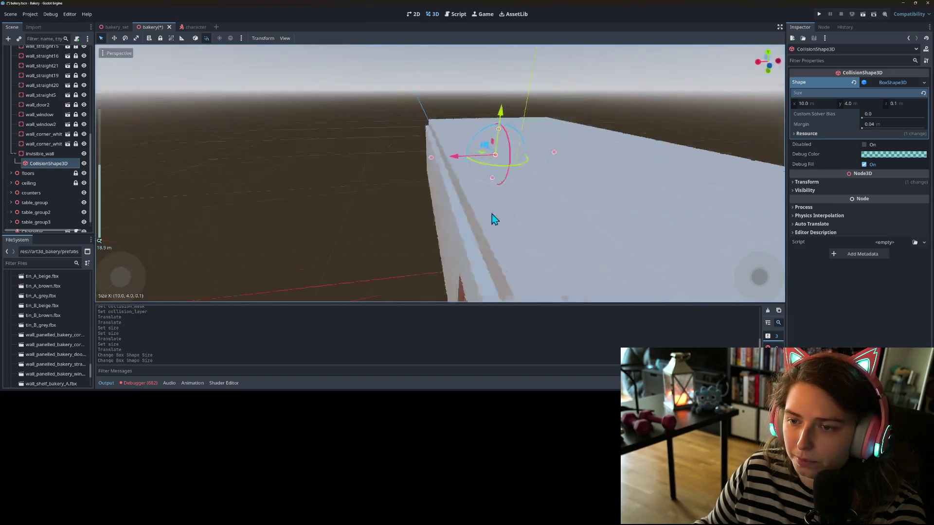
scroll(up, 3)
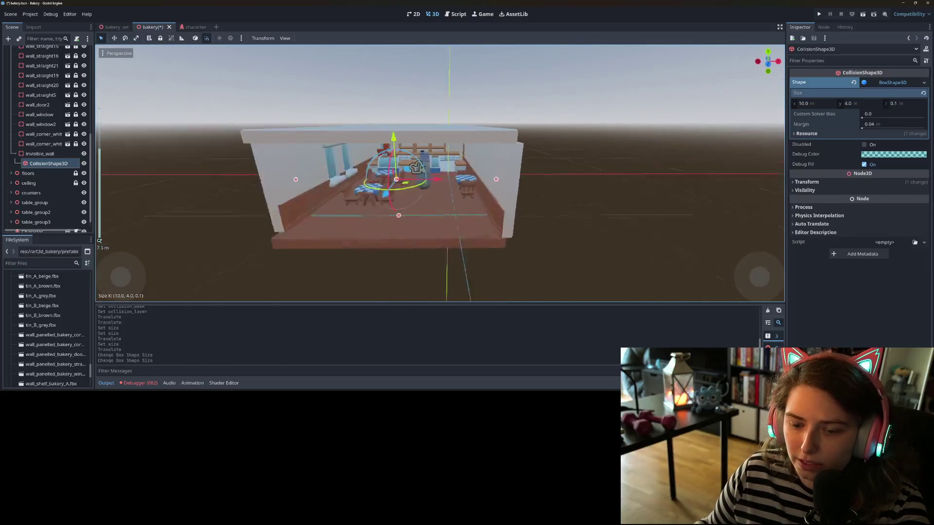
key(ctrl+s)
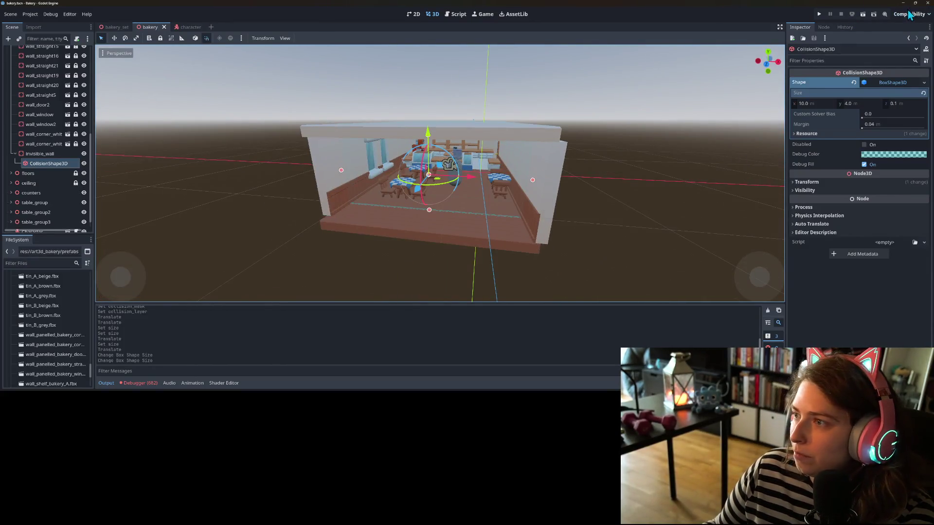
click(819, 14)
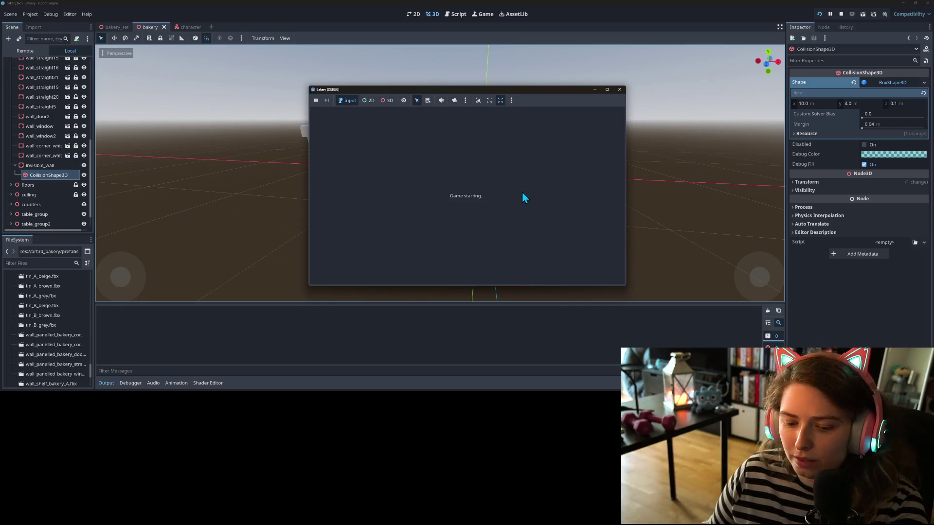
key(a)
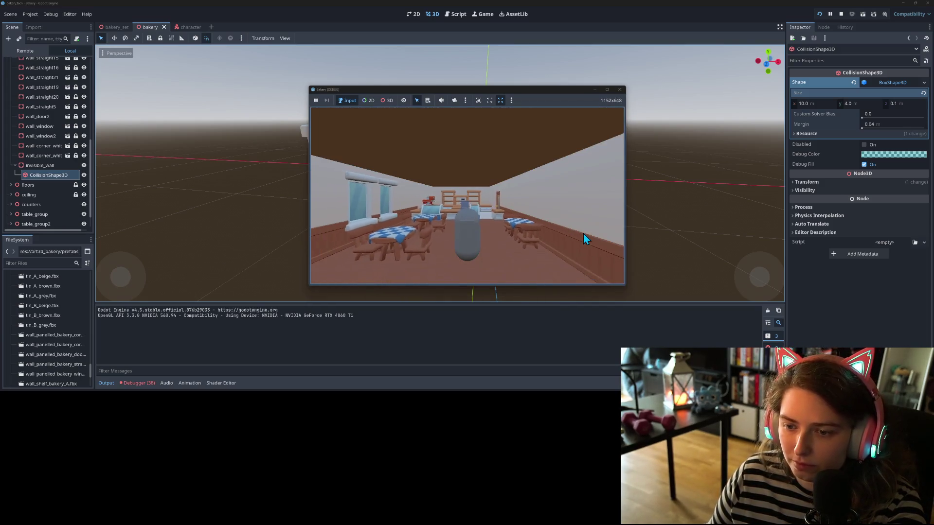
key(w)
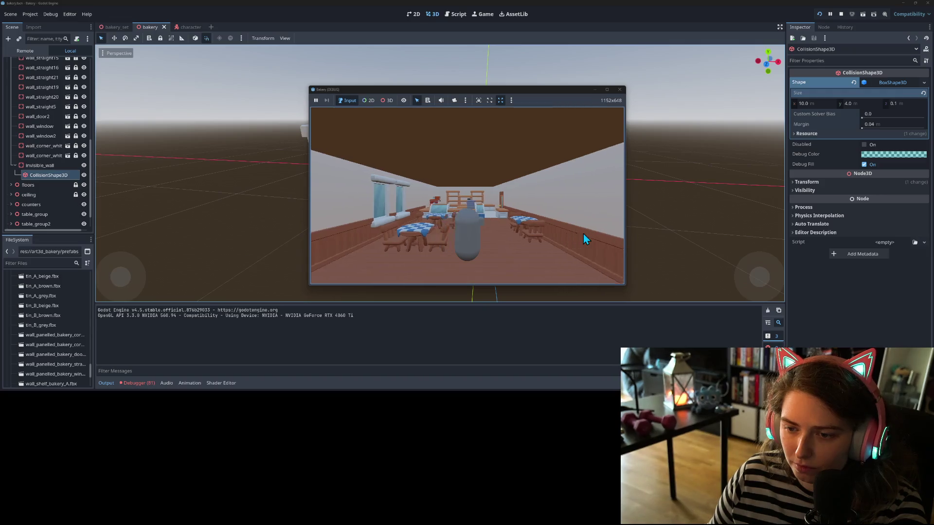
key(w)
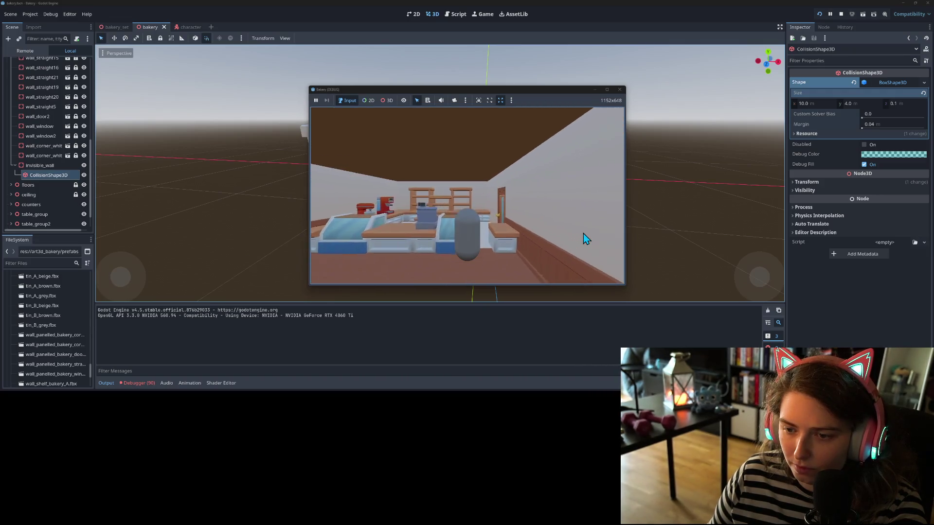
key(a)
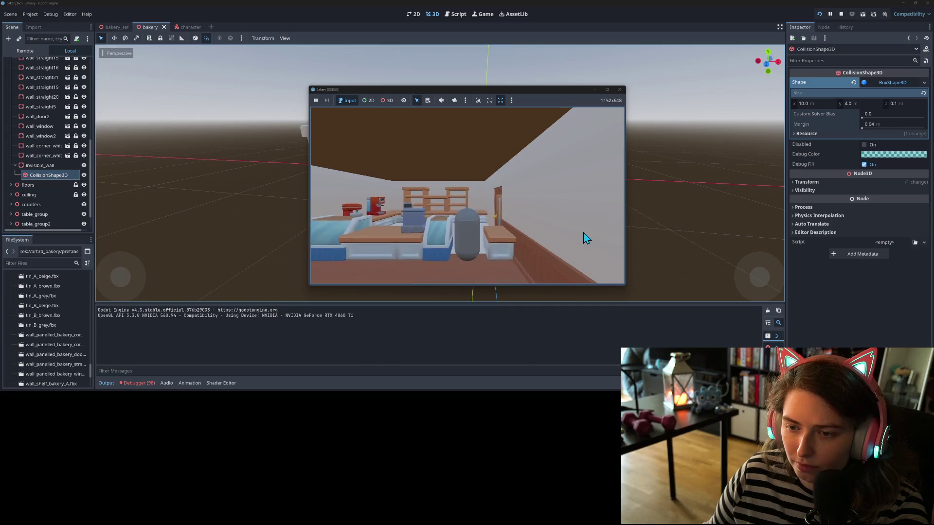
key(Left)
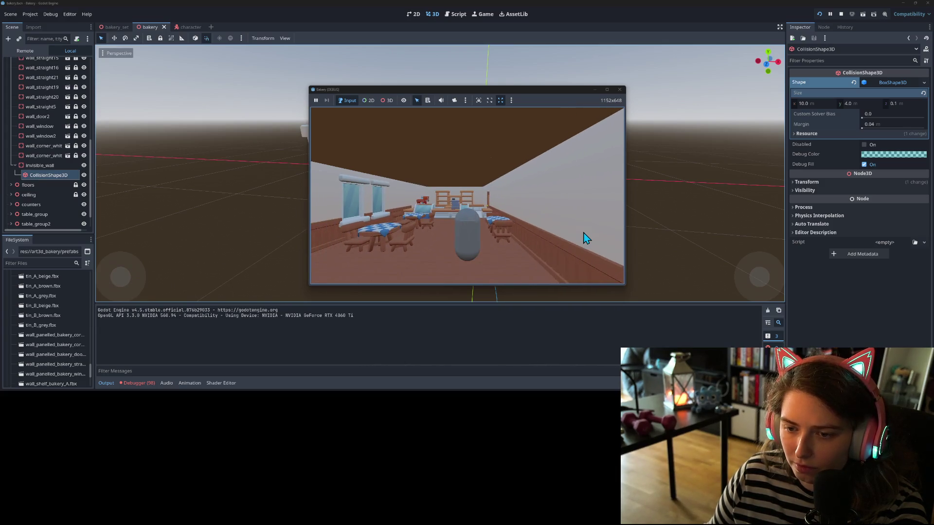
key(Right)
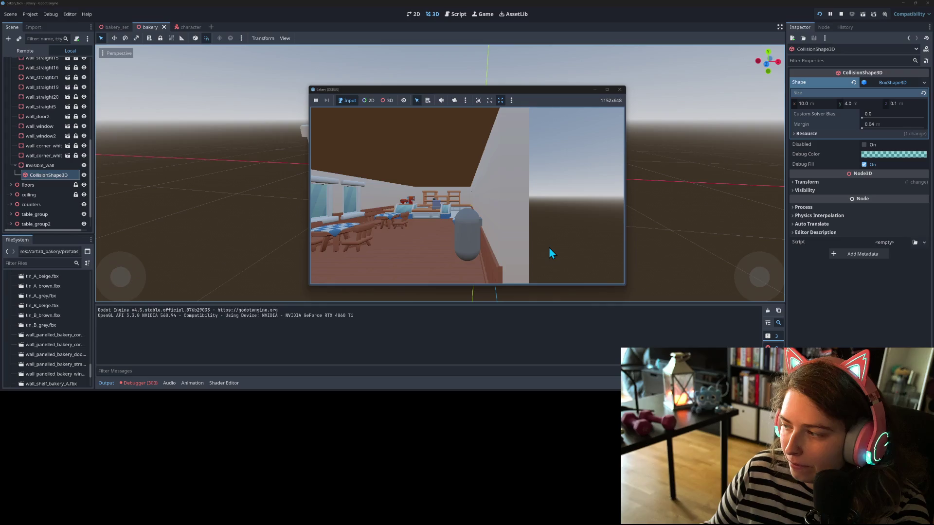
key(Left)
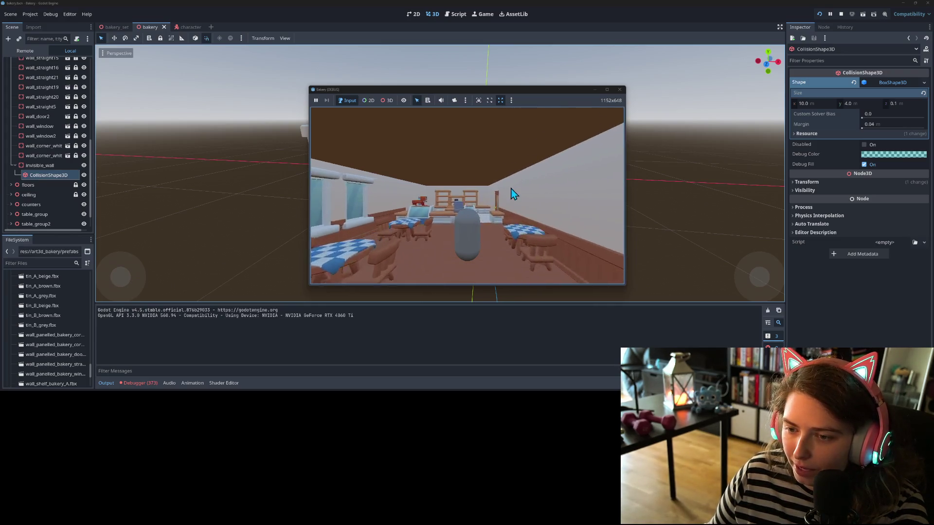
key(Up)
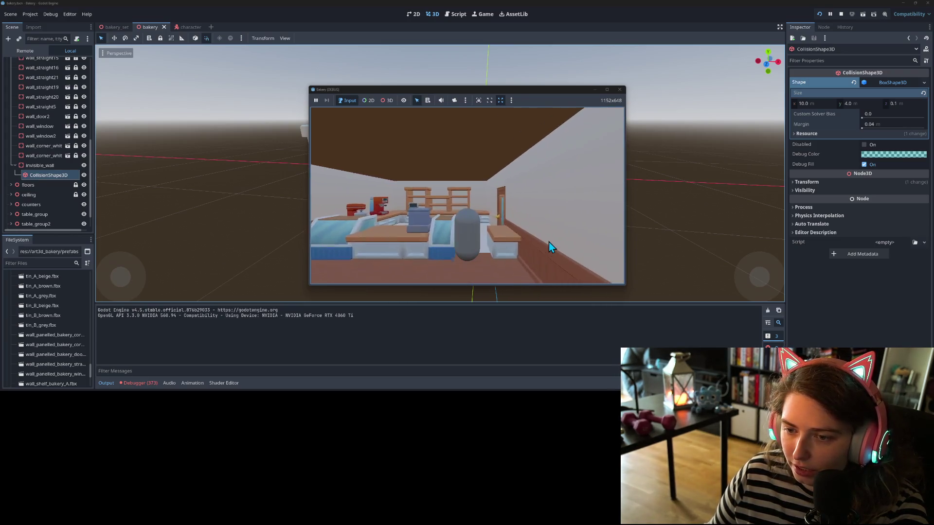
key(Down)
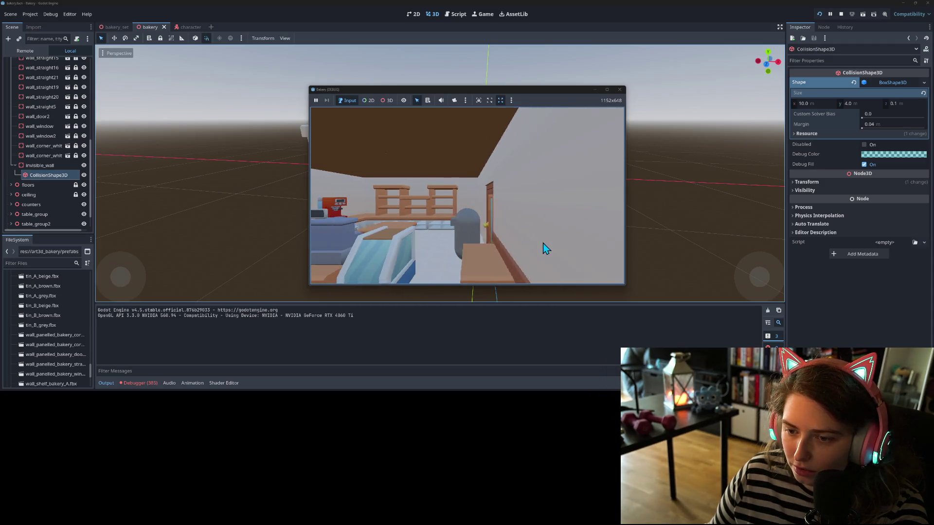
key(Down)
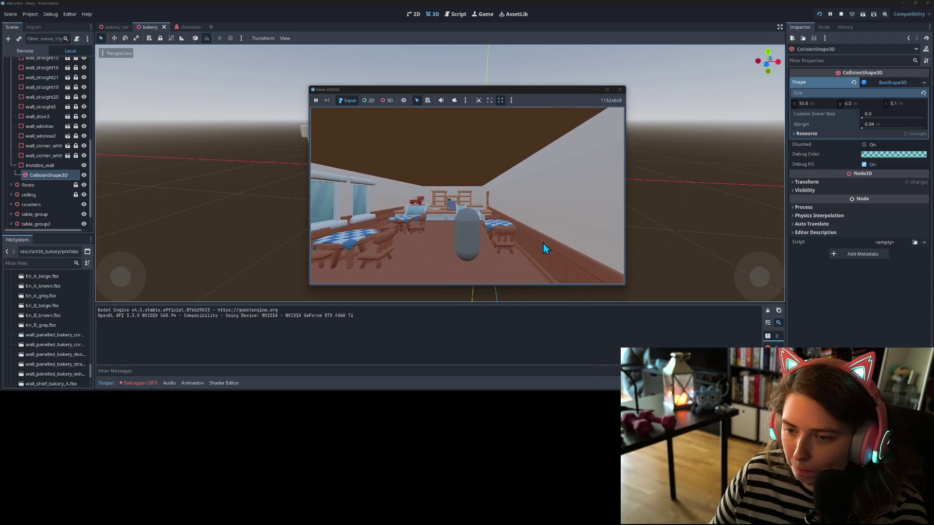
key(Left)
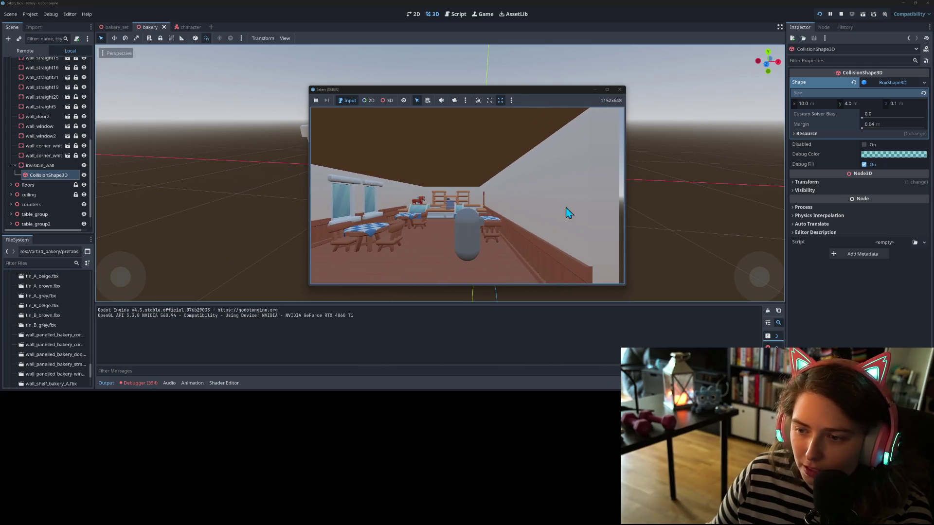
key(Left)
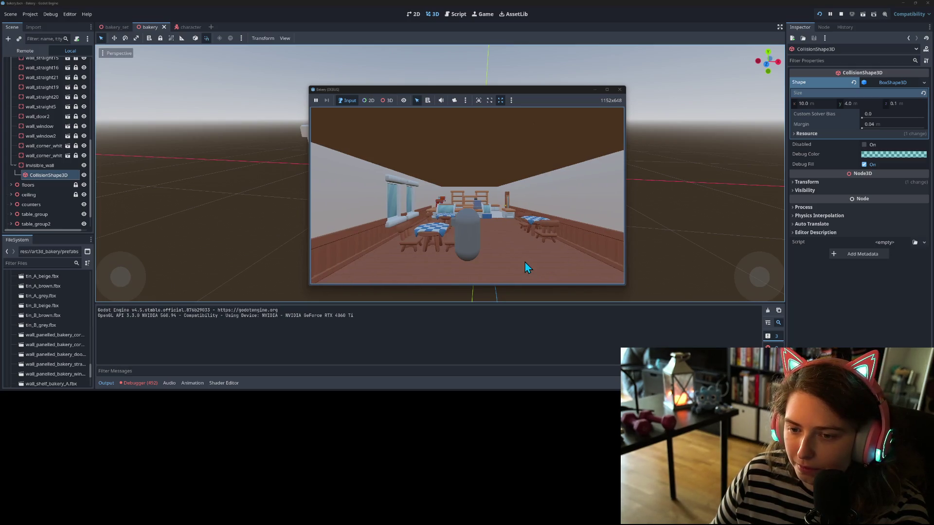
key(Right)
key(Right)
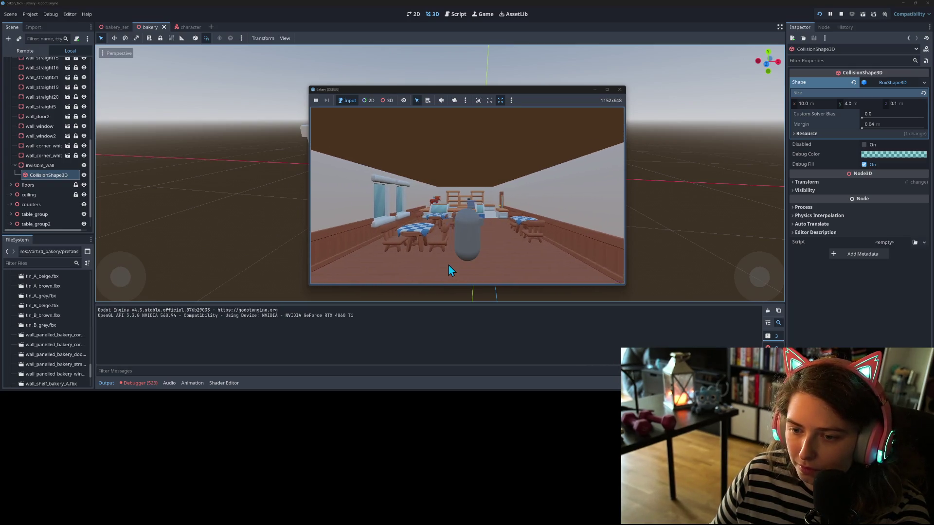
key(Right)
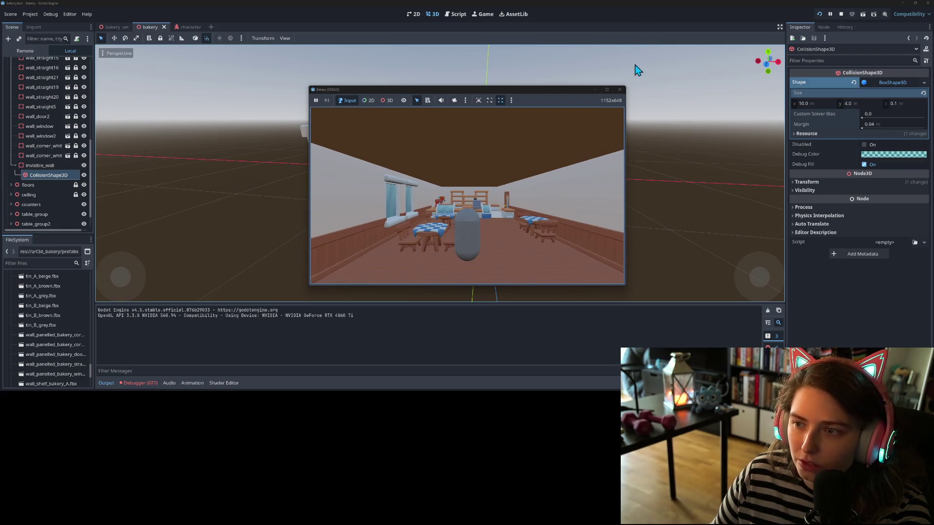
Step: Stop the game and lock invisible_wall and its CollisionShape3D against editing
click(619, 89)
scroll(up, 3)
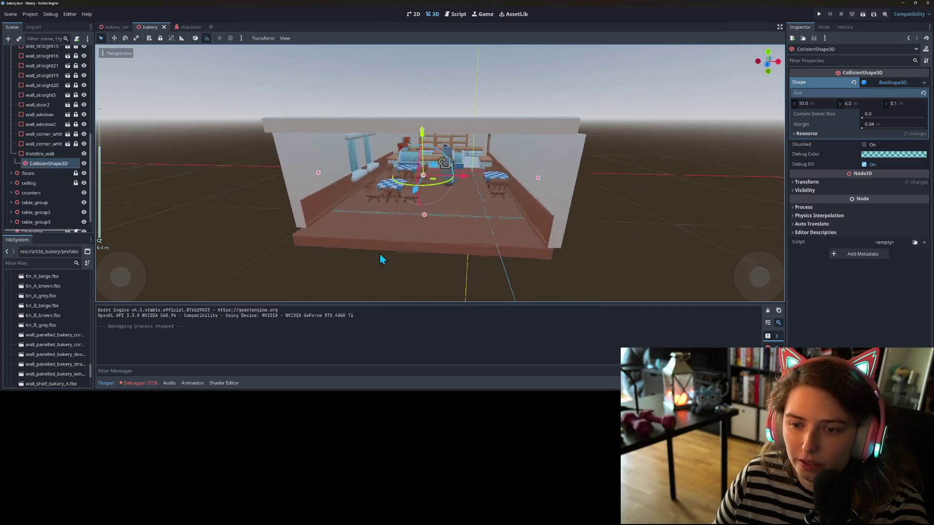
scroll(up, 3)
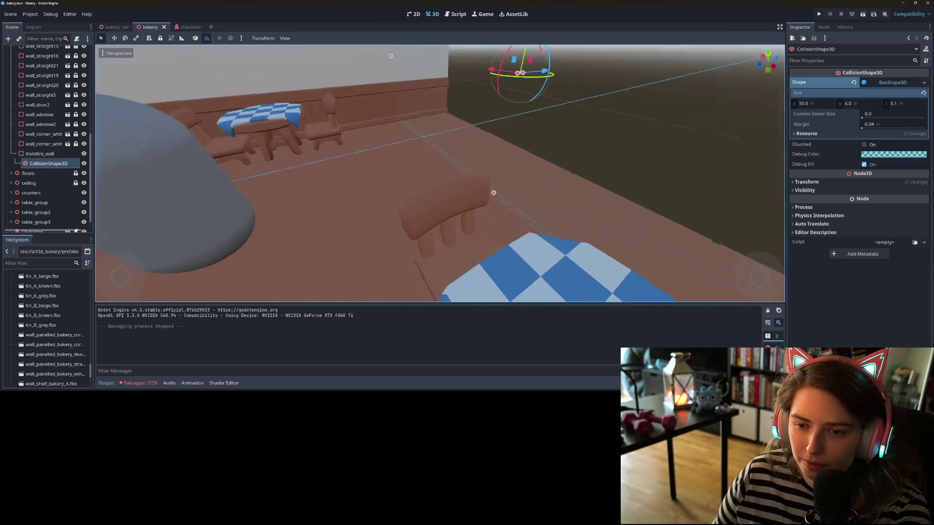
click(62, 153)
click(58, 164)
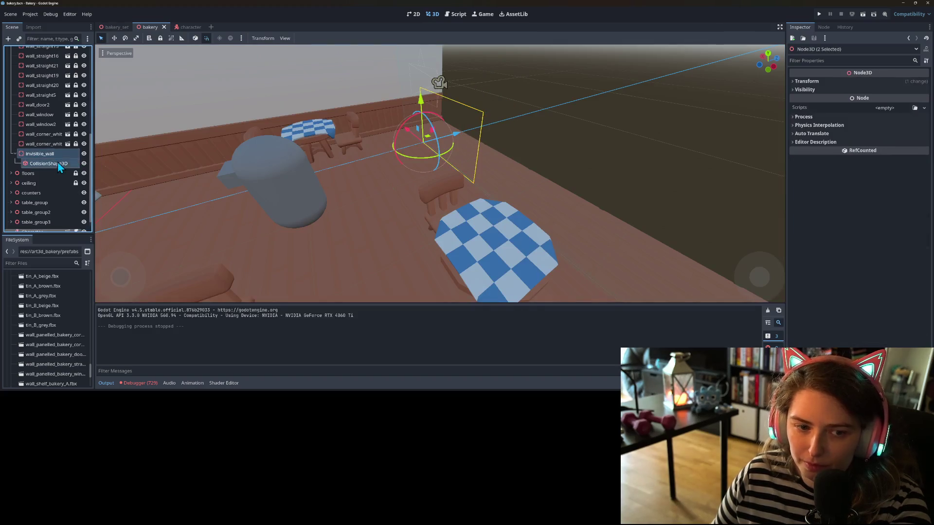
click(171, 39)
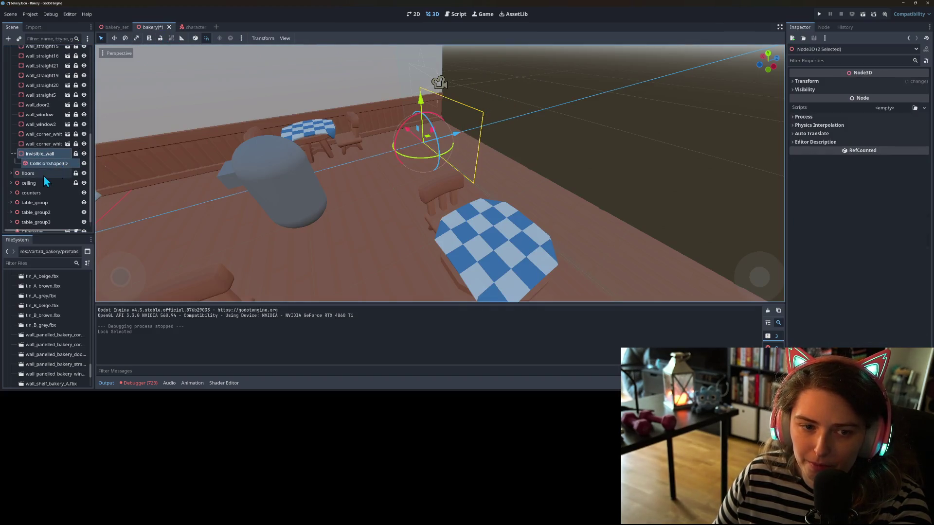
Step: Reposition table_group2 vertically and save the bakery scene
click(424, 230)
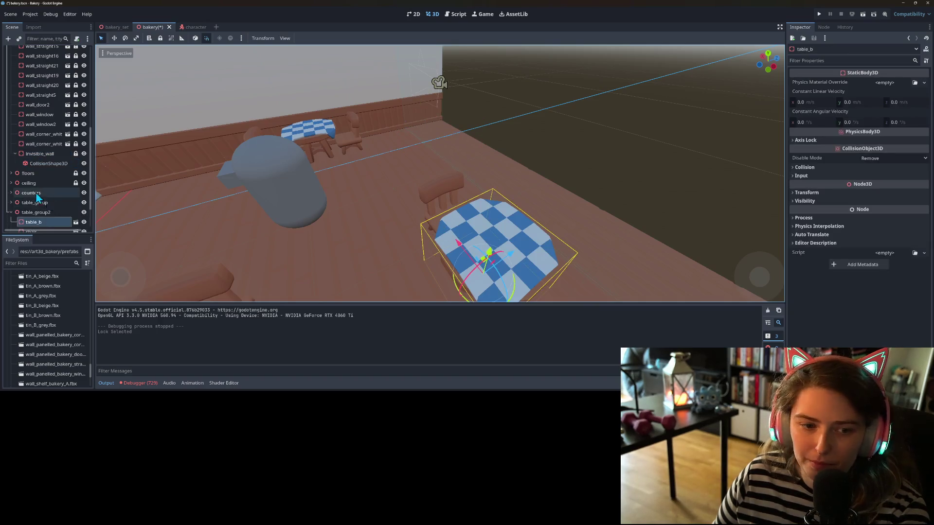
key(f)
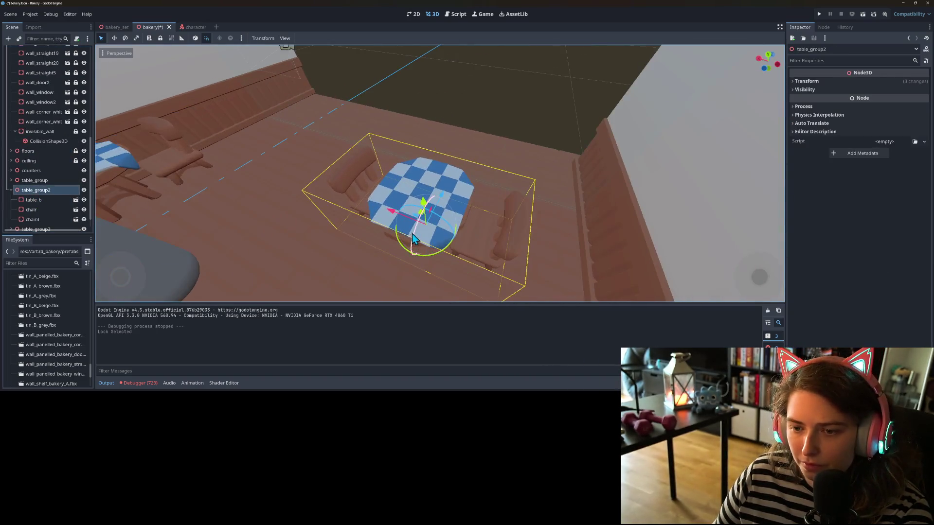
drag(449, 194, 461, 181)
drag(438, 219, 528, 284)
key(ctrl+s)
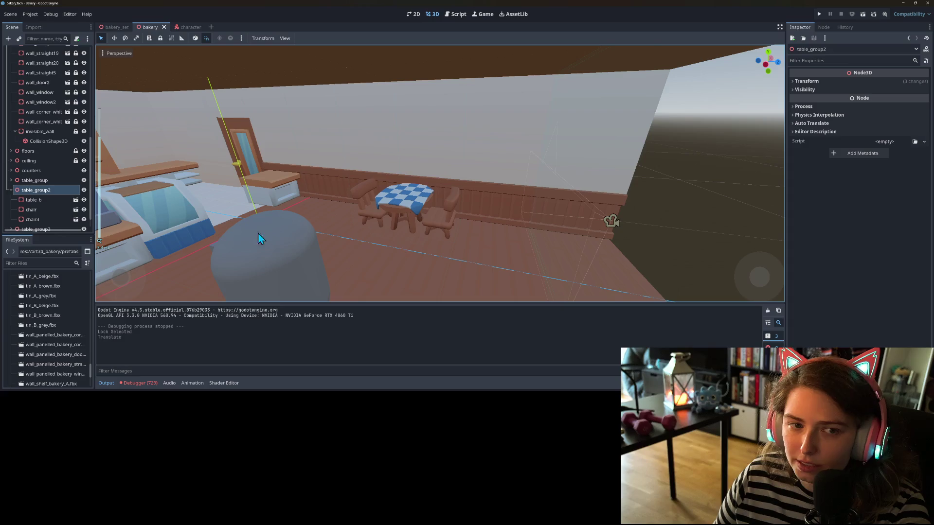
Step: Select wall_window2, wall_door2, then wall_straight16, the wall to replace
scroll(up, 3)
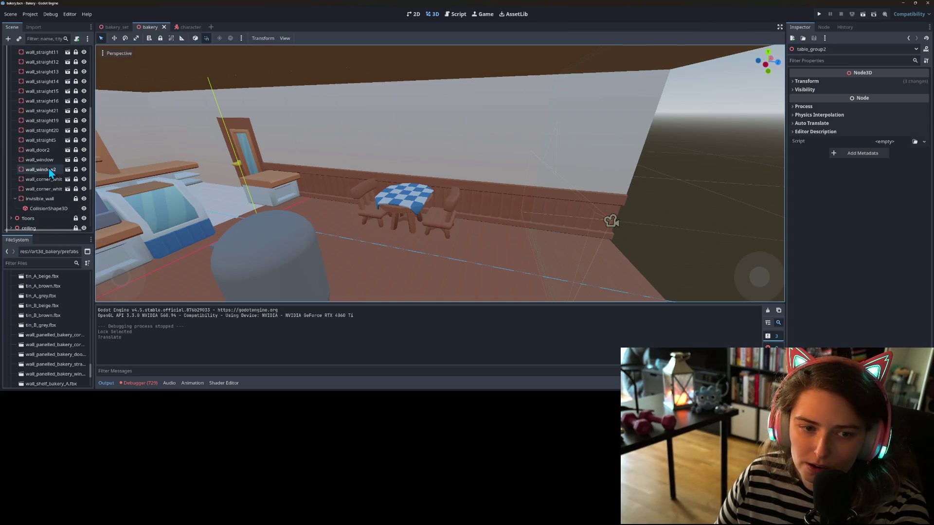
click(49, 169)
click(45, 150)
scroll(up, 3)
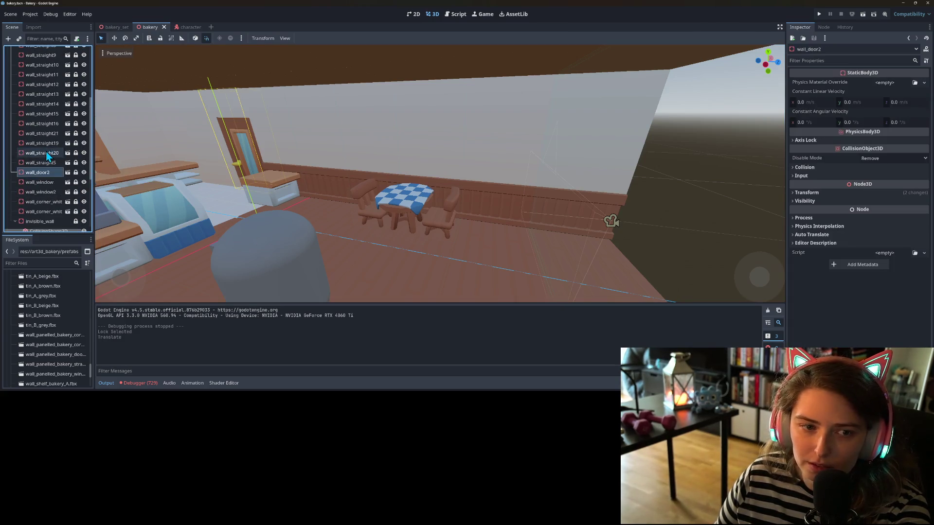
click(45, 127)
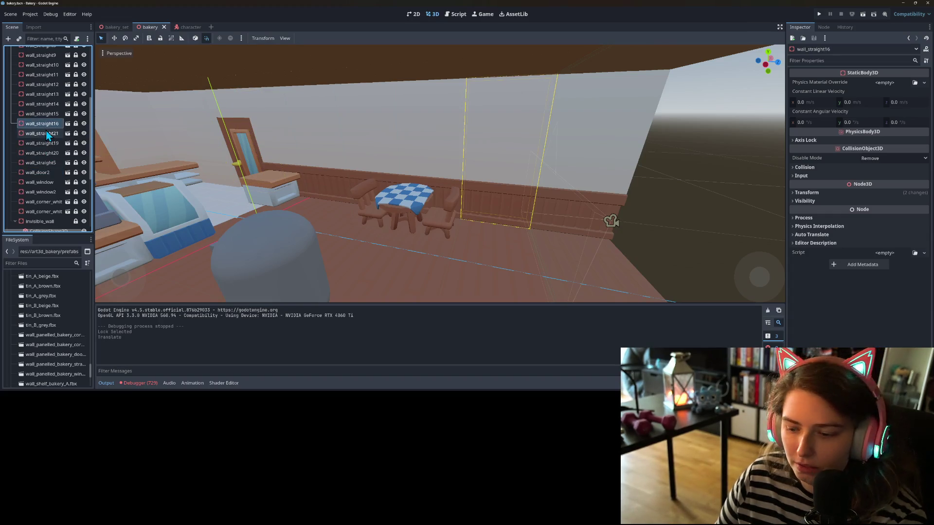
Step: Delete wall_straight16 to open a door gap in the wall
key(Delete)
key(Return)
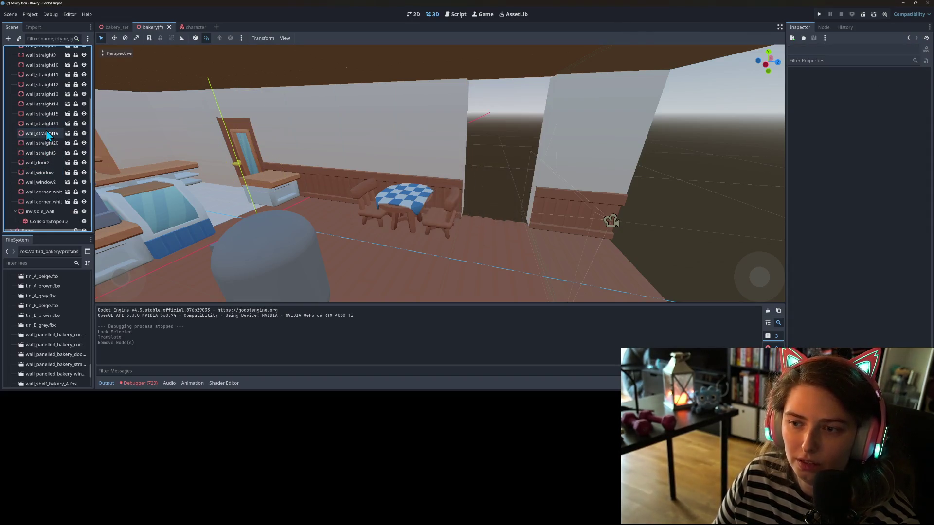
scroll(down, 3)
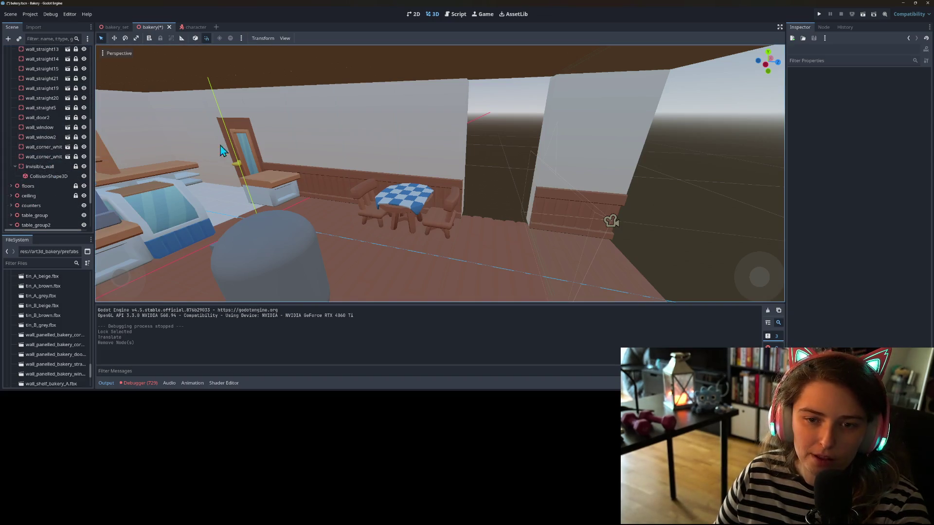
Step: Duplicate wall_door2 and rename the copy to wall_door
click(44, 119)
right_click(47, 118)
click(31, 120)
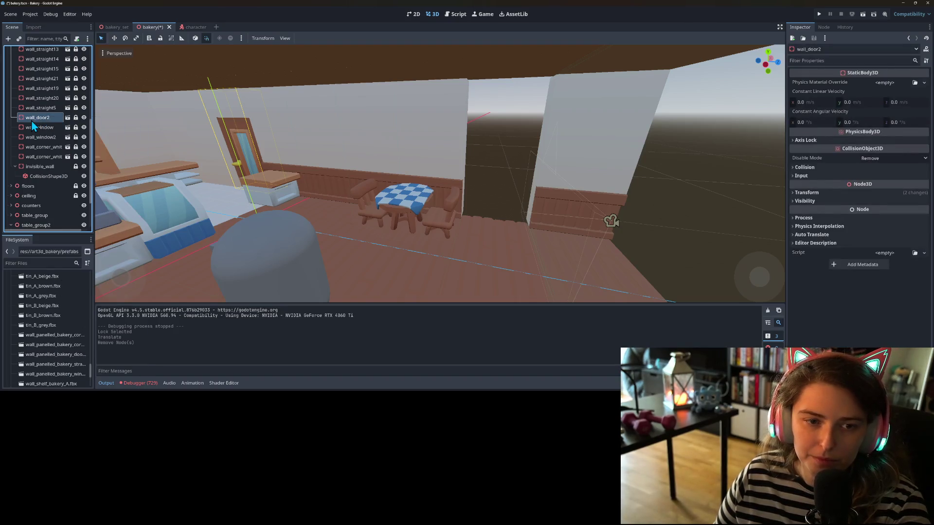
key(ctrl+d)
right_click(45, 127)
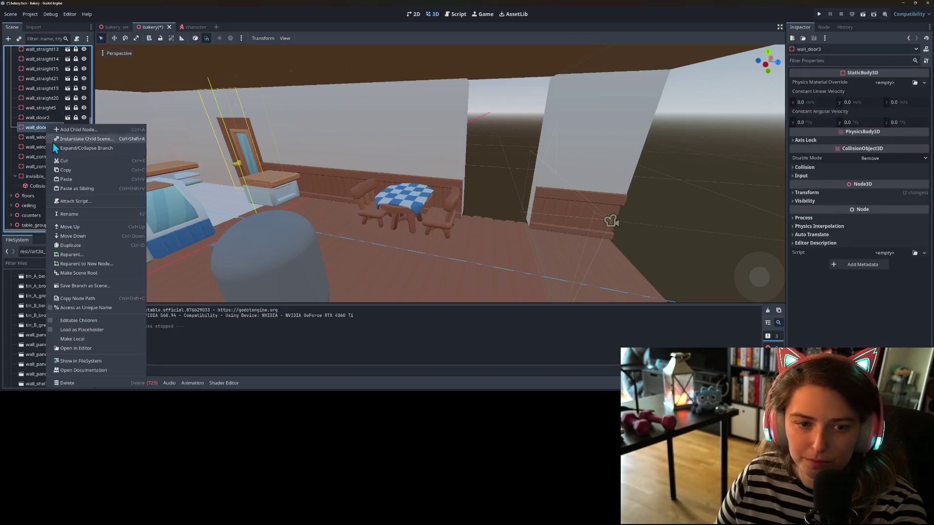
click(67, 215)
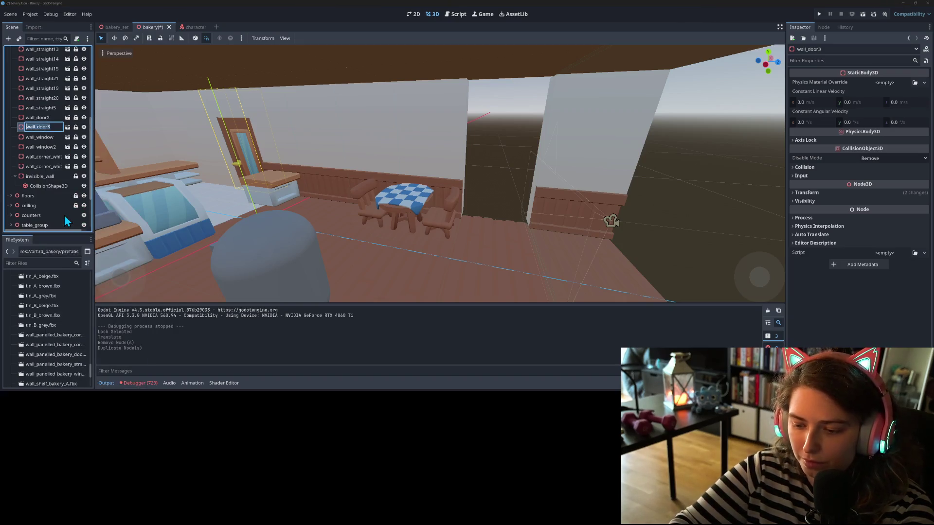
key(End)
key(BackSpace)
key(Return)
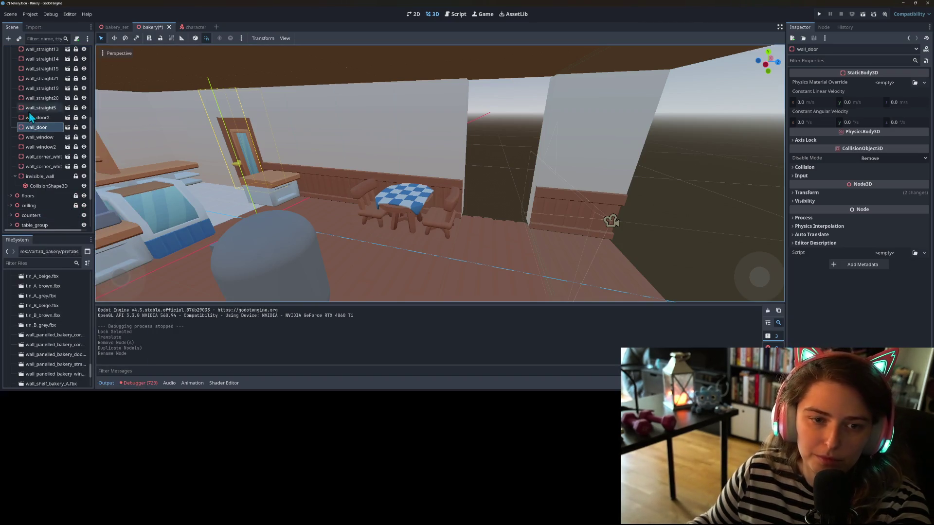
Step: Unlock wall_door and move it into the right wall's gap
click(75, 127)
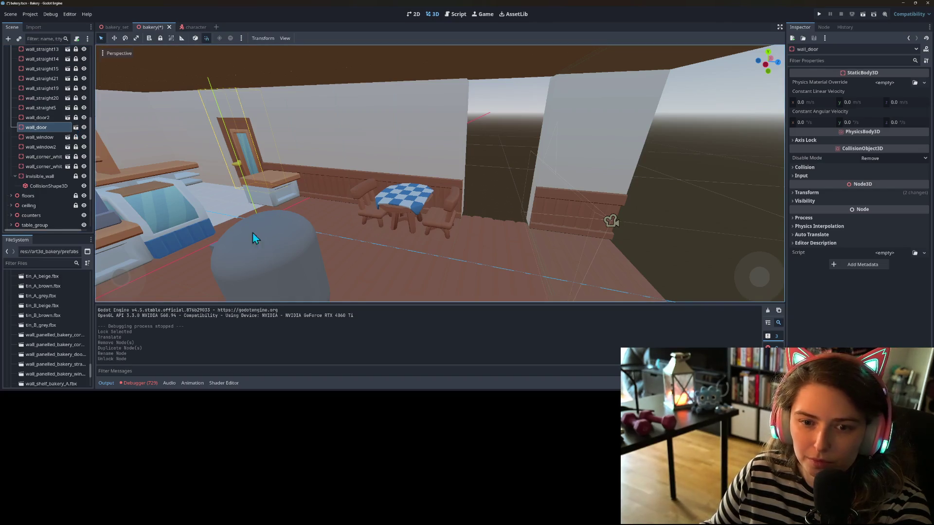
click(44, 126)
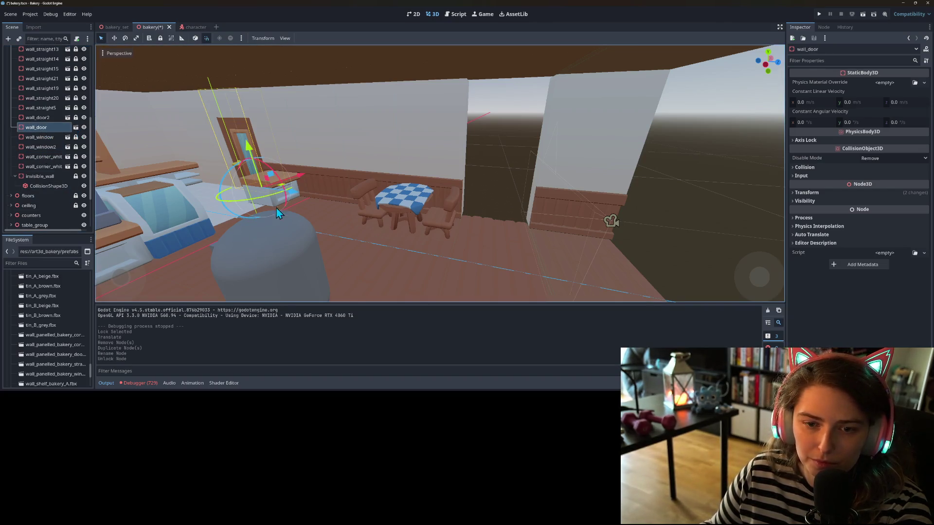
drag(304, 196, 561, 243)
Step: Review the look_at errors in the Debugger, save the bakery scene, and open character.gd
click(139, 383)
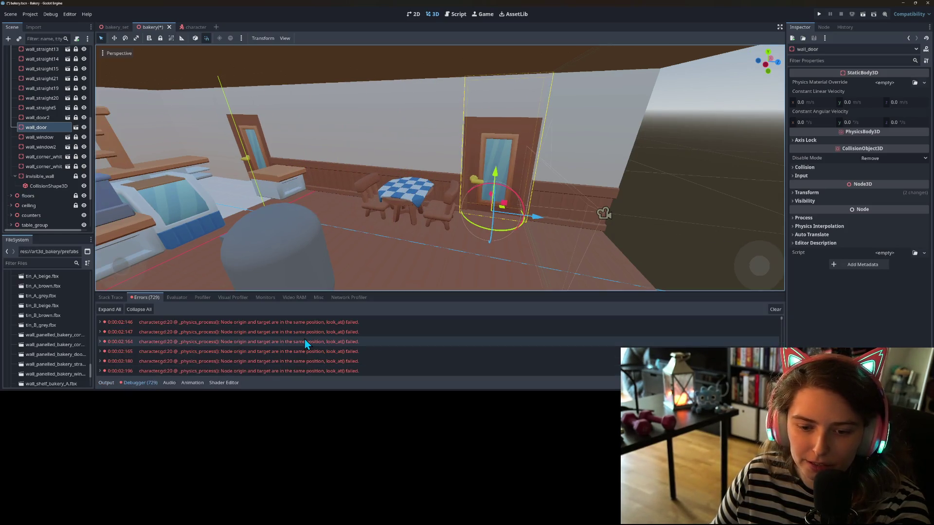
mouse_move(316, 334)
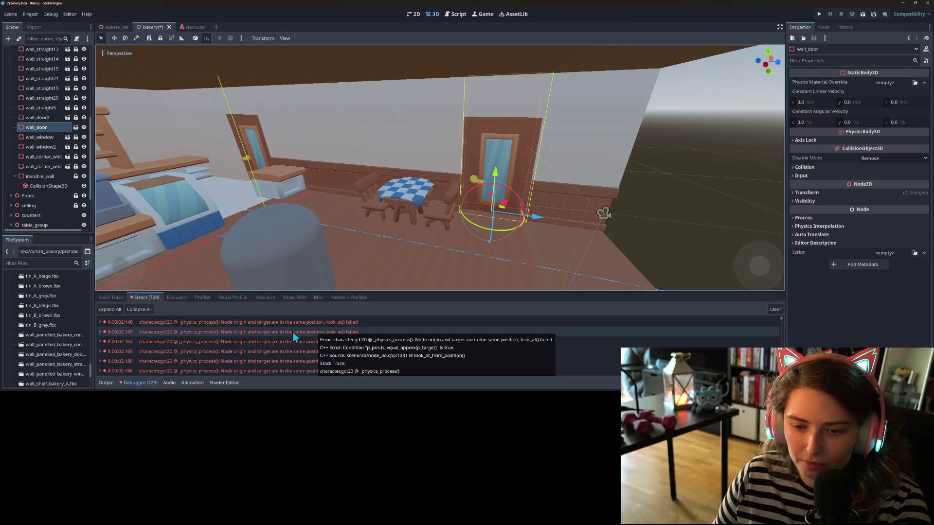
key(ctrl+s)
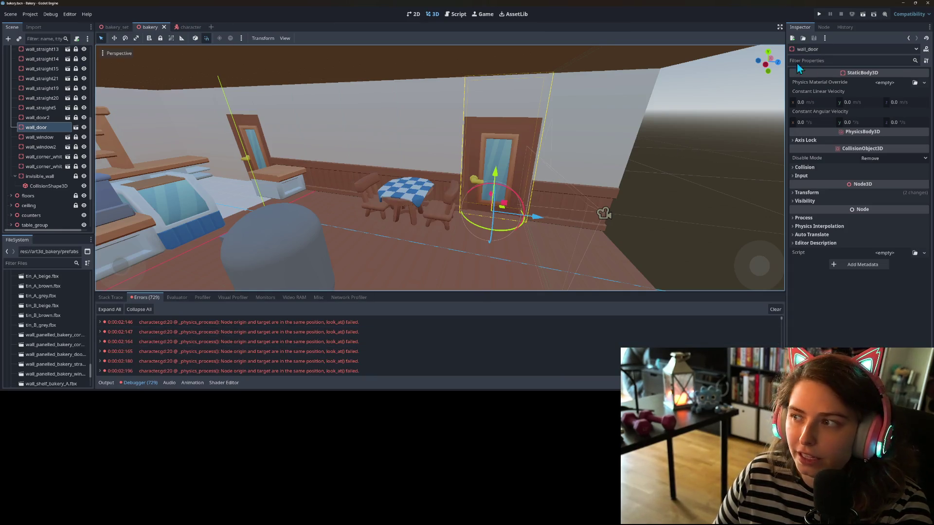
click(455, 14)
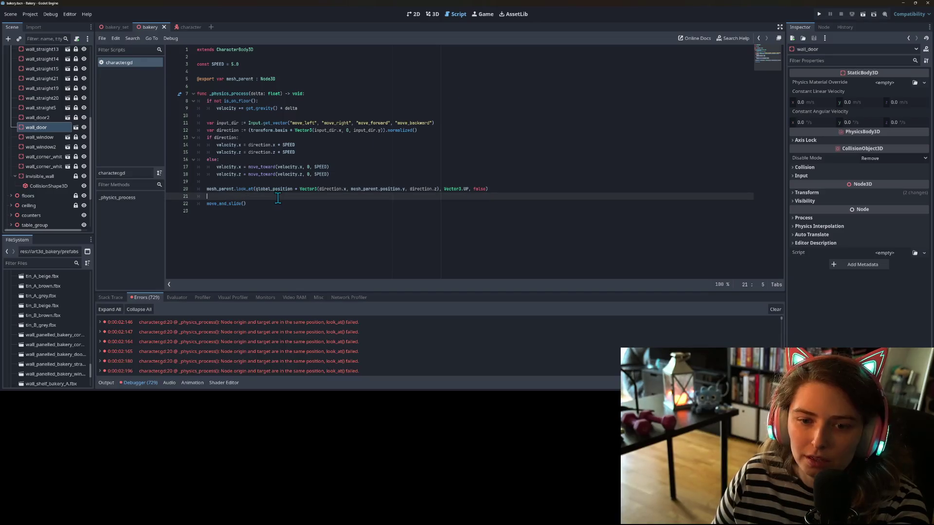
Step: Cut the mesh_parent.look_at line out from below line 19
click(239, 181)
key(Return)
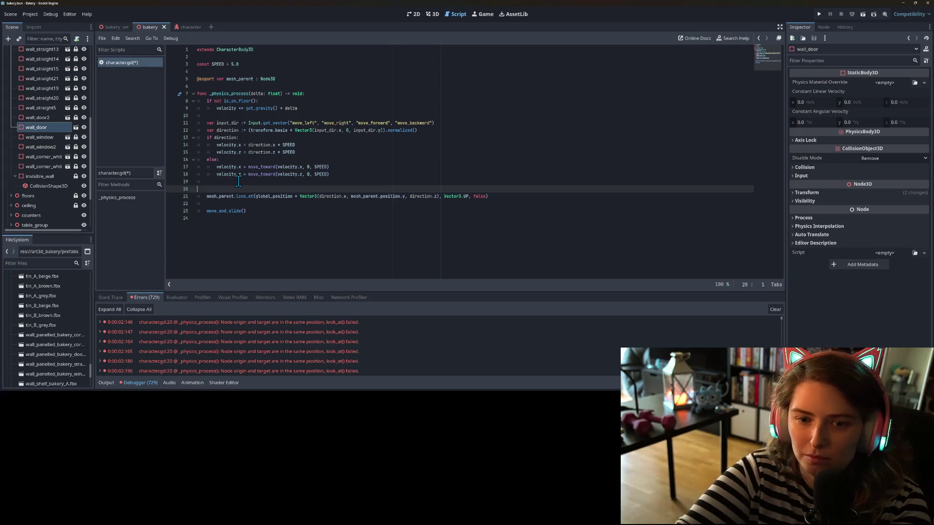
key(BackSpace)
drag(205, 191, 380, 181)
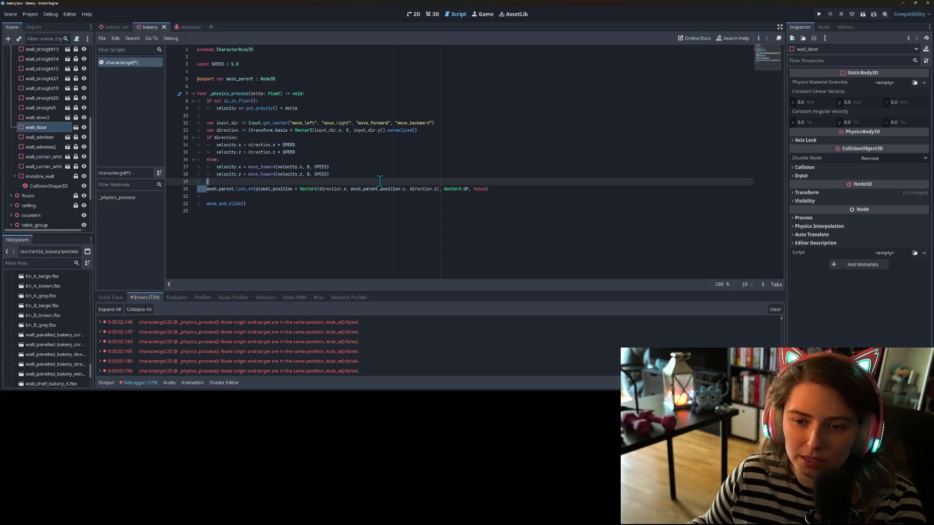
drag(480, 184, 502, 187)
key(BackSpace)
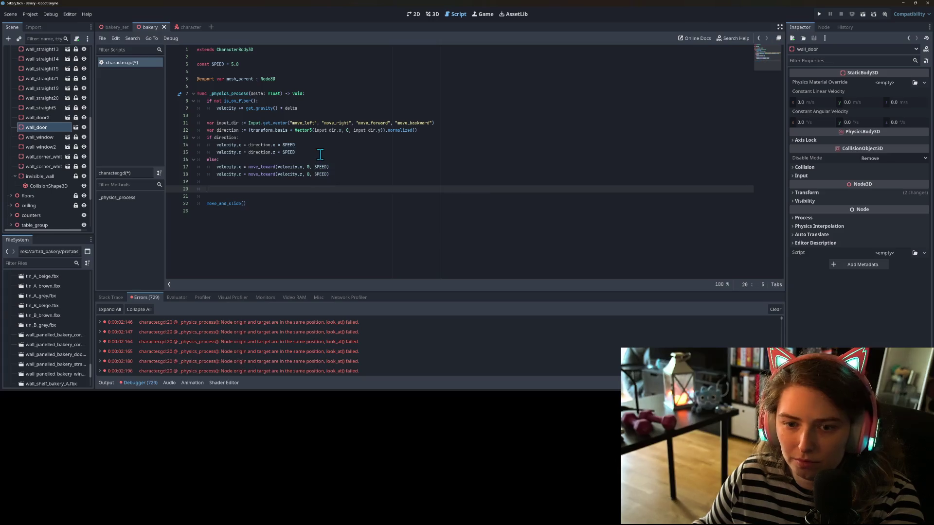
Step: Paste the look_at line under line 15 inside 'if direction:', remove extra blank lines, and save
click(320, 154)
key(Return)
key(ctrl+v)
key(Down)
key(Down)
key(Down)
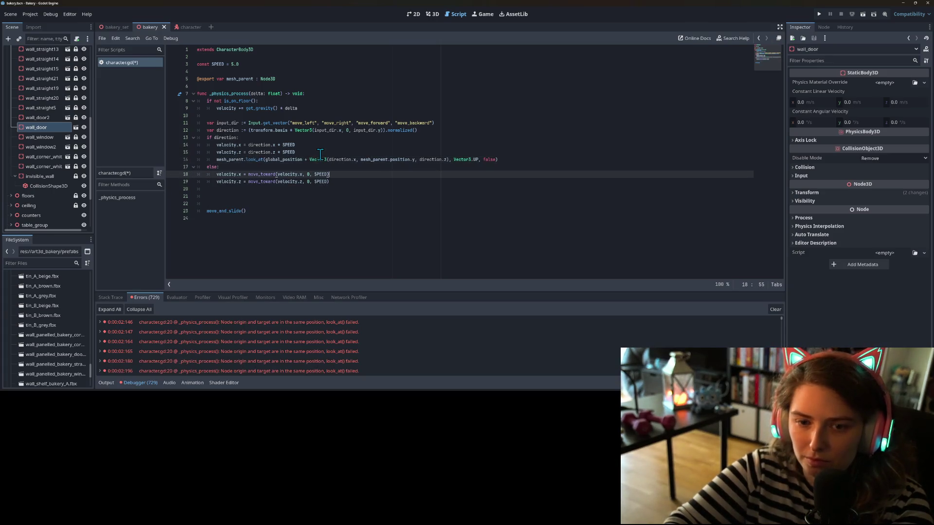
key(Down)
key(BackSpace)
key(BackSpace)
key(BackSpace)
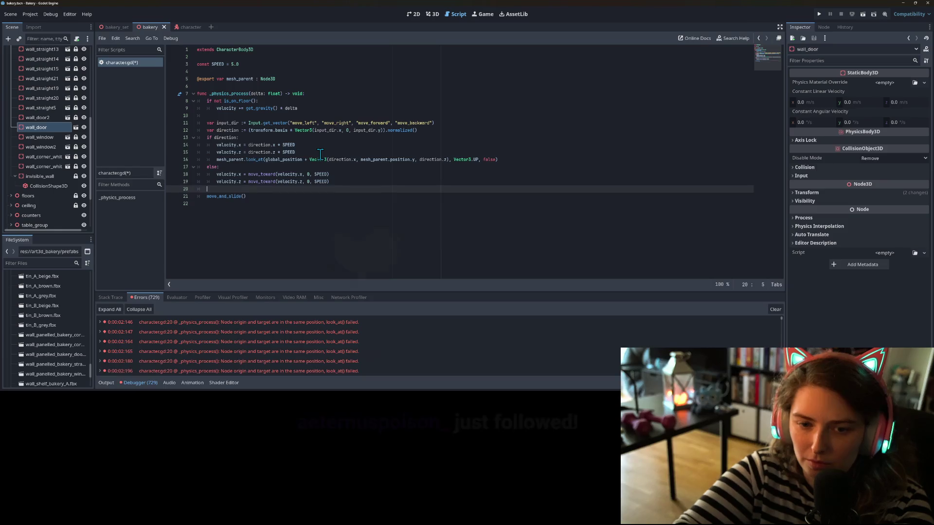
key(ctrl+s)
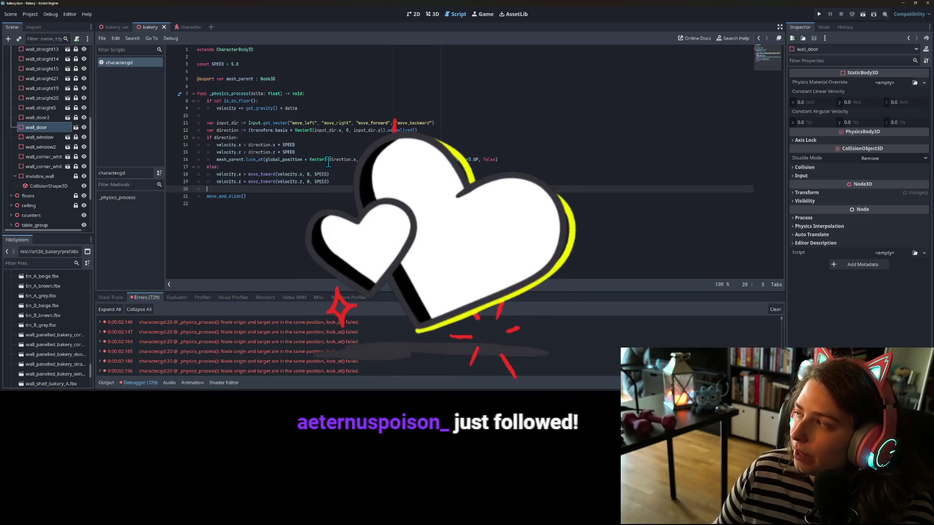
mouse_move(329, 162)
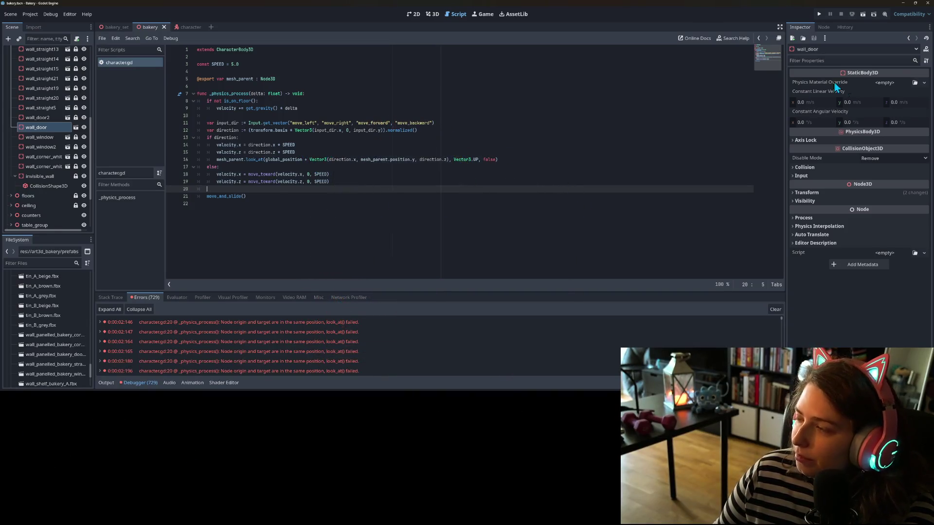
Step: Run the bakery scene and push the capsule character against the right wall
click(819, 14)
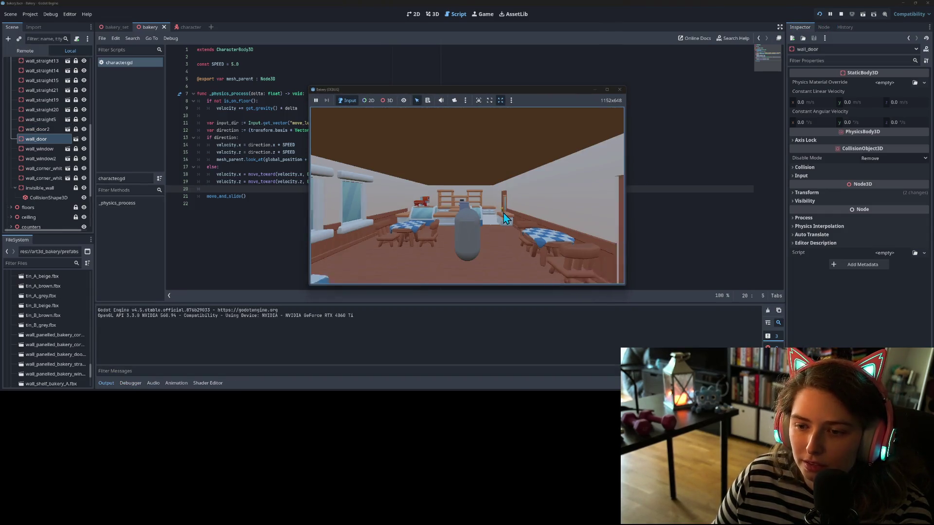
key(s)
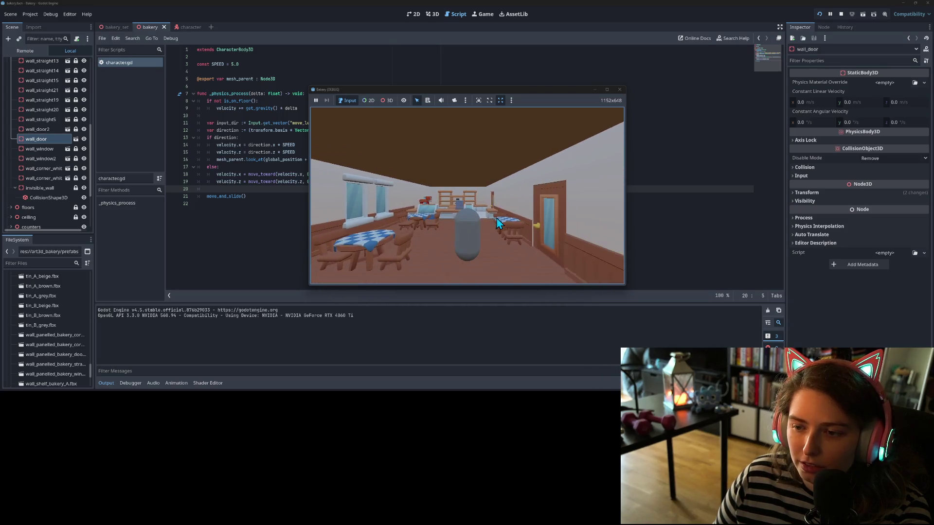
key(d)
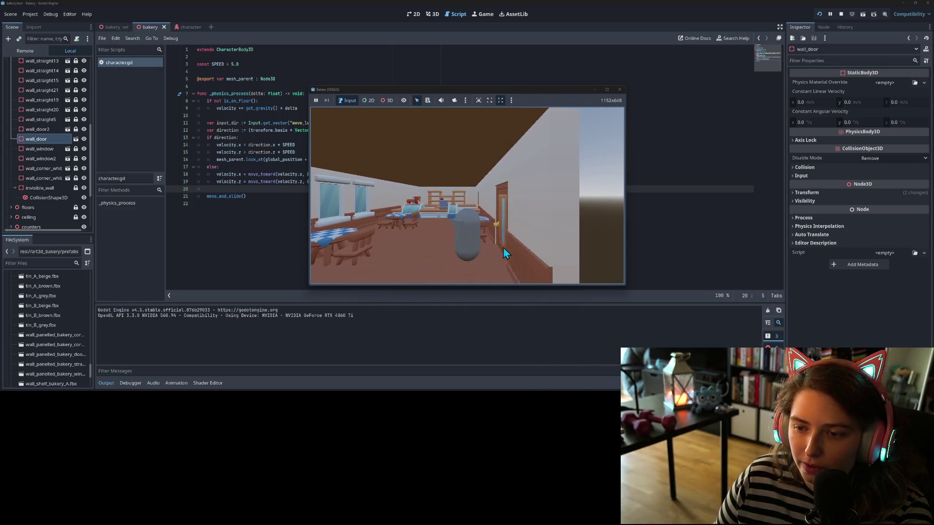
key(a)
key(d)
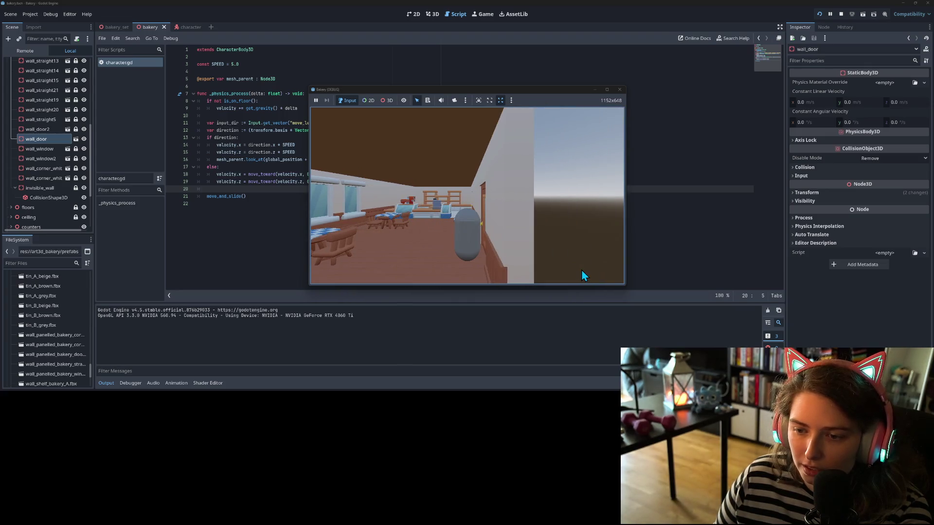
key(d)
key(a)
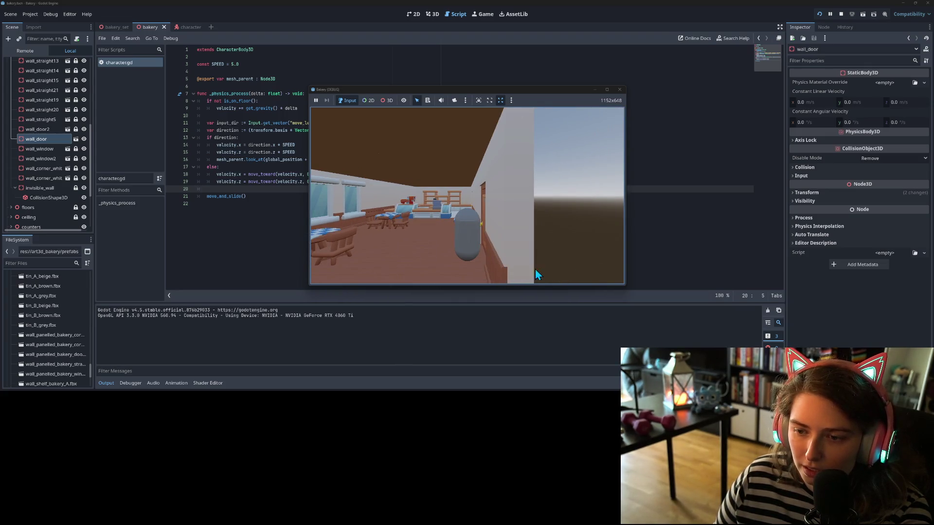
key(a)
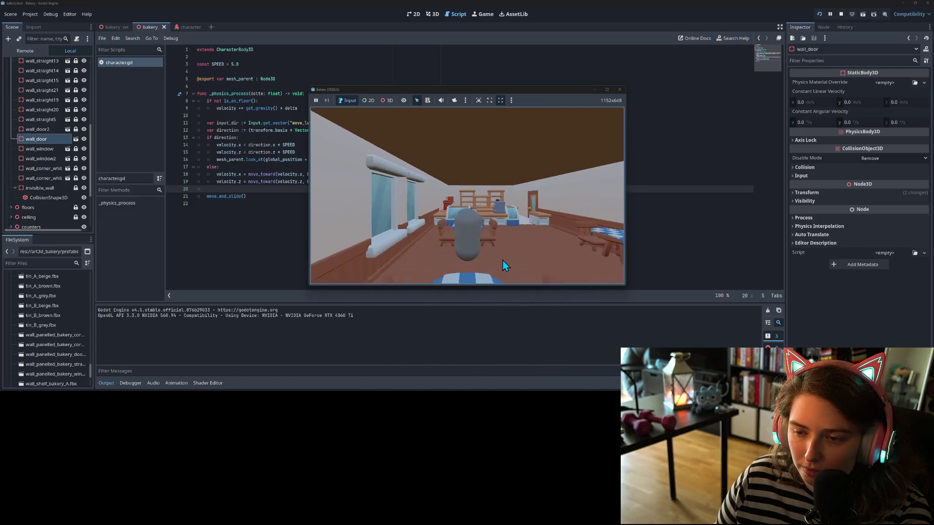
key(d)
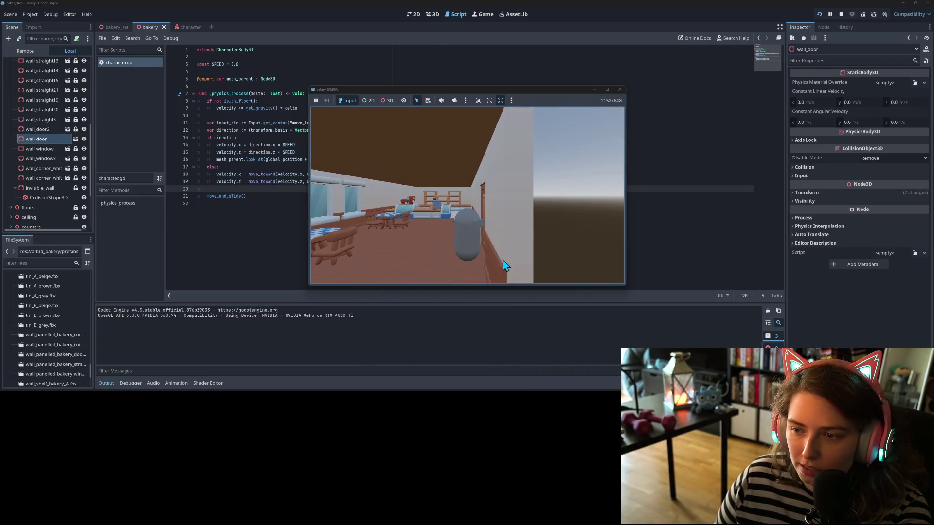
key(a)
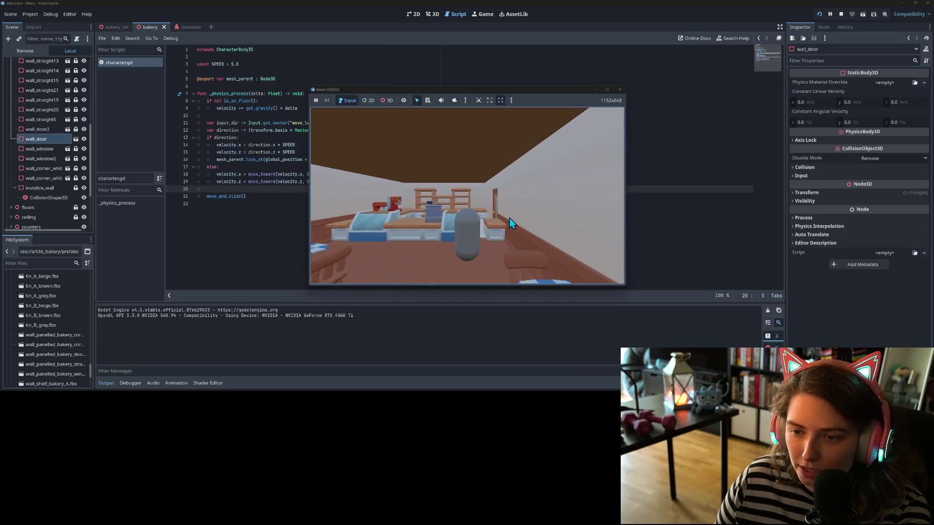
Step: Walk the character around the shelves, door and counters, then close the game
key(w)
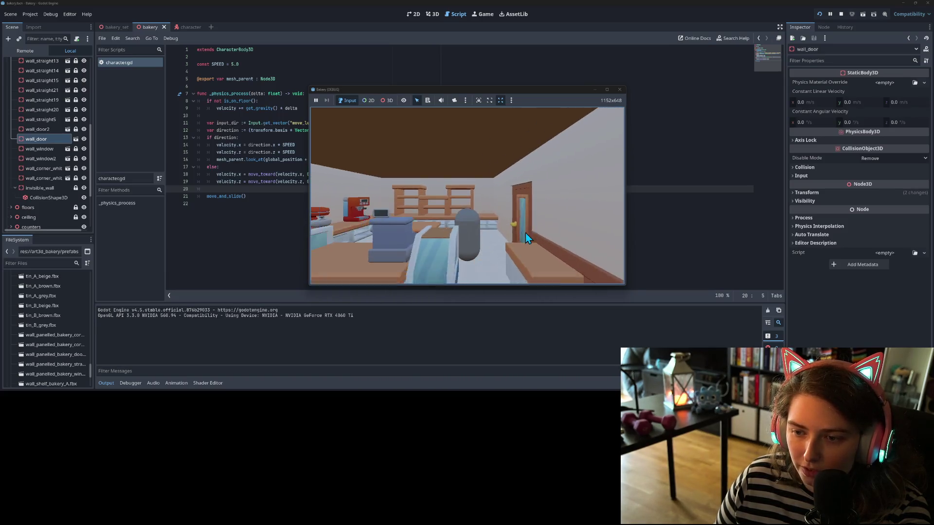
key(s)
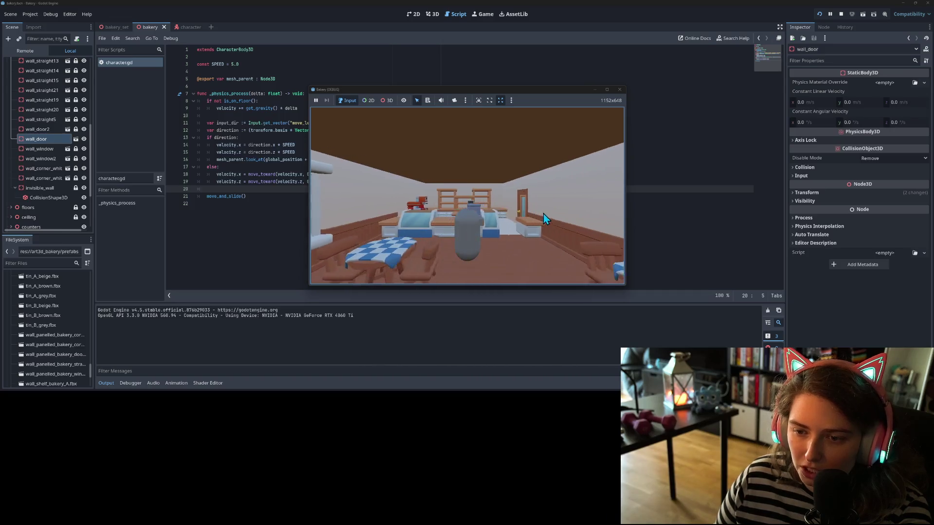
key(a)
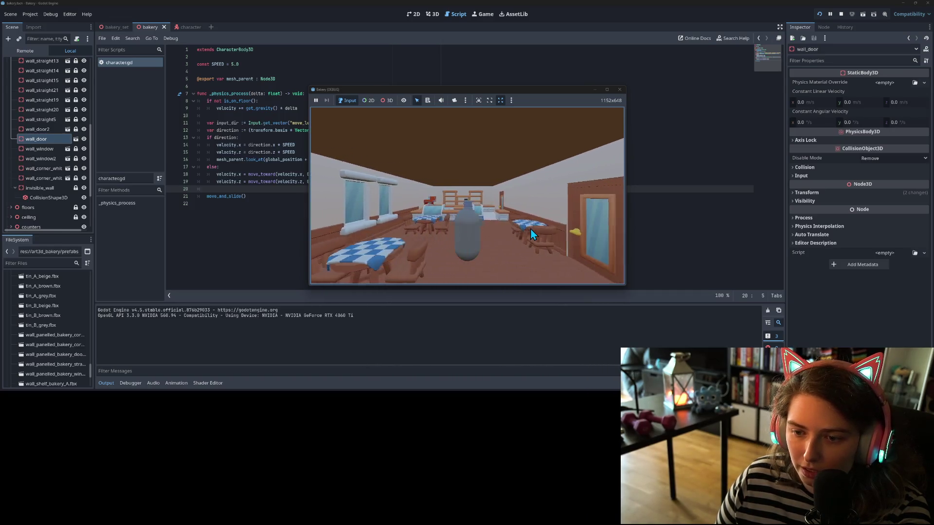
key(a)
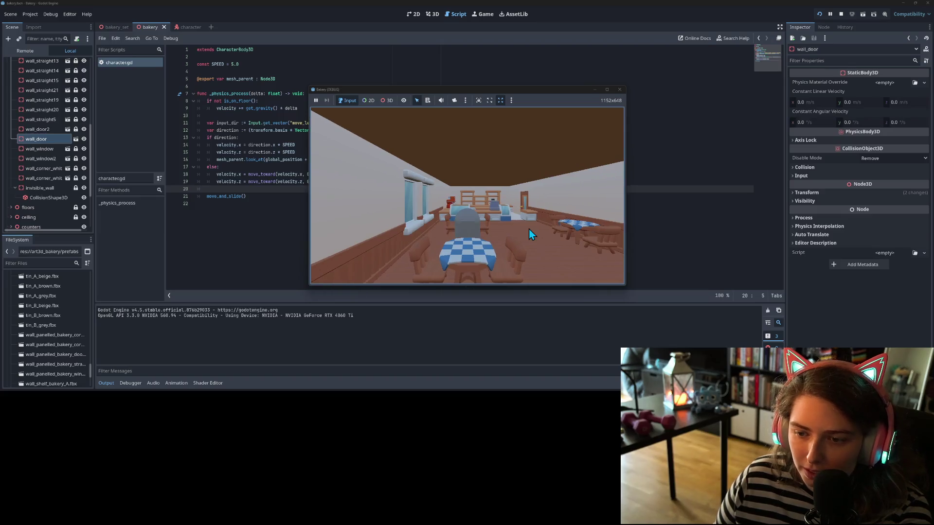
key(d)
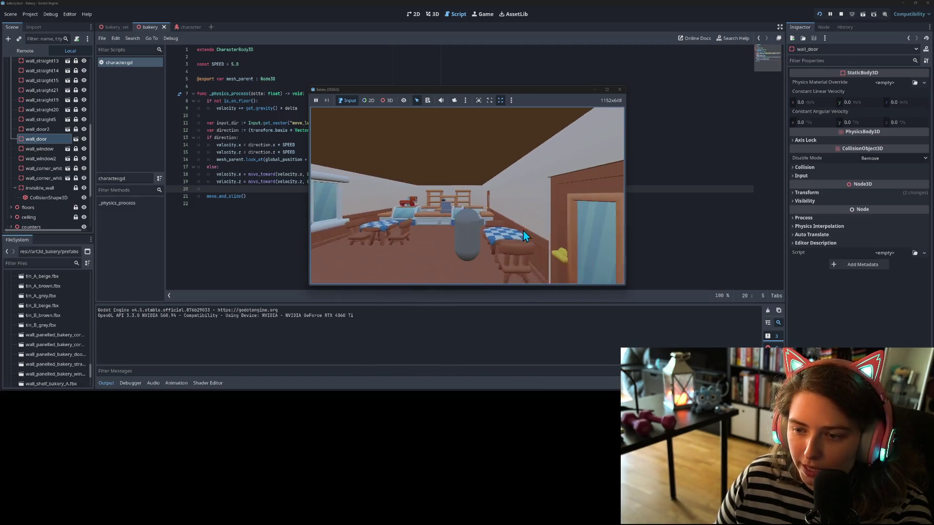
key(a)
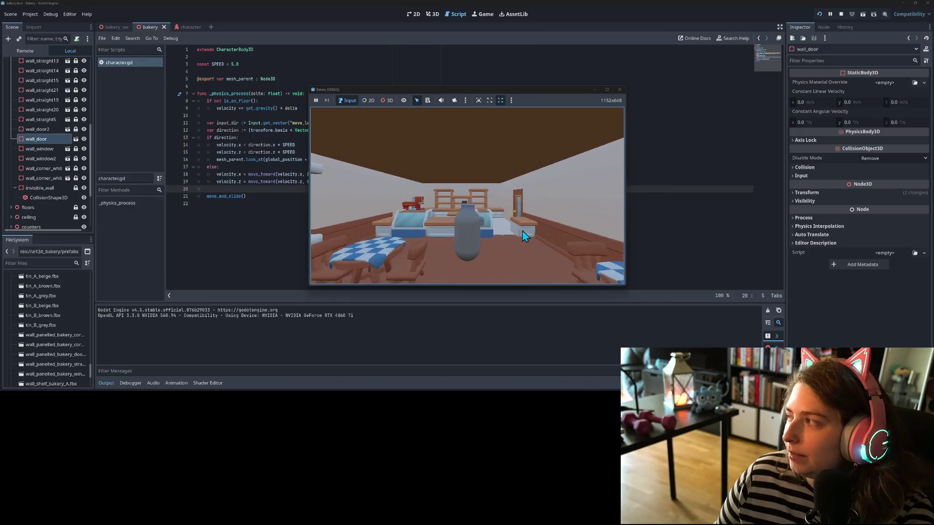
key(w)
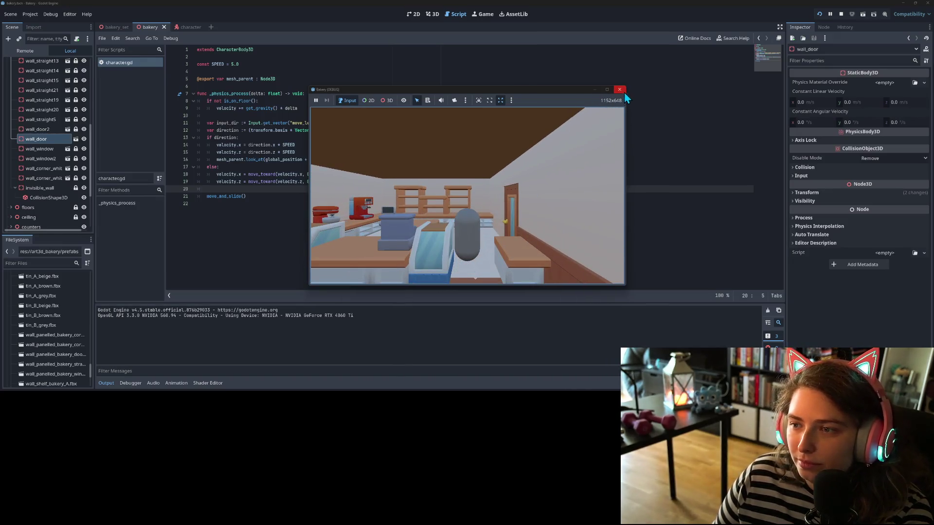
click(619, 90)
click(535, 240)
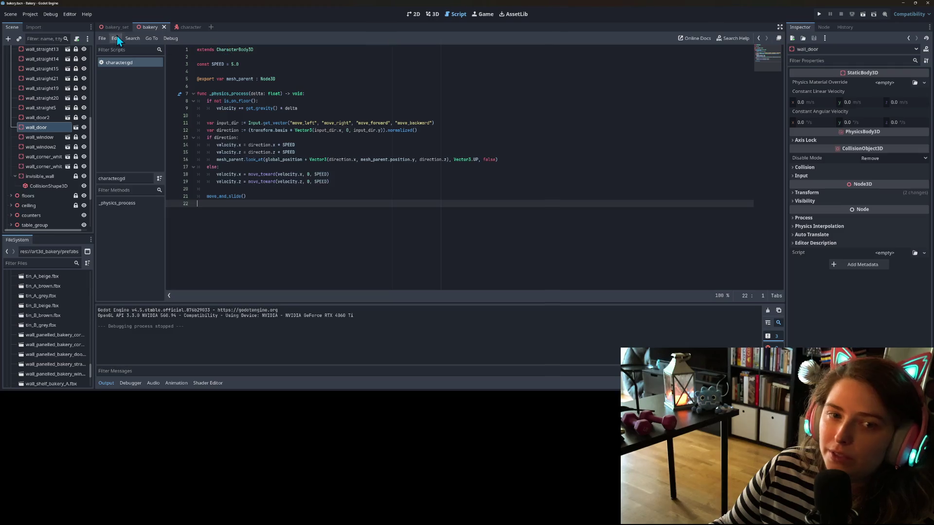
Step: Return to the 3D view of the bakery and adjust the camera zoom
click(432, 15)
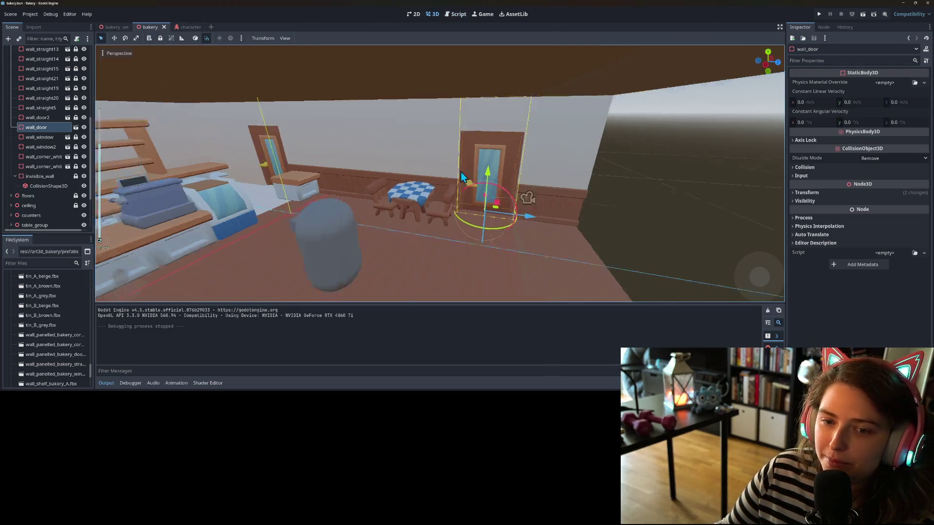
scroll(down, 3)
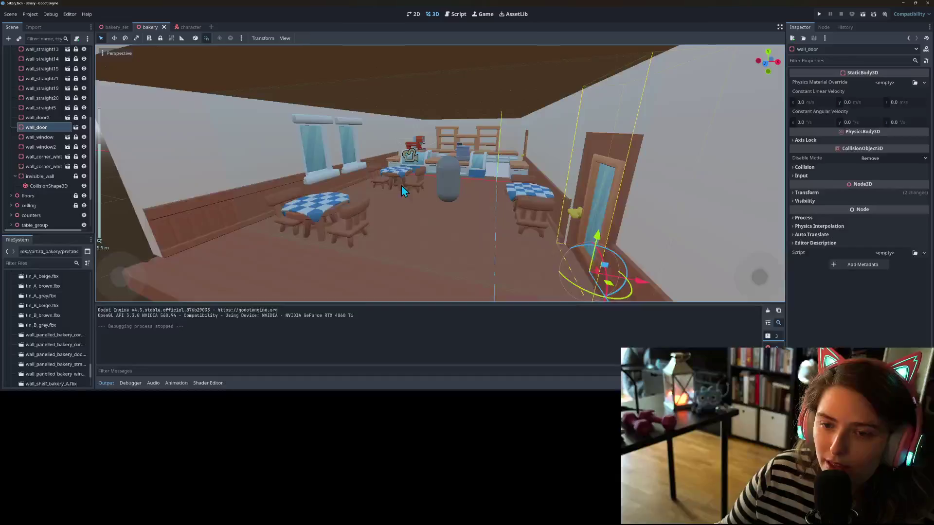
scroll(up, 3)
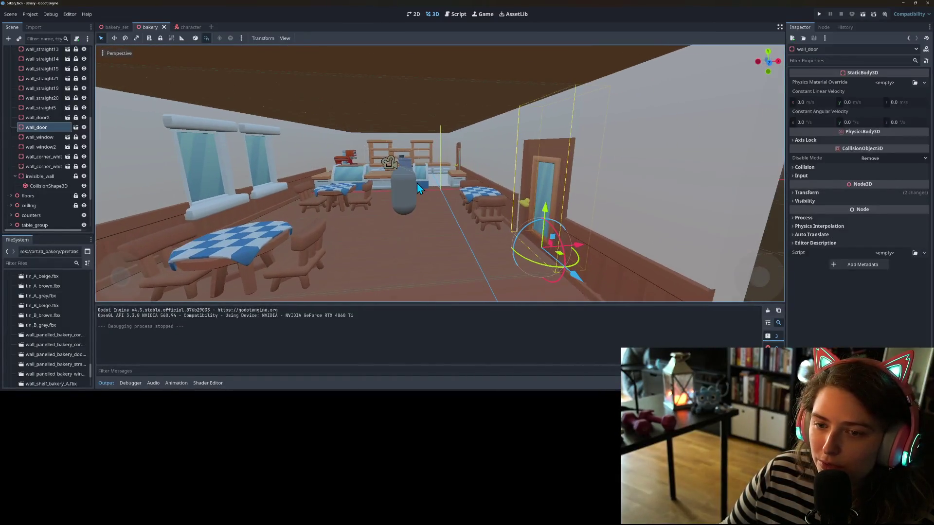
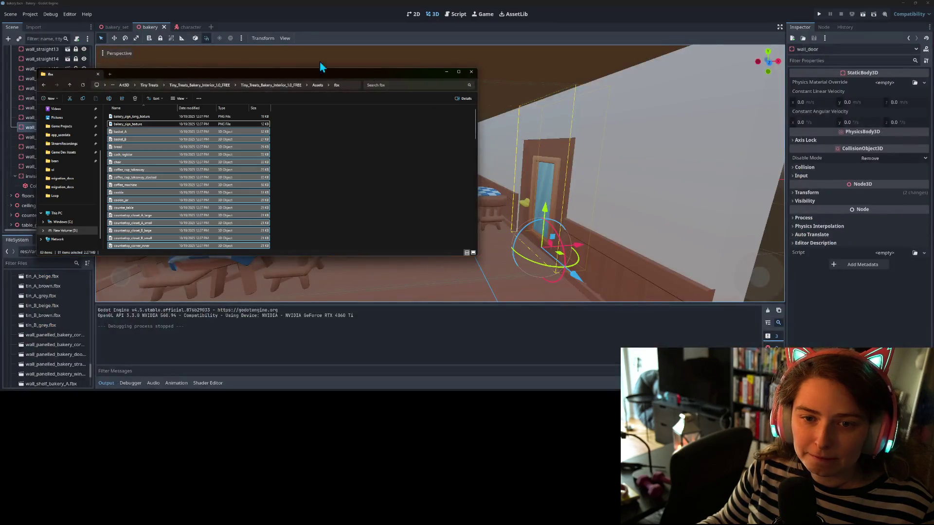
Step: Add four more Tiny Treats asset pack zips to the Tiny Treats folder
click(149, 85)
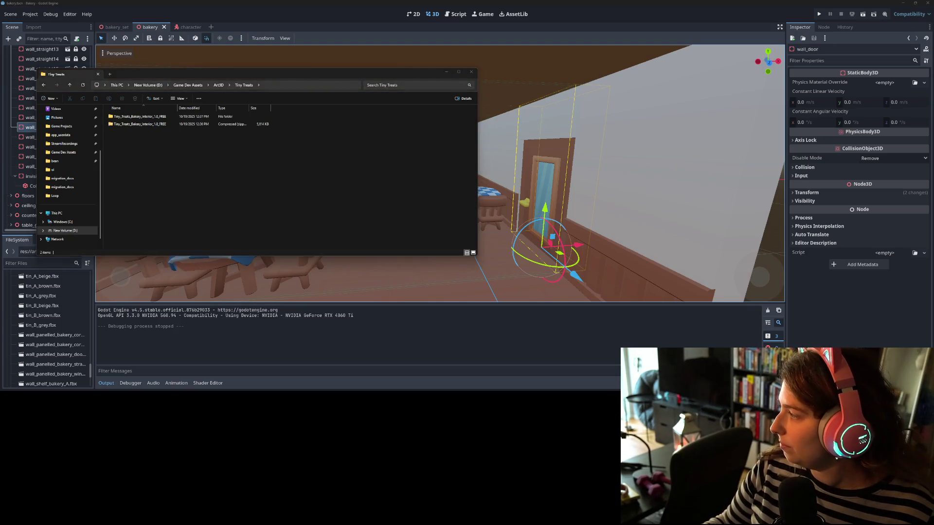
drag(322, 252, 314, 209)
click(315, 203)
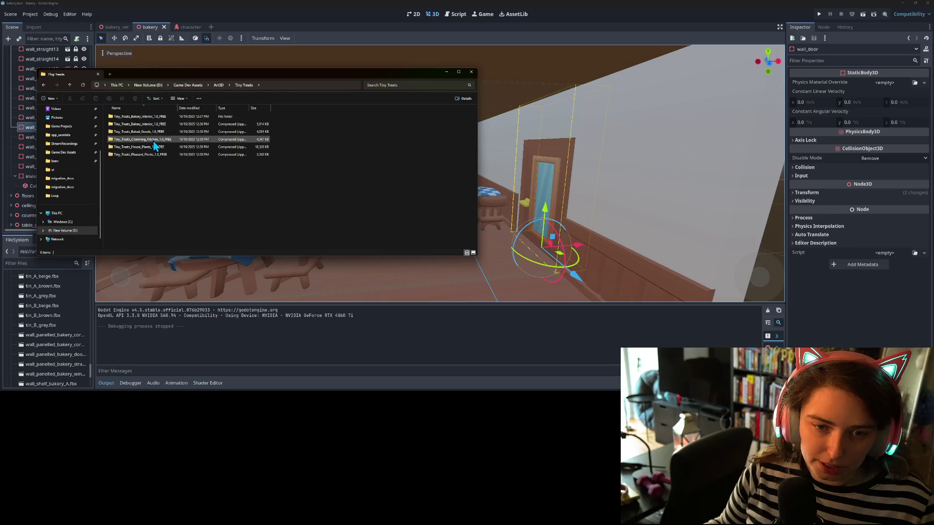
Step: Extract the Tiny_Treats_Charming_Kitchen_1.0_FREE zip into the Tiny Treats folder
click(164, 140)
right_click(168, 141)
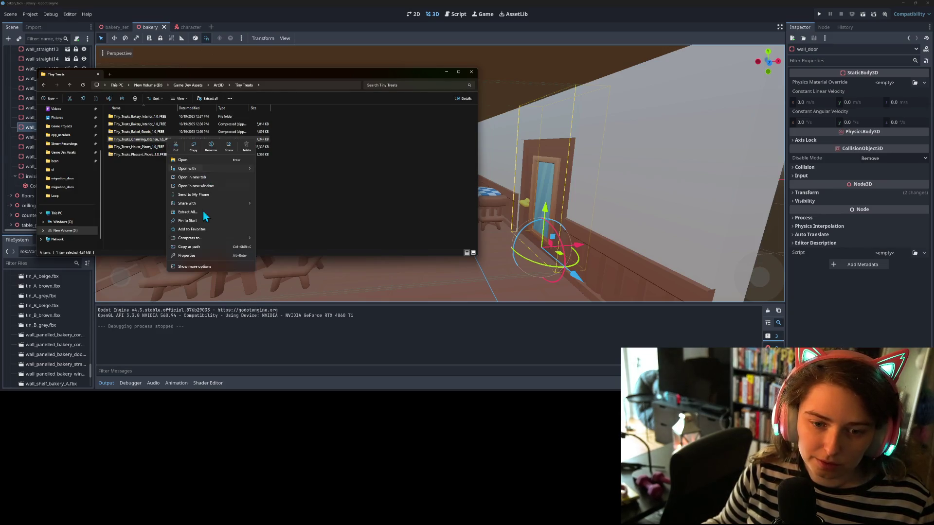
click(201, 212)
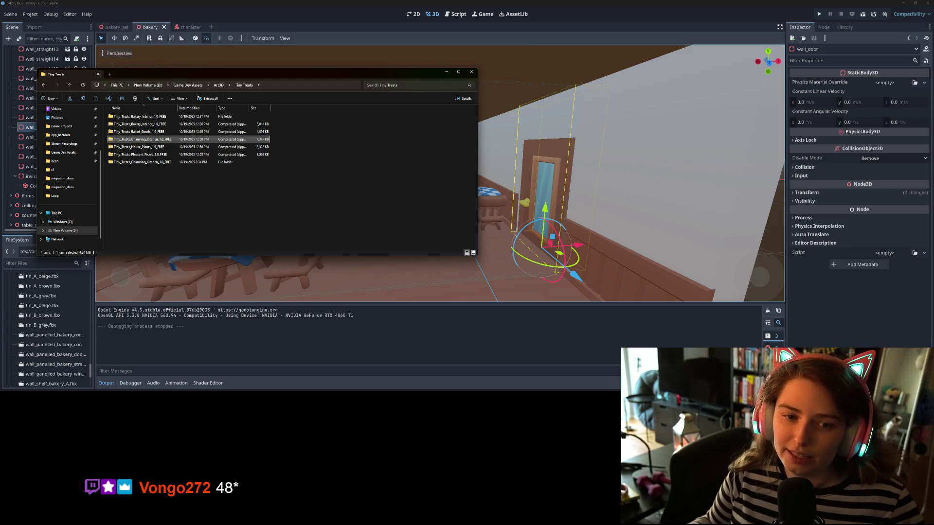
Step: Browse Tiny_Treats_Charming_Kitchen_1.0_FREE > Assets > Textures and select its single texture image
click(174, 186)
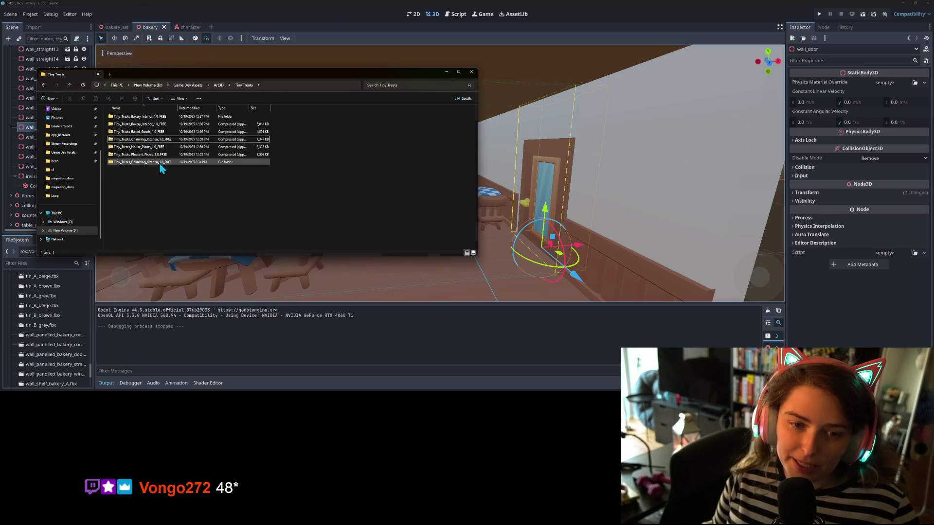
double_click(160, 162)
double_click(133, 119)
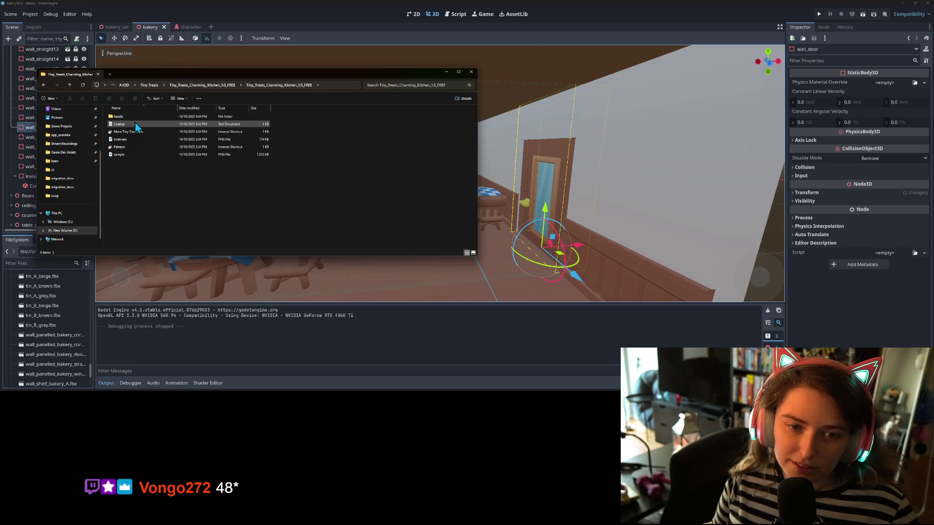
click(141, 119)
double_click(141, 118)
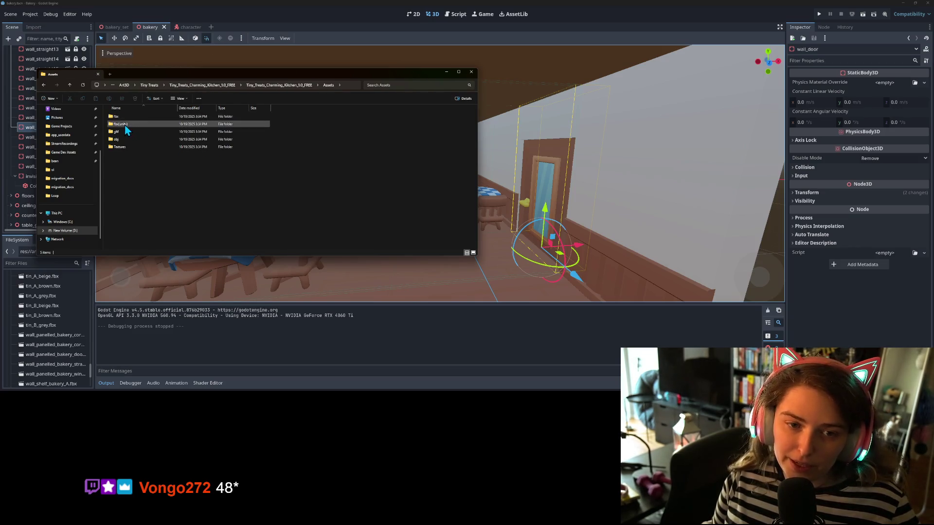
double_click(129, 147)
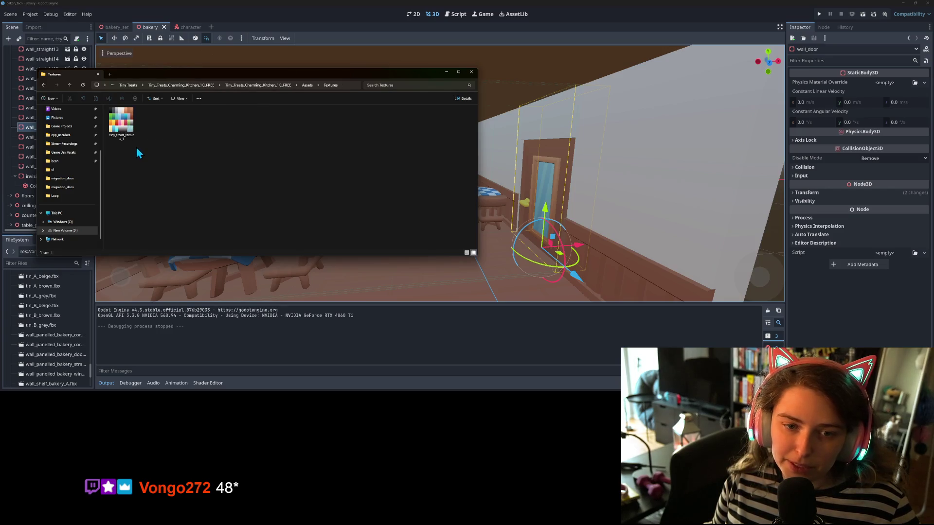
click(763, 187)
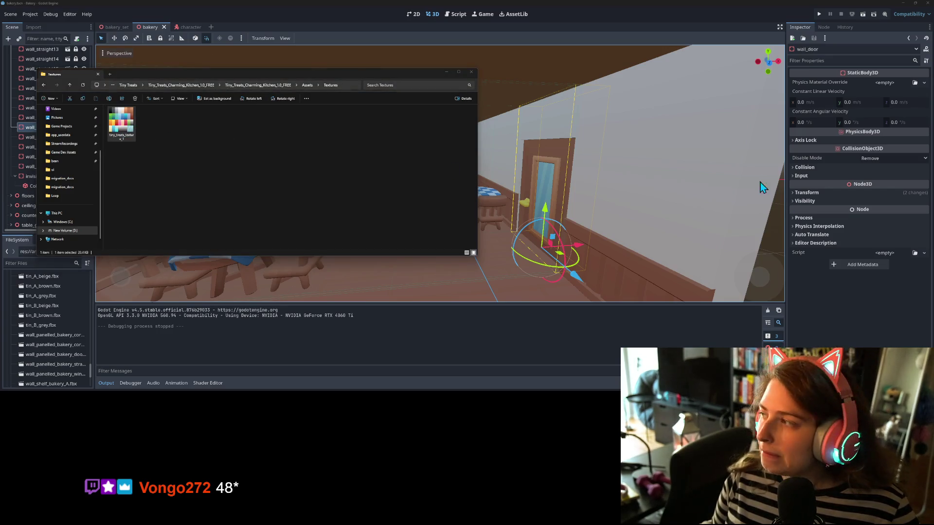
Step: View the kitchen texture in Photos, then browse to the Bakery Interior pack's Textures folder
double_click(121, 123)
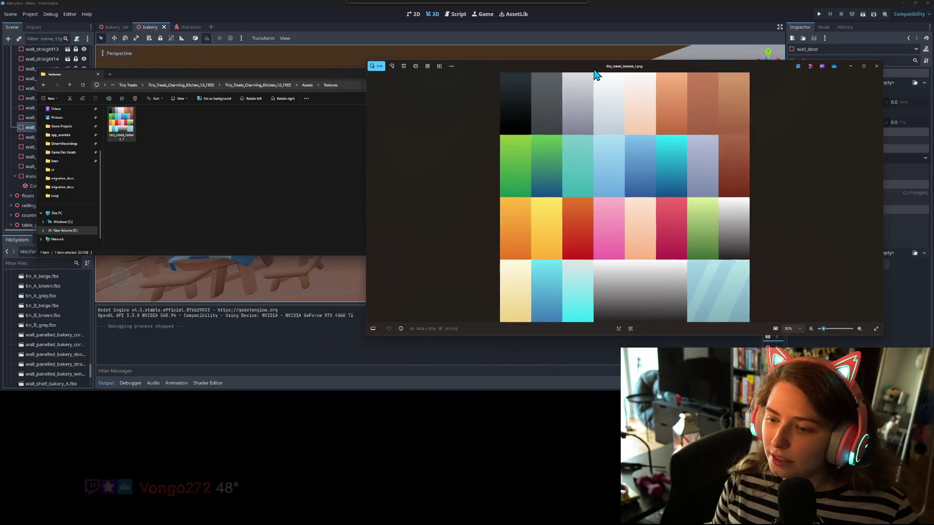
click(298, 146)
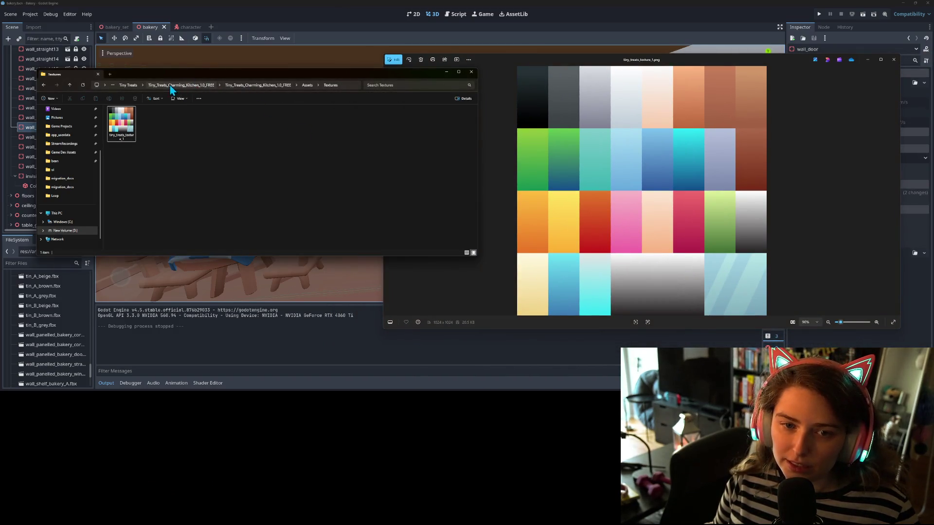
click(126, 85)
double_click(127, 118)
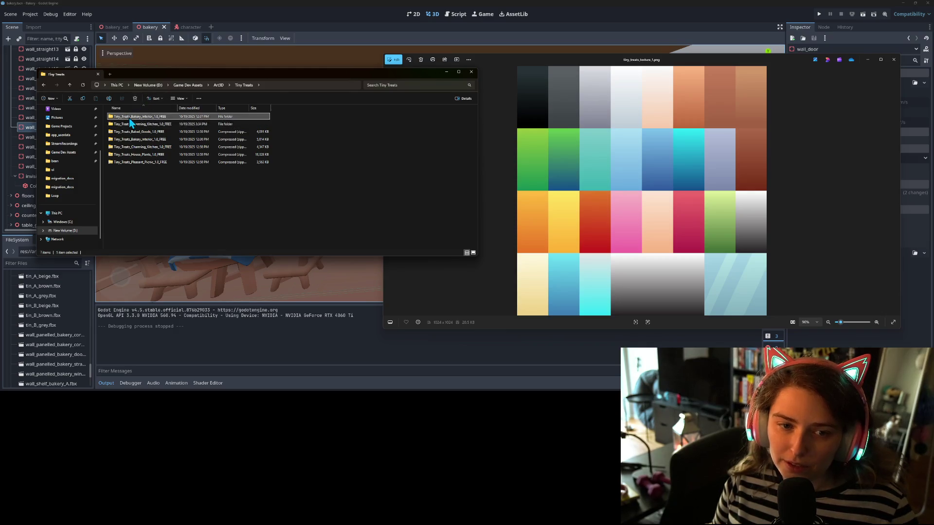
double_click(130, 118)
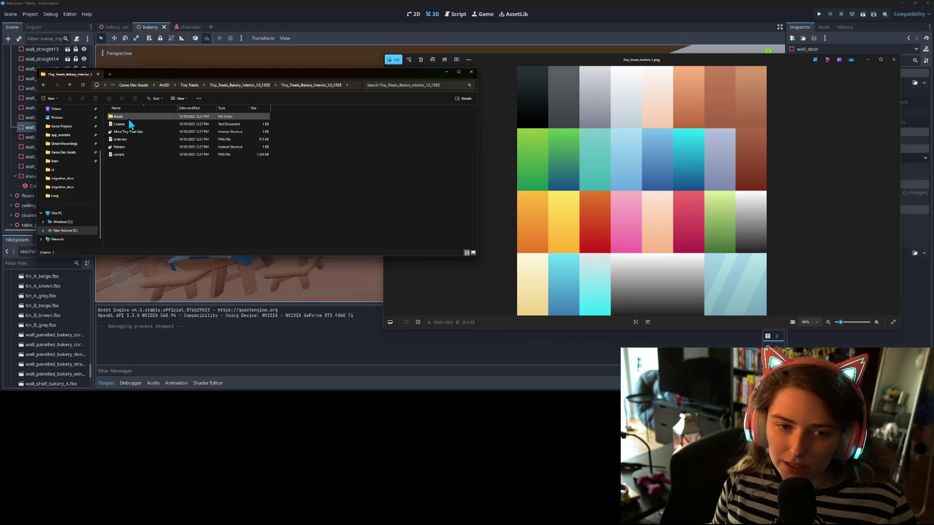
double_click(121, 117)
double_click(121, 121)
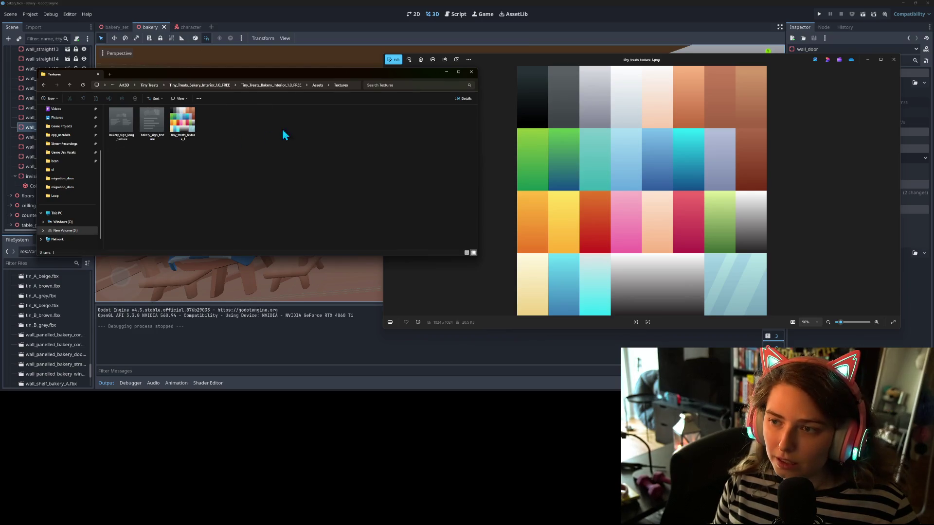
Step: Open the bakery tiny_treats_texture_1 beside the kitchen texture to compare, then close both viewers
click(173, 125)
double_click(172, 126)
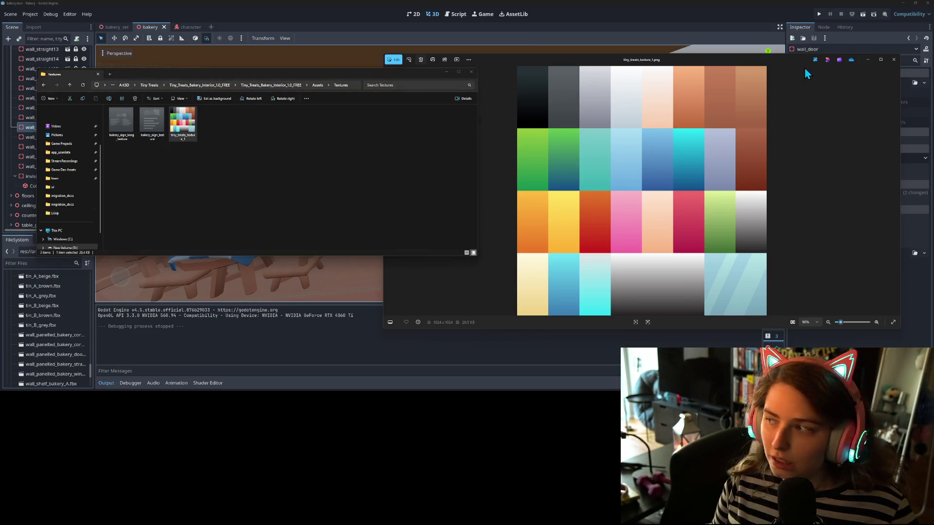
drag(328, 41, 174, 46)
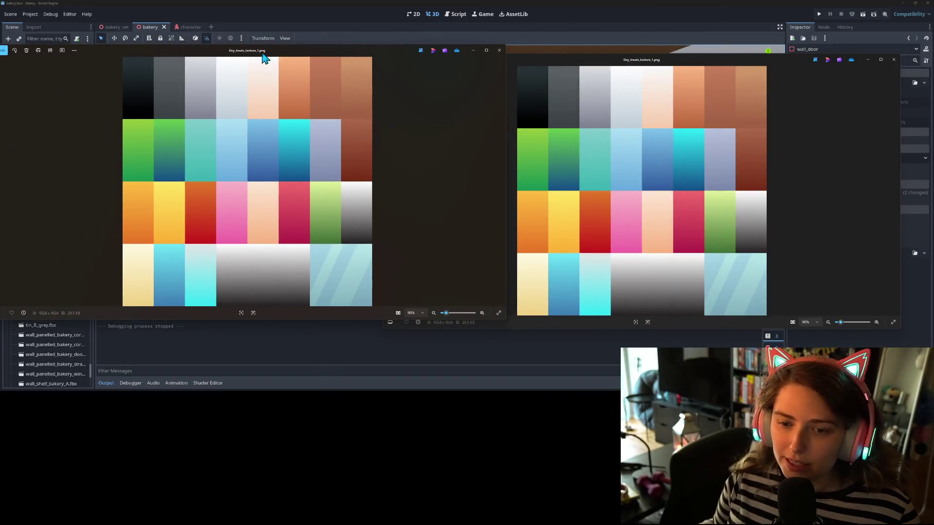
click(503, 53)
click(894, 59)
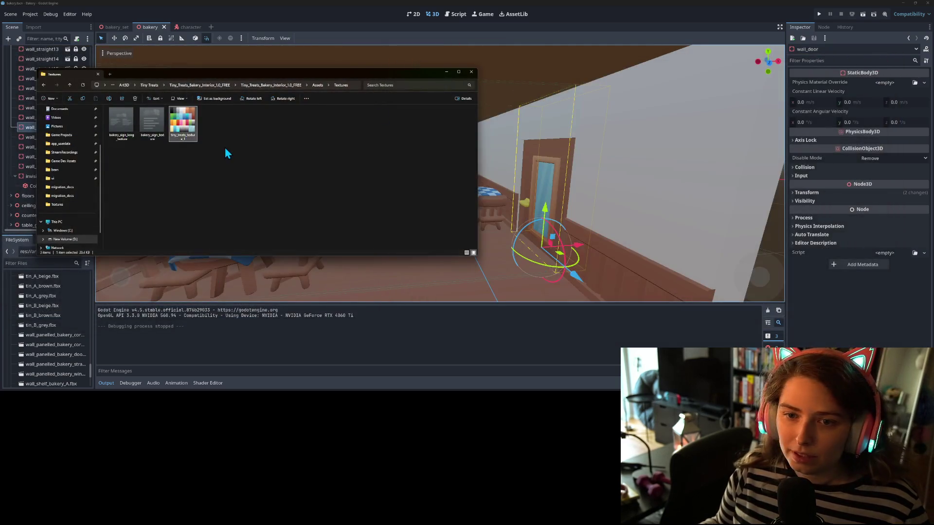
Step: Go from Tiny Treats into the Charming Kitchen pack's Assets fbx folder
click(225, 147)
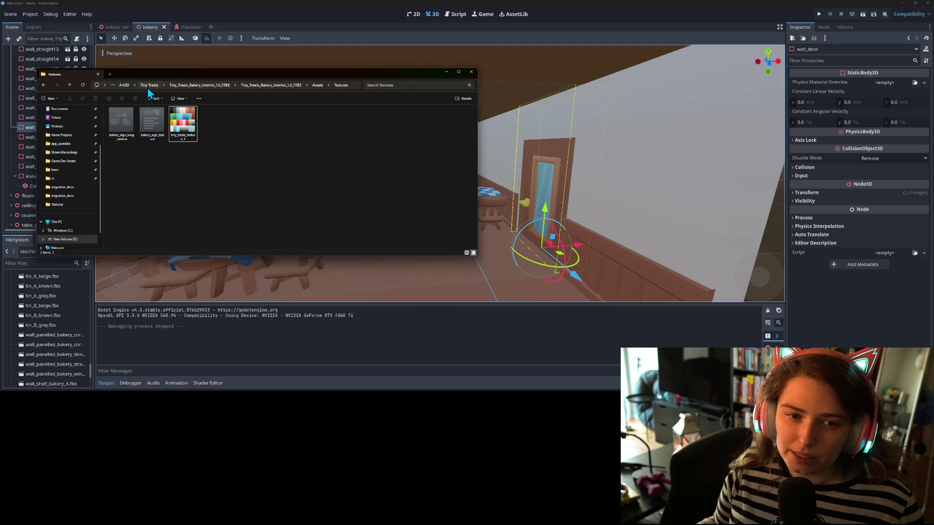
click(149, 86)
click(170, 126)
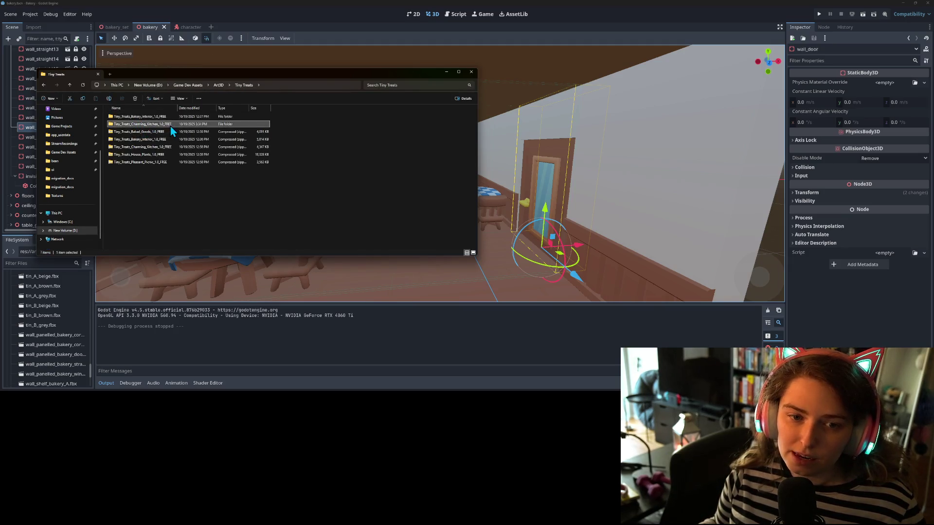
double_click(170, 126)
double_click(156, 118)
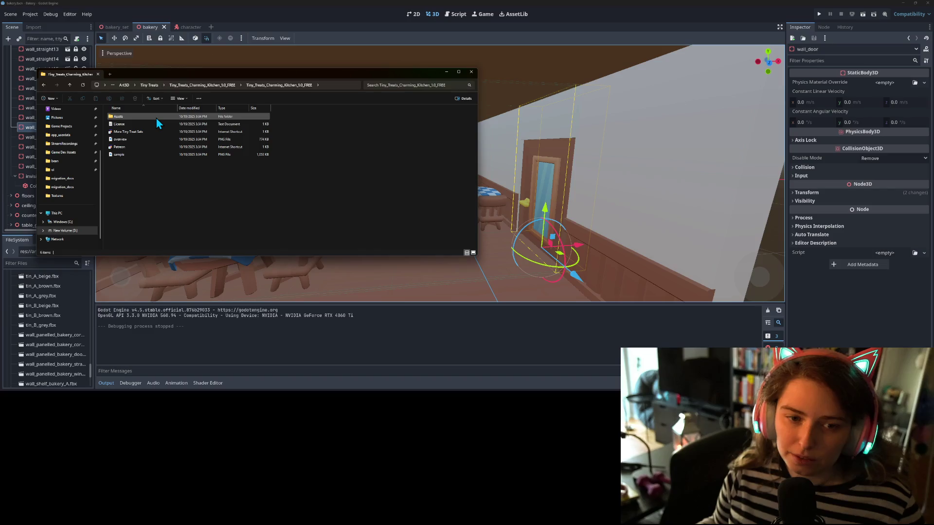
double_click(156, 118)
double_click(150, 117)
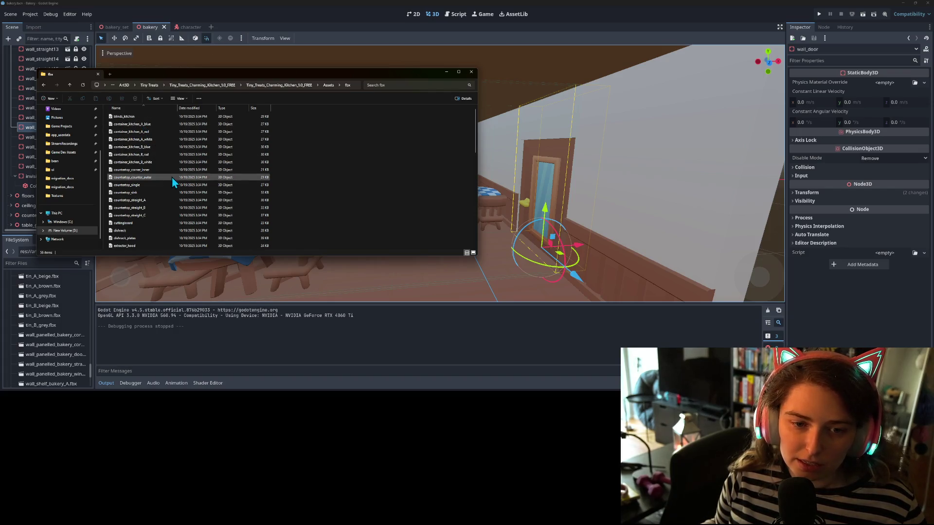
Step: Select the fridge model and move the window right to reveal the bakery scene
scroll(down, 3)
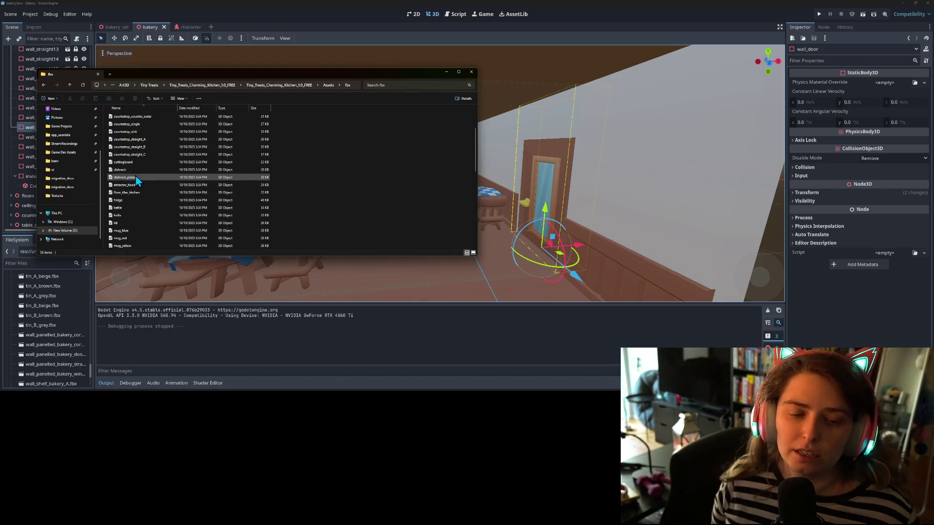
scroll(down, 3)
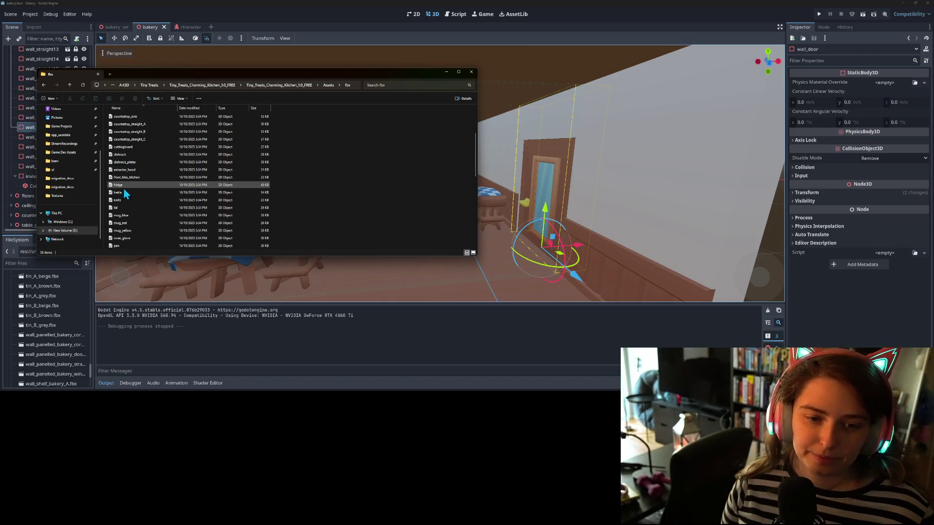
click(123, 188)
drag(198, 74, 598, 77)
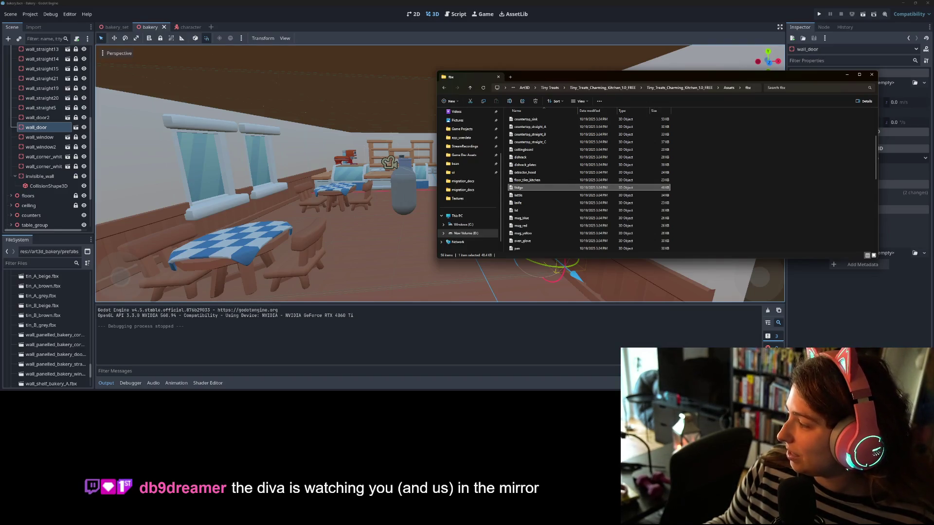
Step: Create a new art3d_kitchen folder in the bakery project folder
key(alt+Left)
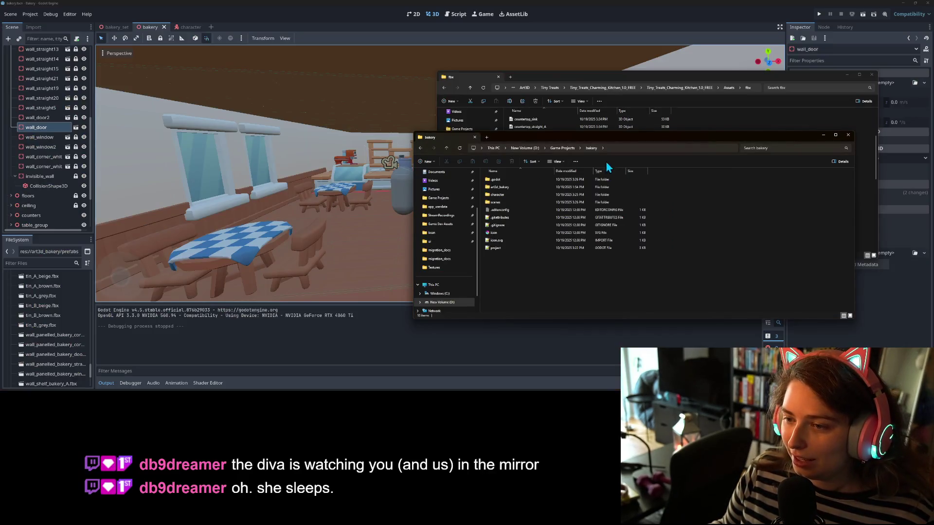
drag(614, 141, 252, 143)
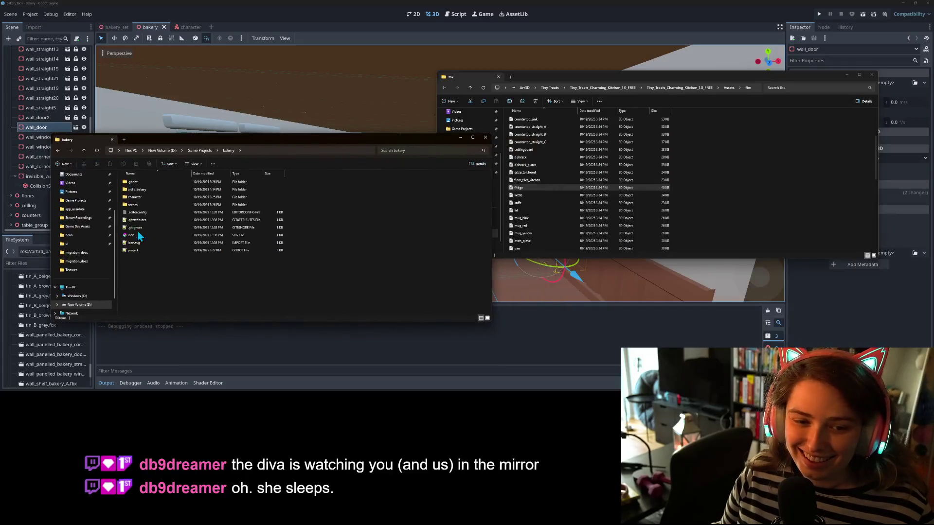
click(136, 190)
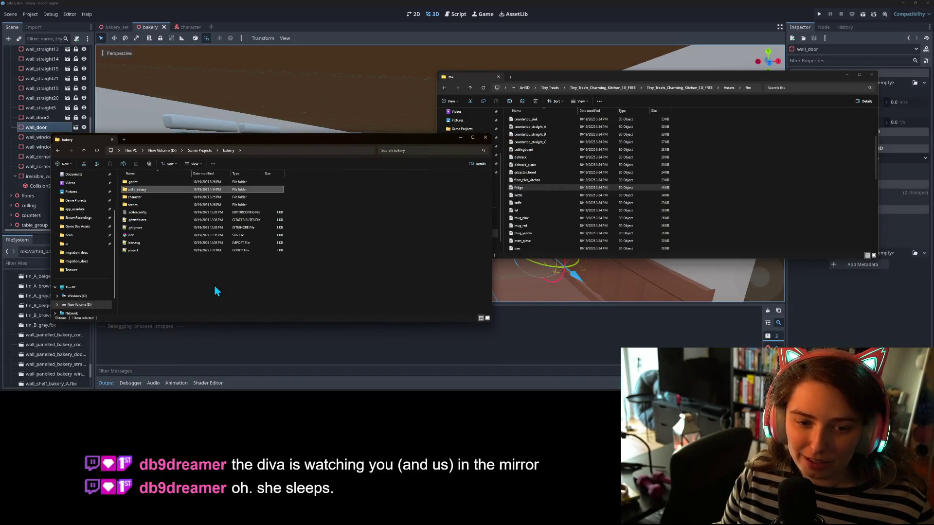
right_click(211, 280)
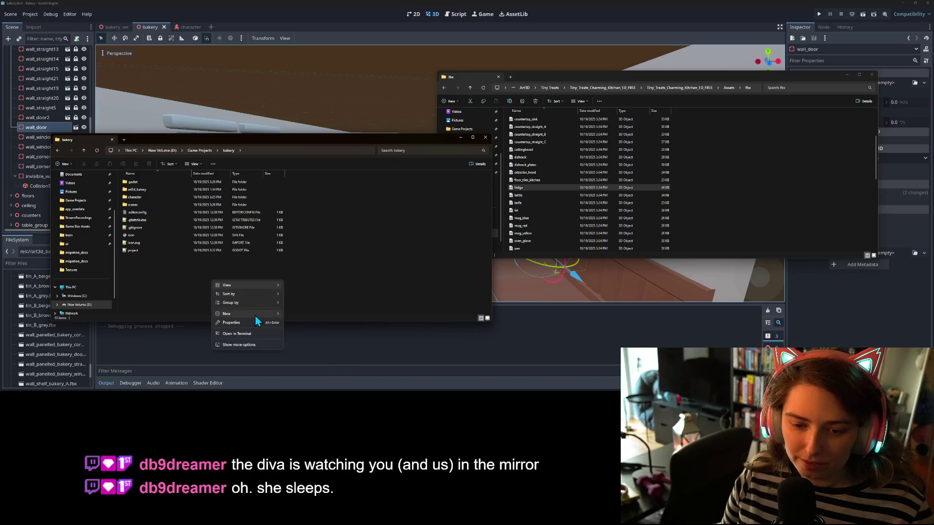
mouse_move(255, 314)
click(302, 208)
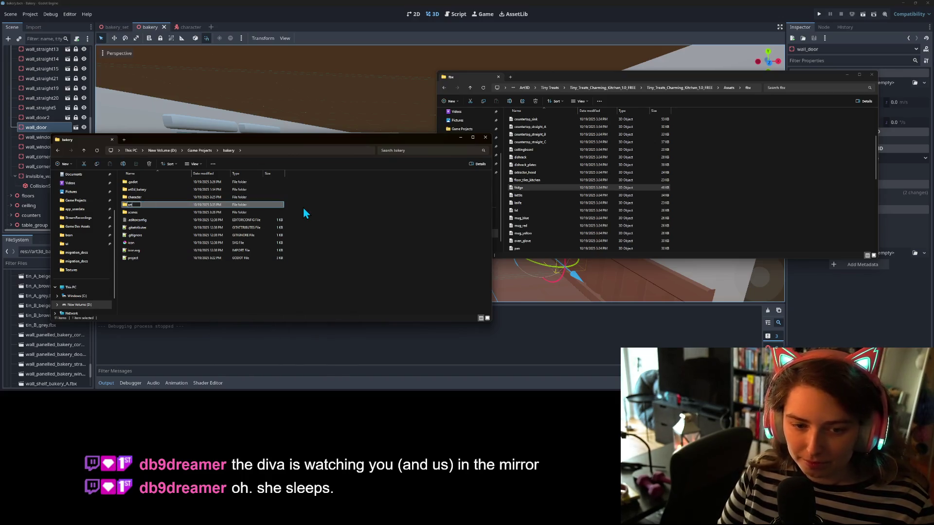
text(3d_kitchen)
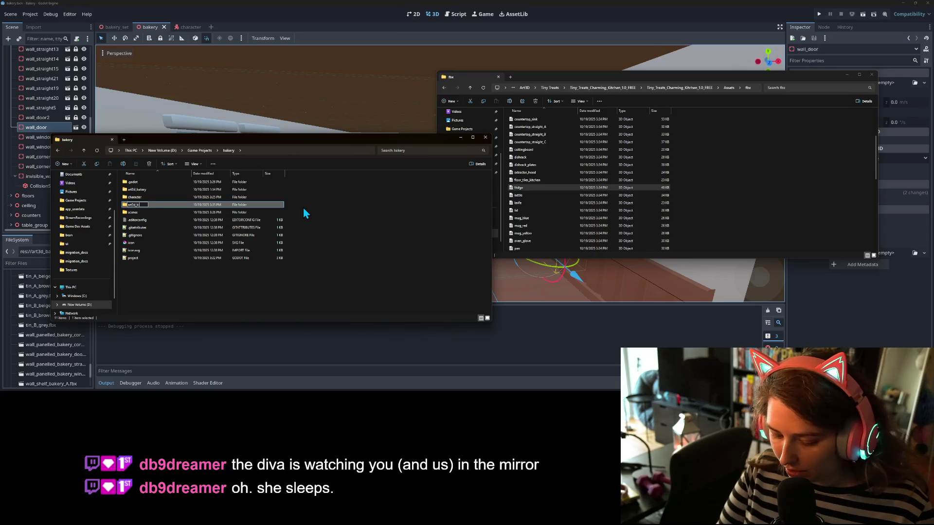
key(Return)
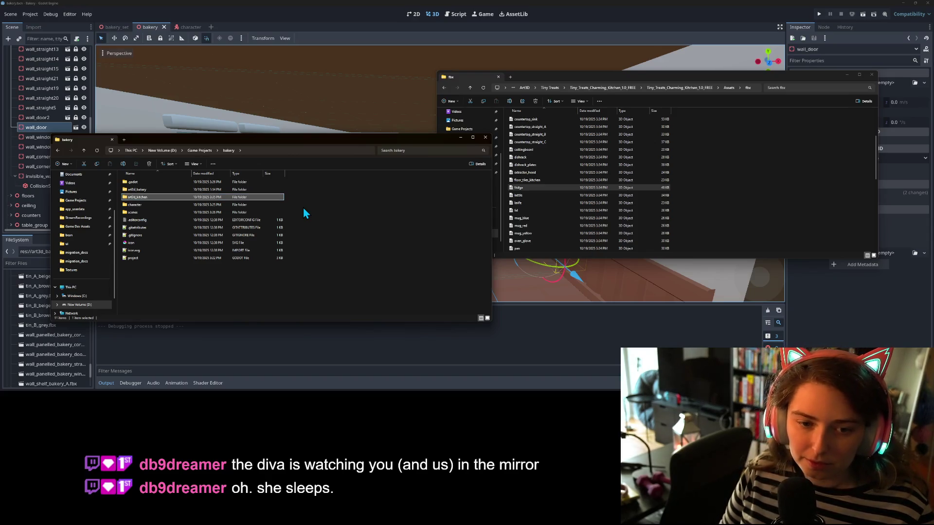
key(Return)
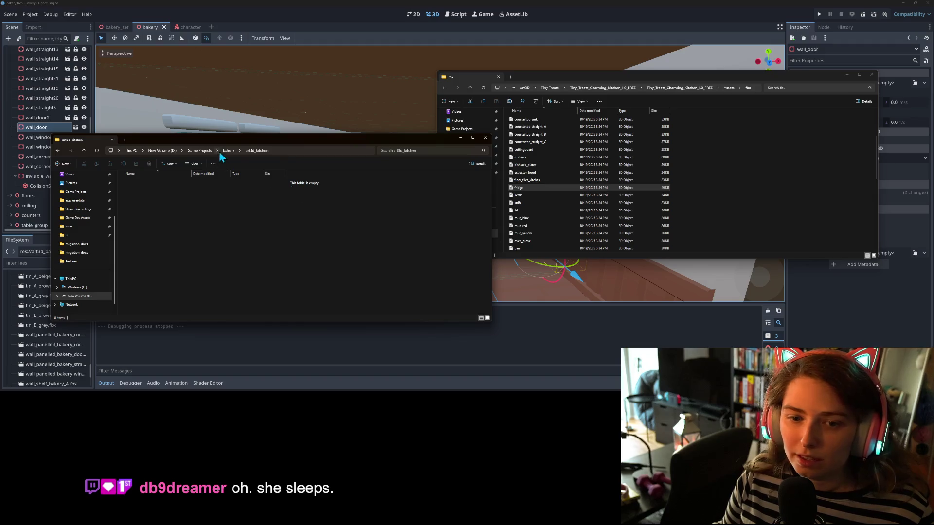
Step: Open the empty art3d_kitchen folder and add a new subfolder inside it
click(229, 150)
double_click(132, 189)
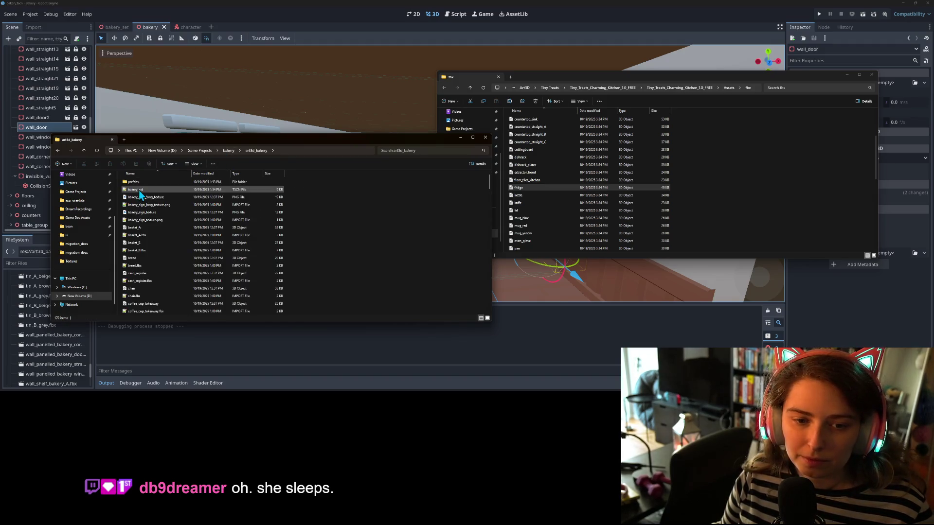
click(232, 153)
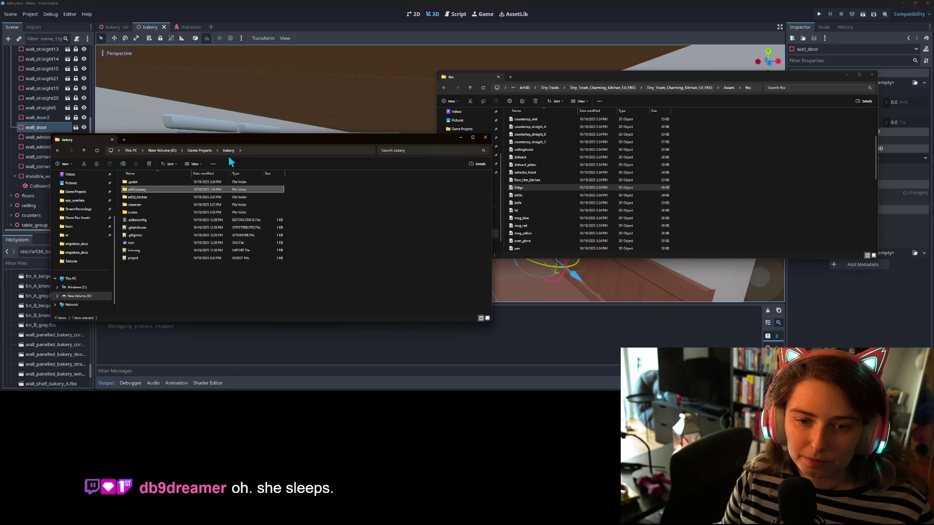
double_click(145, 194)
right_click(184, 191)
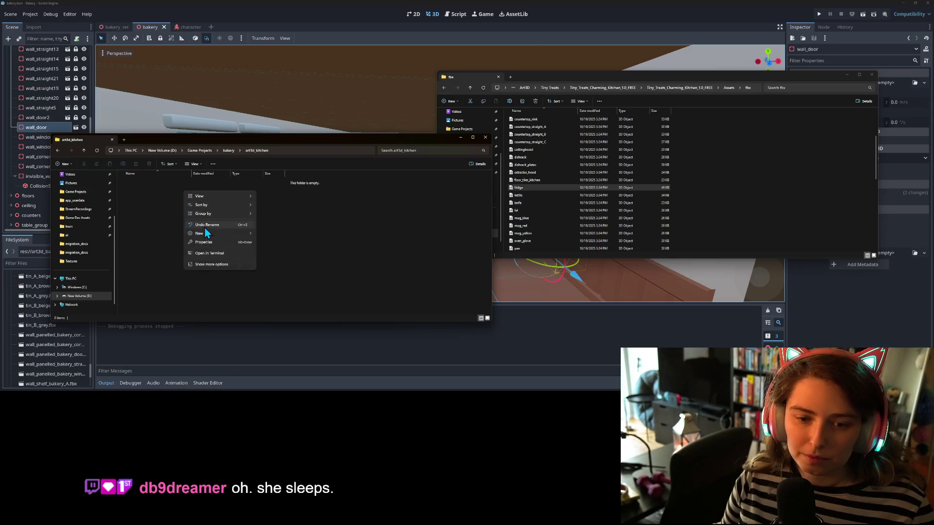
mouse_move(205, 234)
click(284, 232)
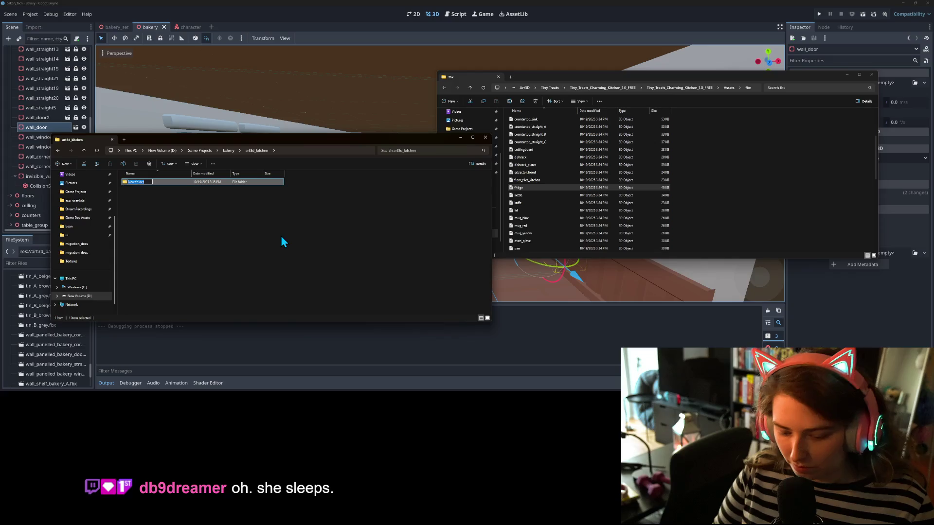
Step: Name the folder prefabs, then select fridge, oven_glove, stove and wall_tiles_kitchen_doorway in fbx
text(prefab)
text(s)
click(281, 235)
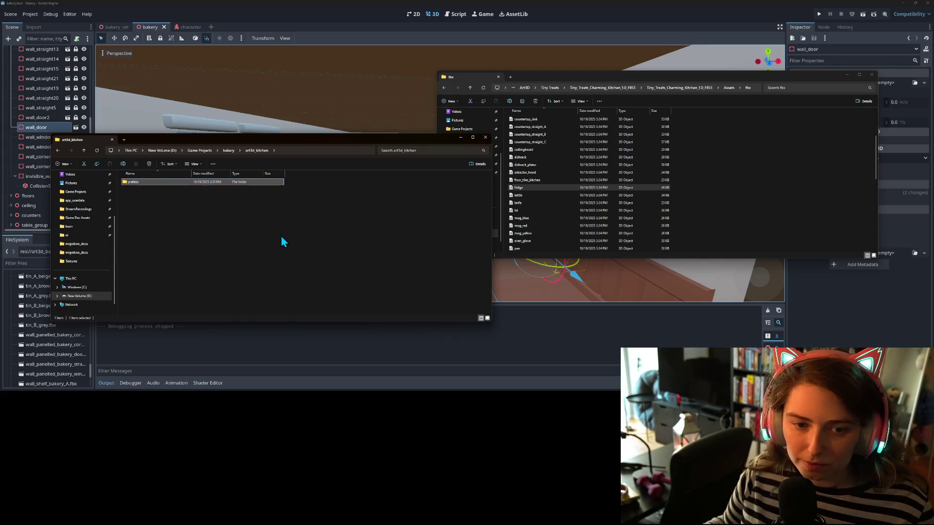
click(530, 189)
scroll(down, 3)
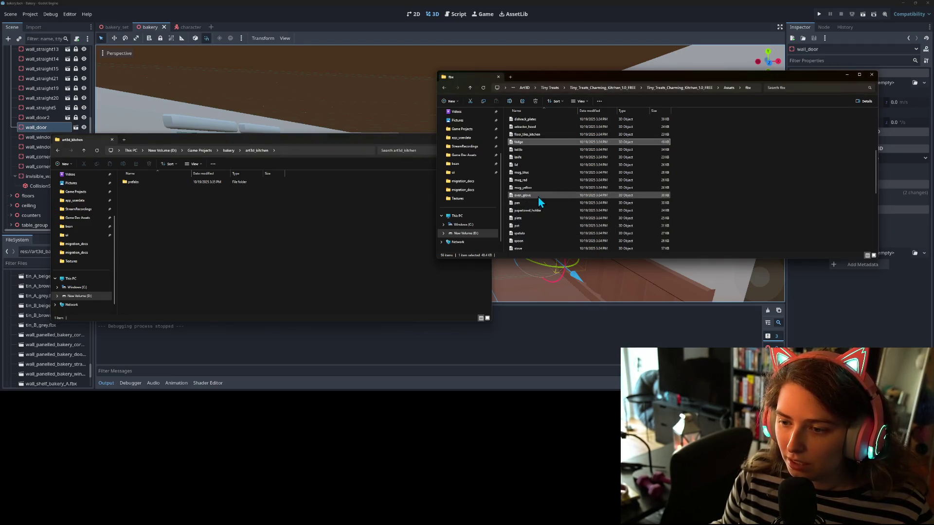
click(538, 195)
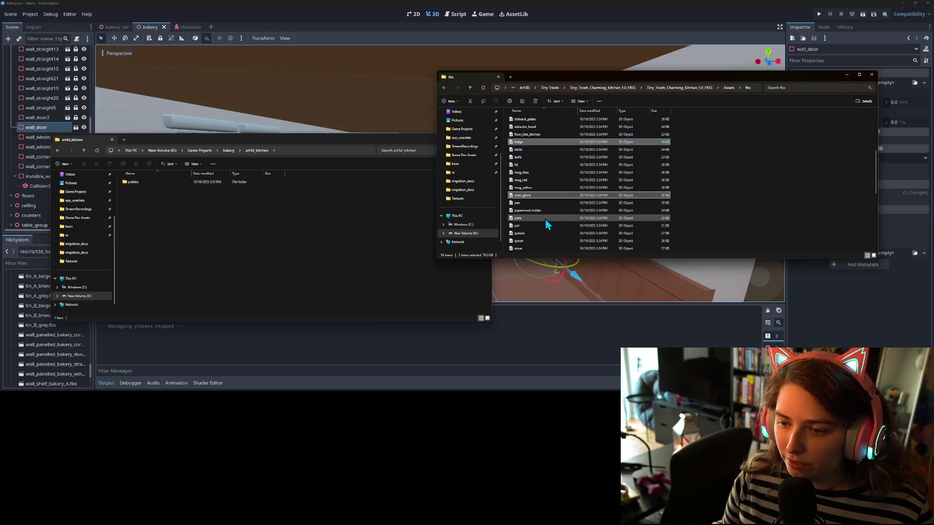
scroll(down, 3)
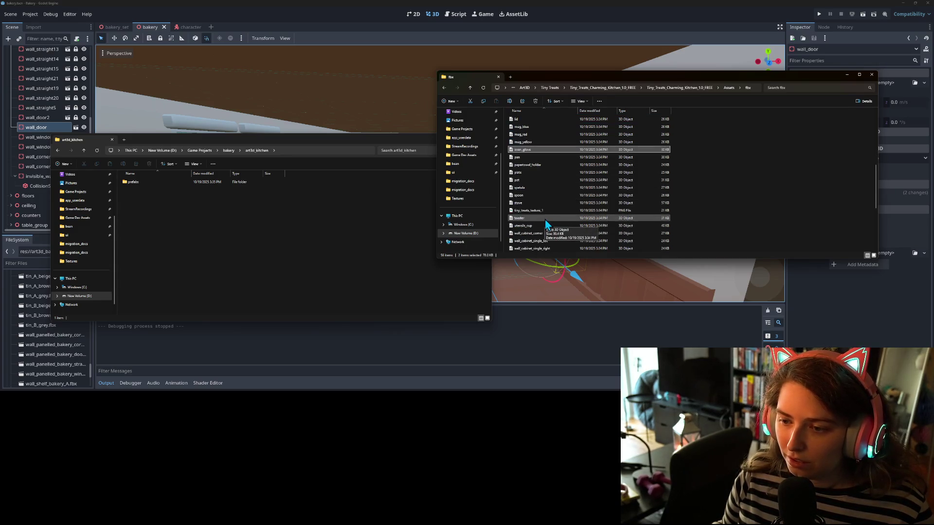
click(543, 203)
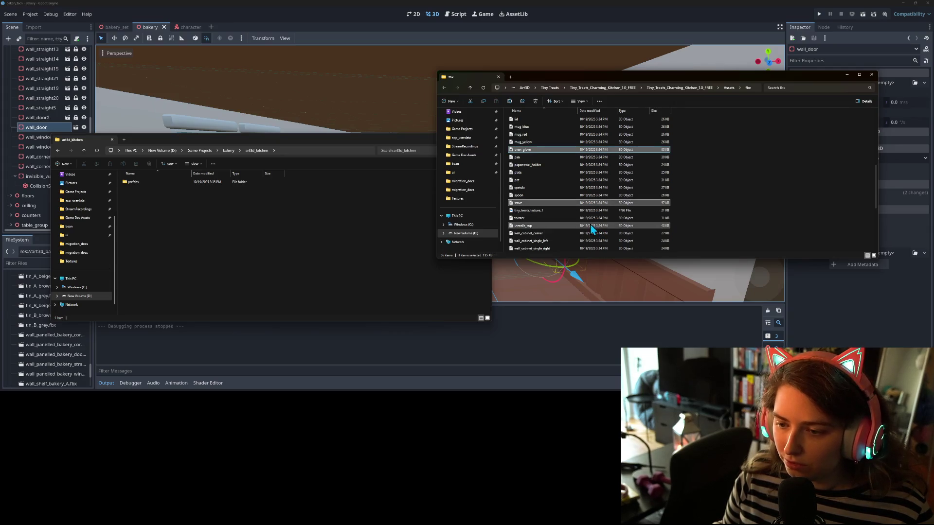
scroll(down, 3)
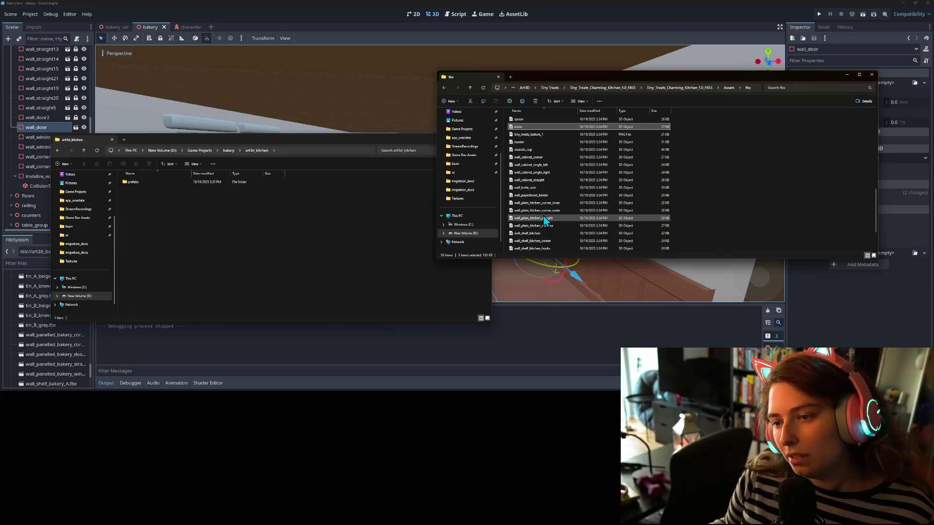
scroll(down, 3)
scroll(down, 3)
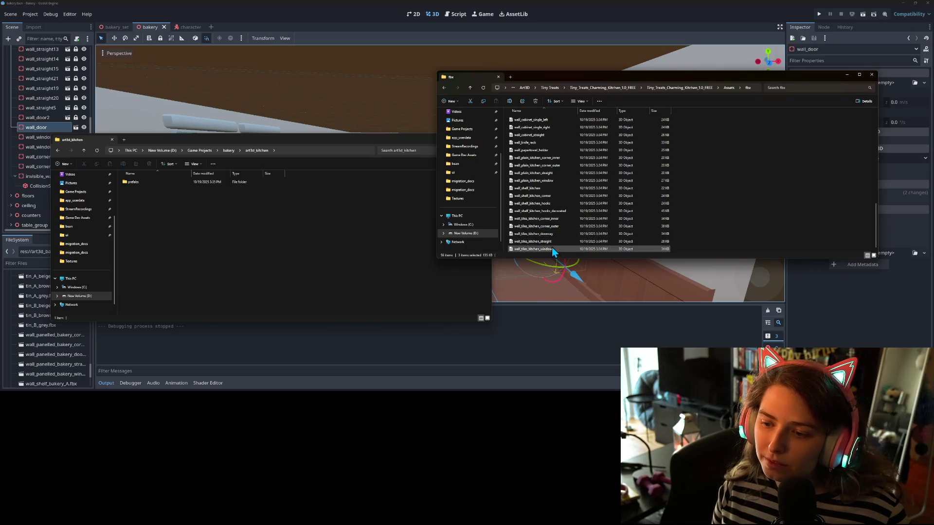
click(573, 235)
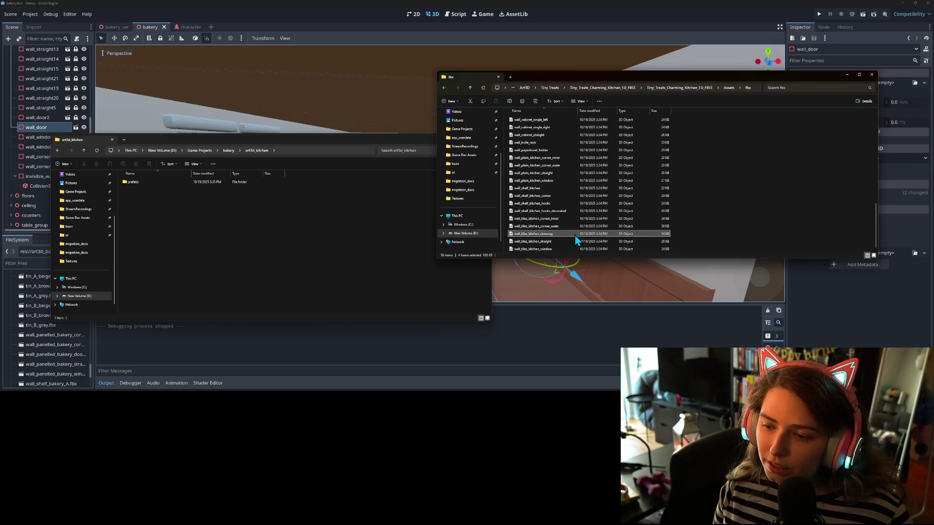
Step: Add both wall_shelf_kitchen_hooks models, kettle, dishrack, dishrack_plates and extractor_hood to the selection
scroll(up, 3)
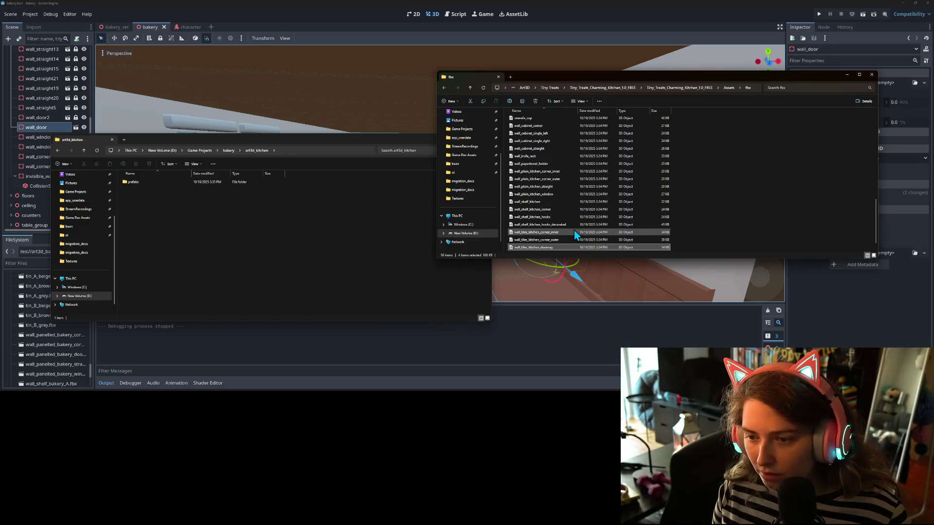
scroll(up, 3)
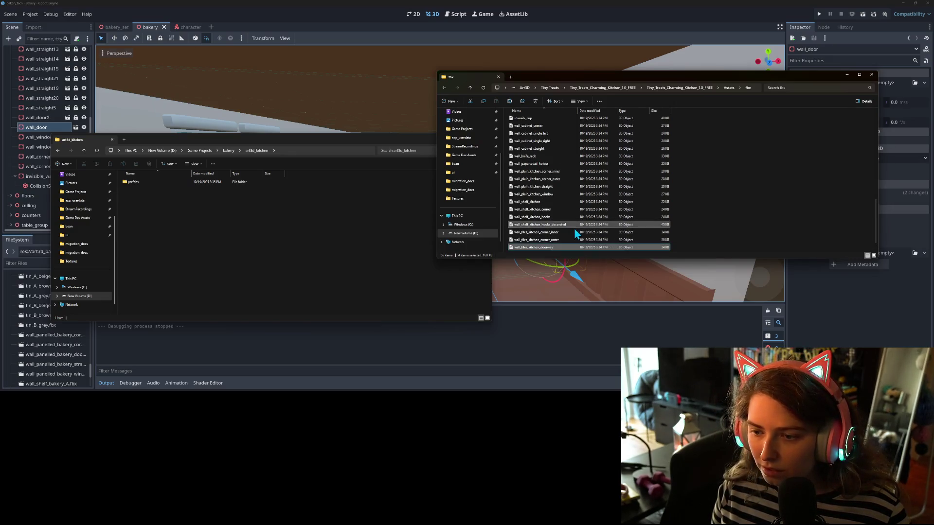
click(554, 223)
click(577, 232)
scroll(up, 3)
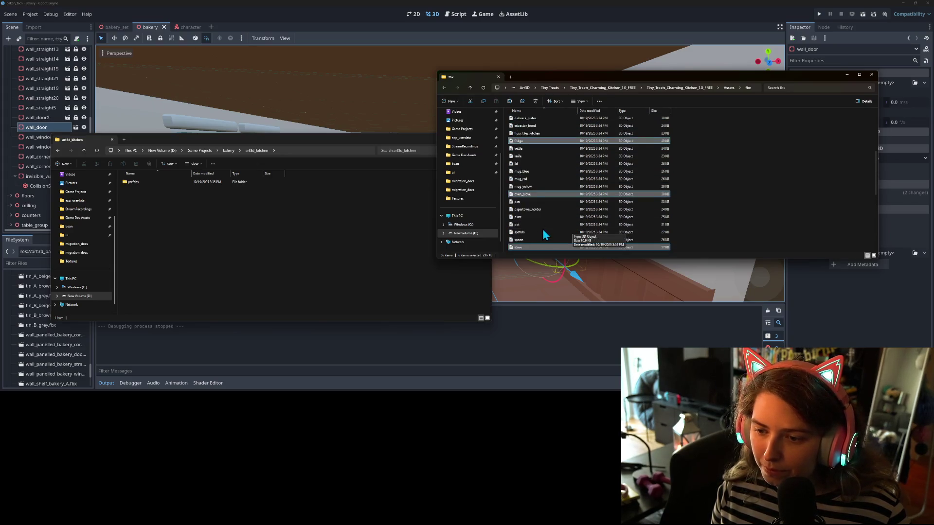
scroll(up, 3)
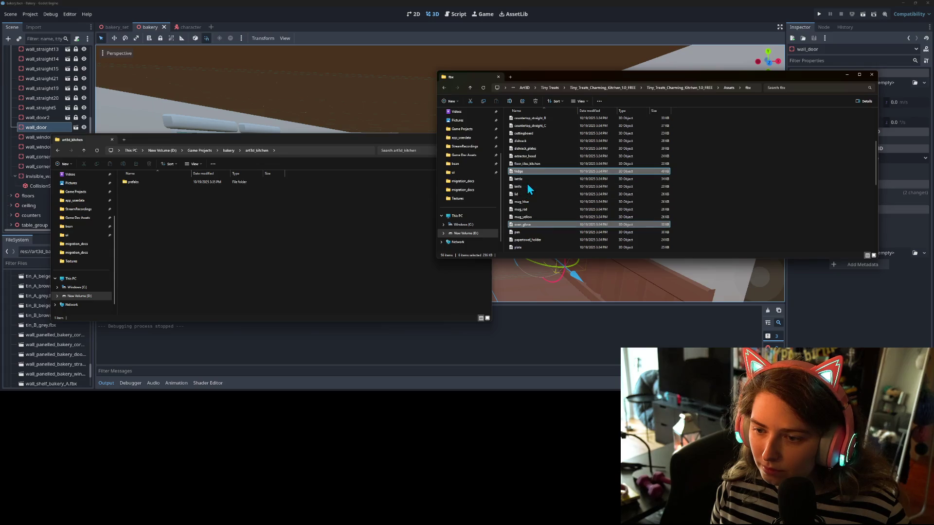
click(529, 180)
scroll(up, 3)
scroll(up, 3)
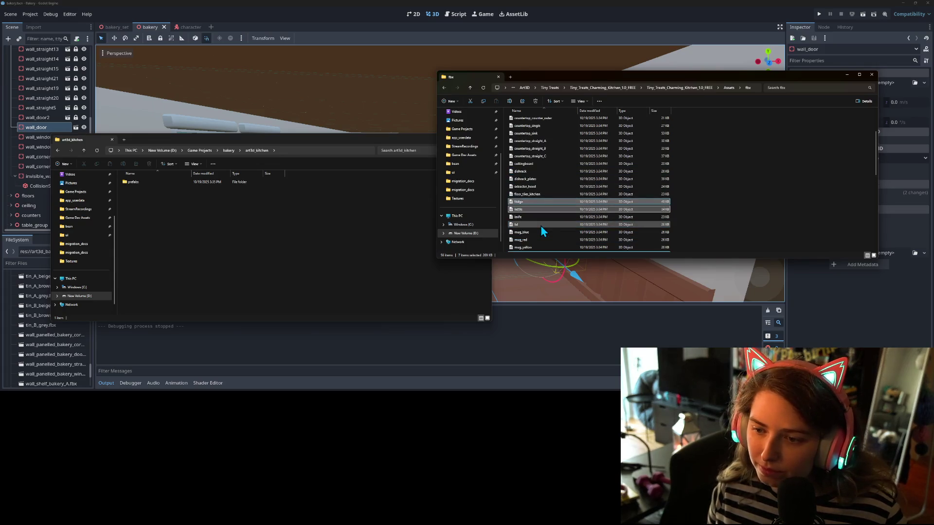
scroll(up, 3)
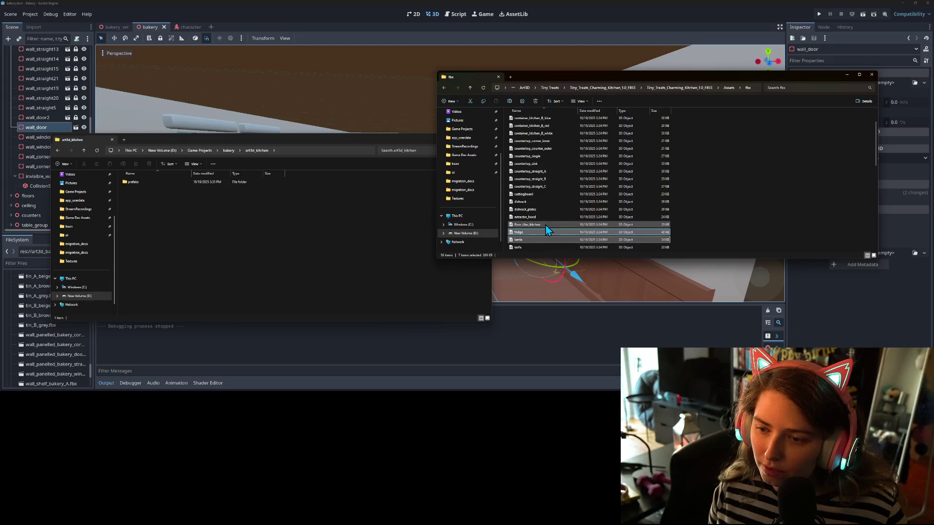
click(524, 216)
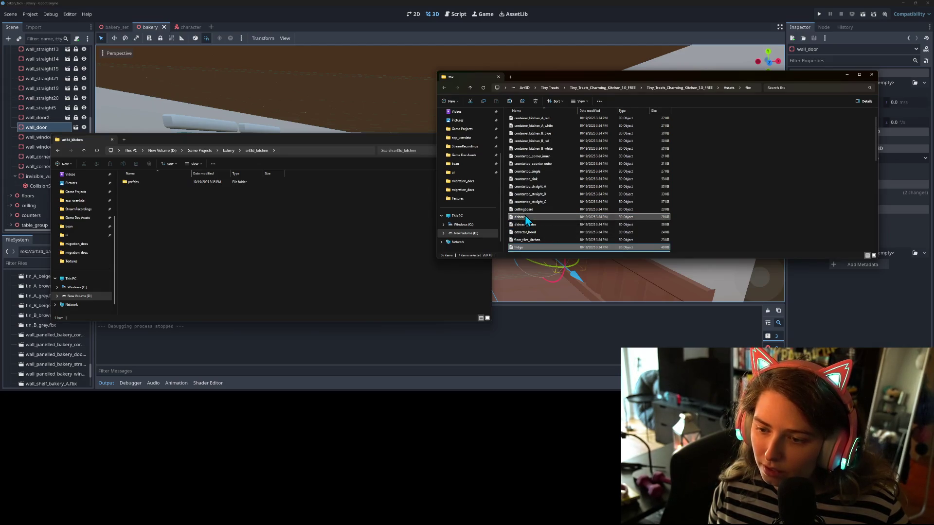
click(527, 232)
click(540, 224)
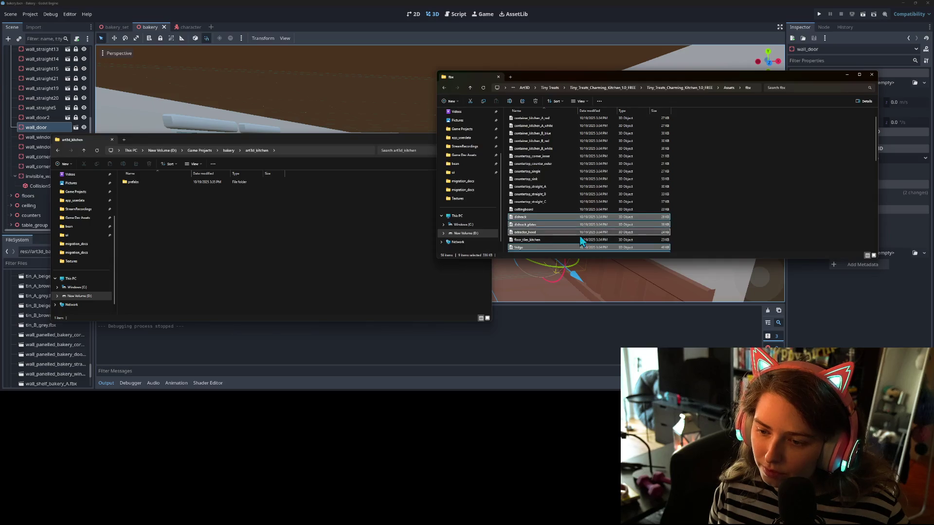
scroll(up, 3)
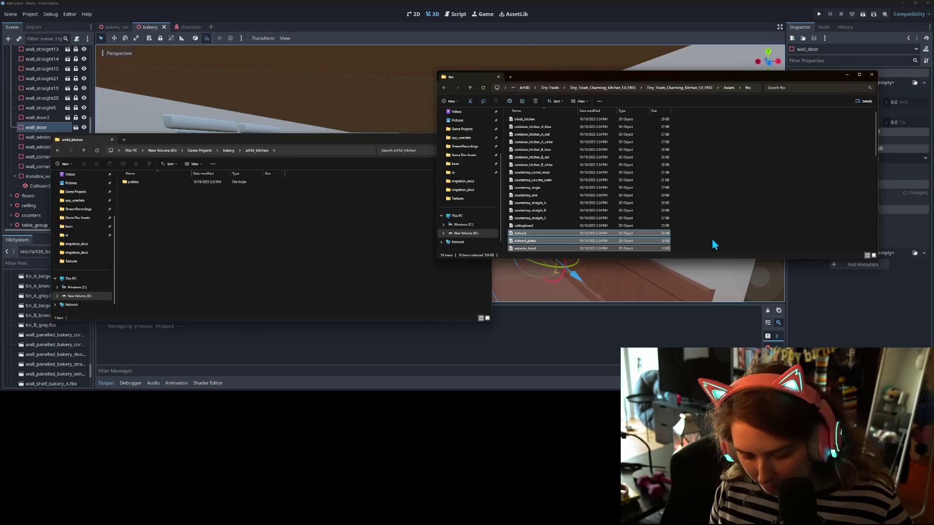
click(258, 223)
Step: Paste the ten copied kitchen models into art3d_kitchen
key(ctrl+v)
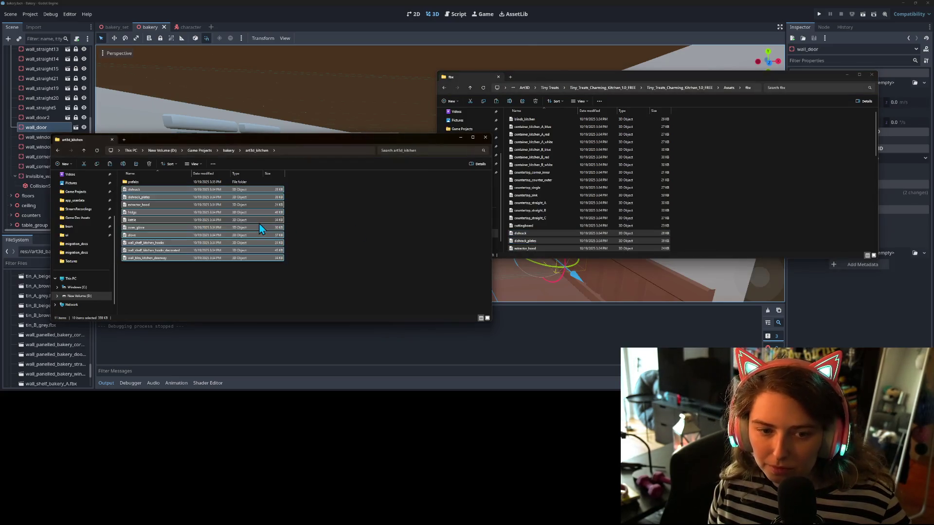
click(342, 259)
click(373, 6)
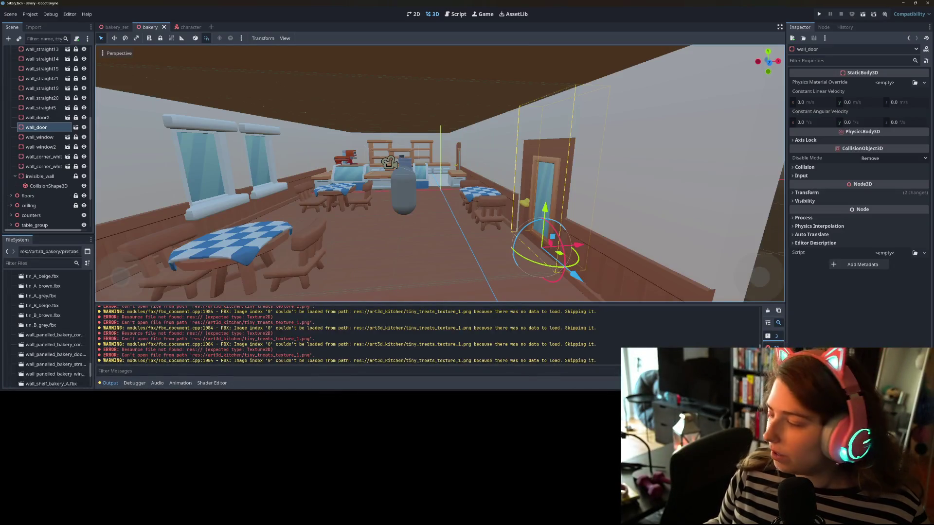
Step: Copy tiny_treats_texture_1 from the fbx folder into art3d_kitchen, then return to Godot
key(super+Down)
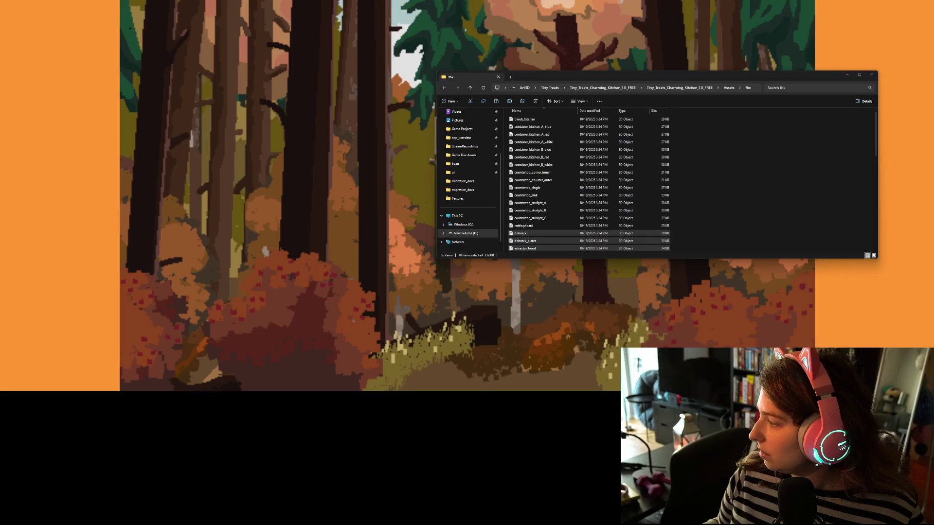
click(525, 240)
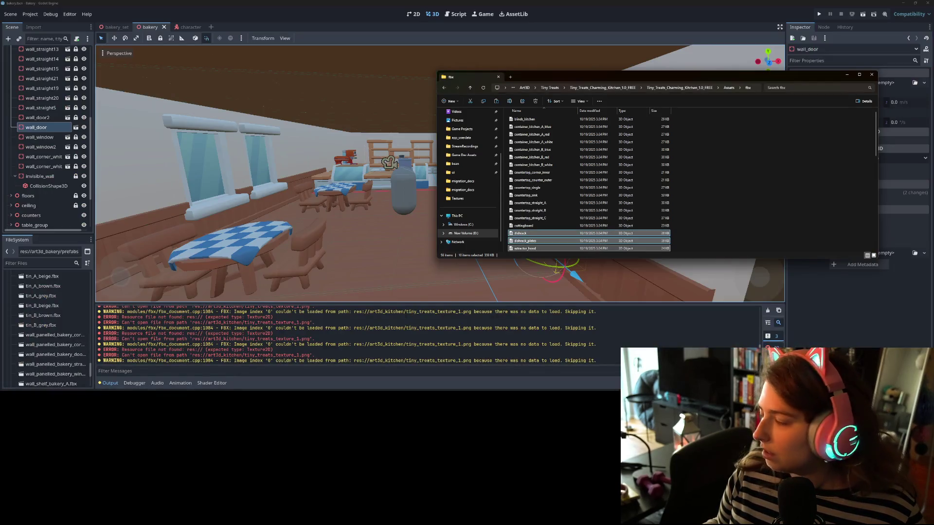
key(super+Down)
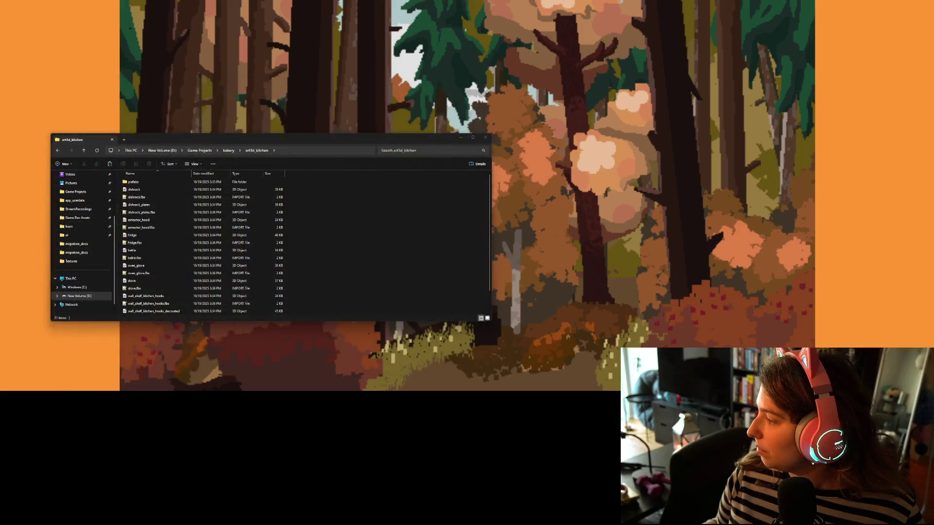
key(alt+Tab)
click(705, 168)
scroll(down, 3)
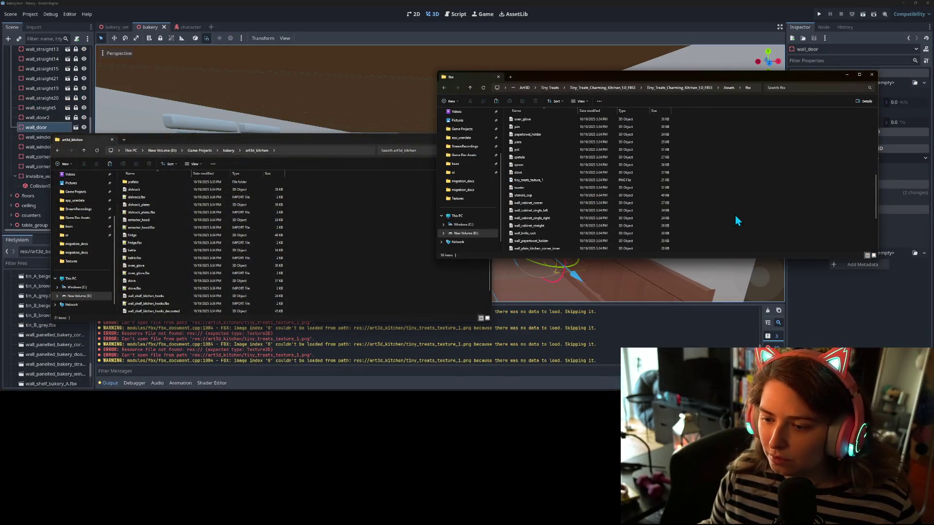
scroll(up, 3)
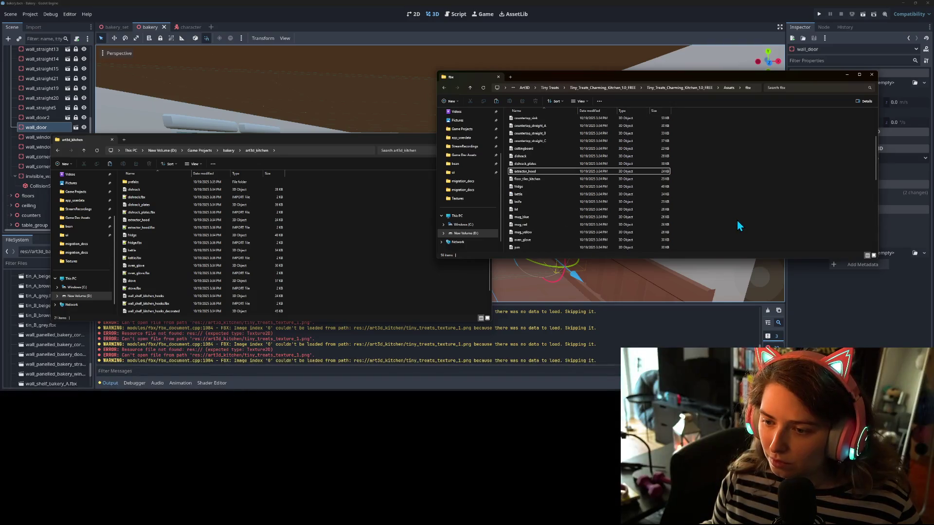
scroll(down, 3)
click(554, 225)
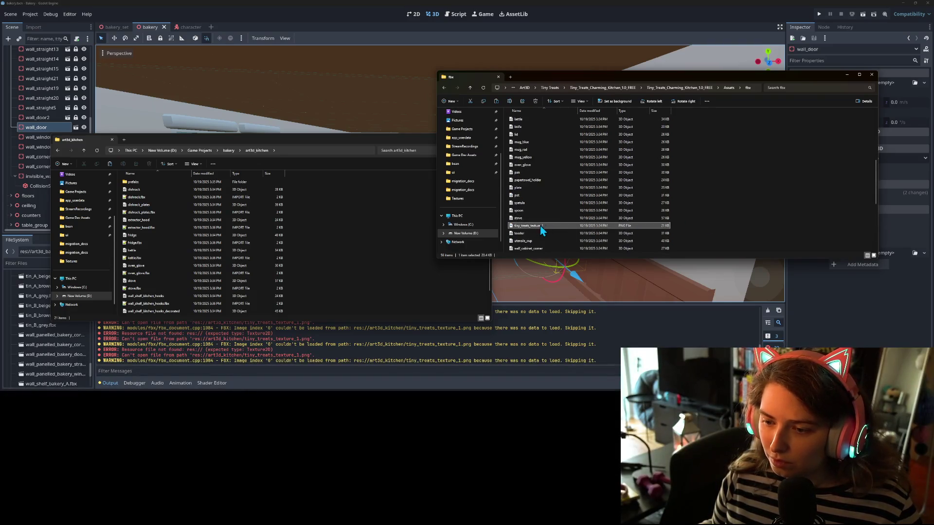
drag(657, 225, 355, 235)
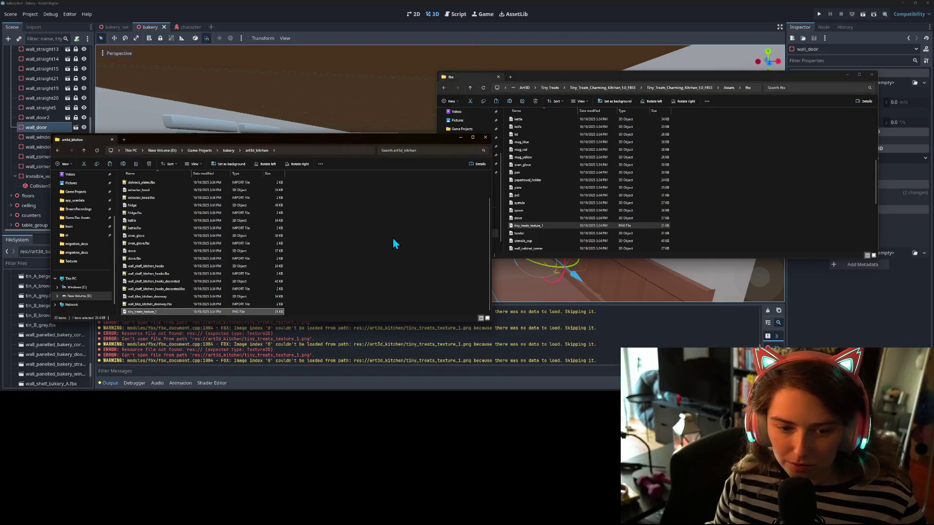
click(287, 7)
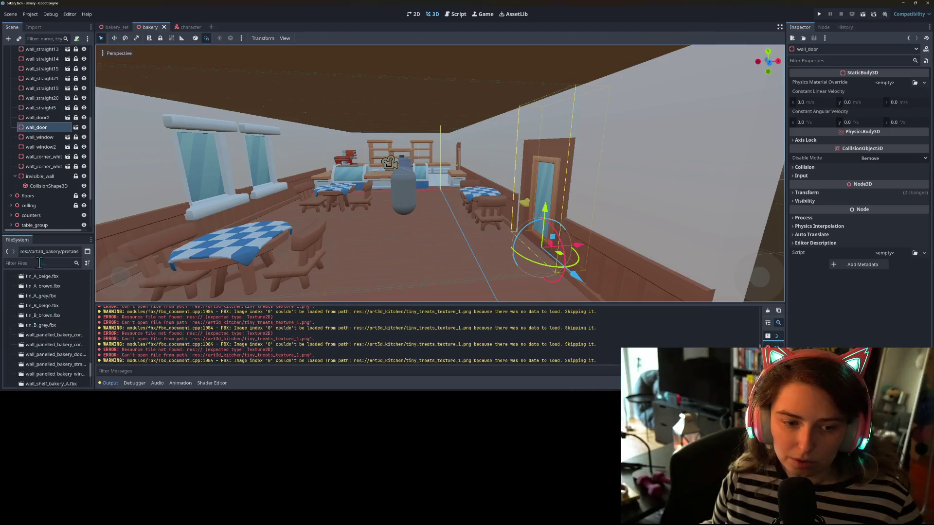
Step: Select dishrack.fbx through wall_tiles_kitchen_doorway.fbx in art3d_kitchen and reimport them
drag(44, 235, 44, 100)
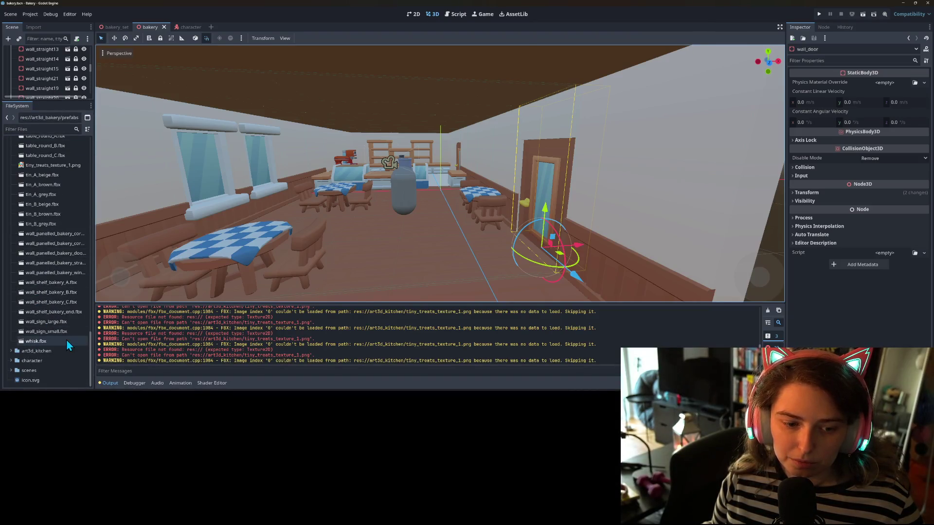
click(11, 353)
scroll(down, 3)
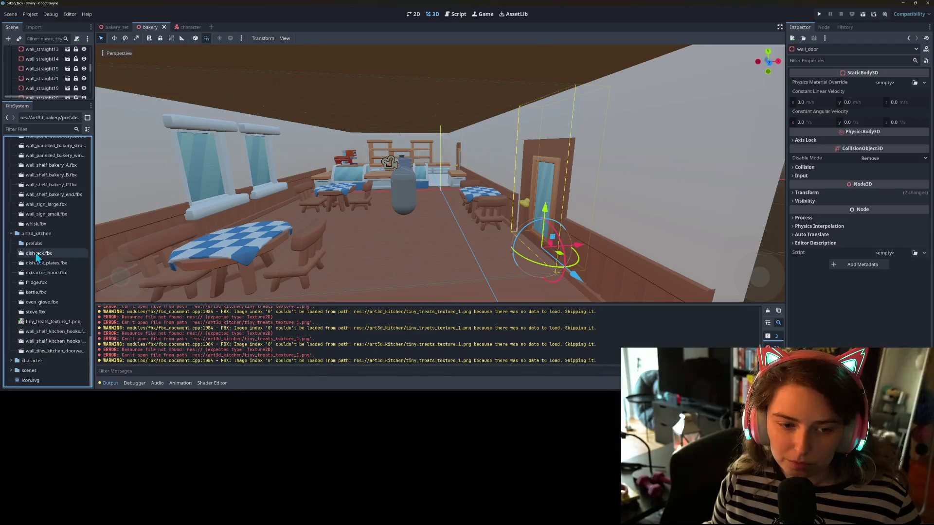
click(35, 252)
click(43, 352)
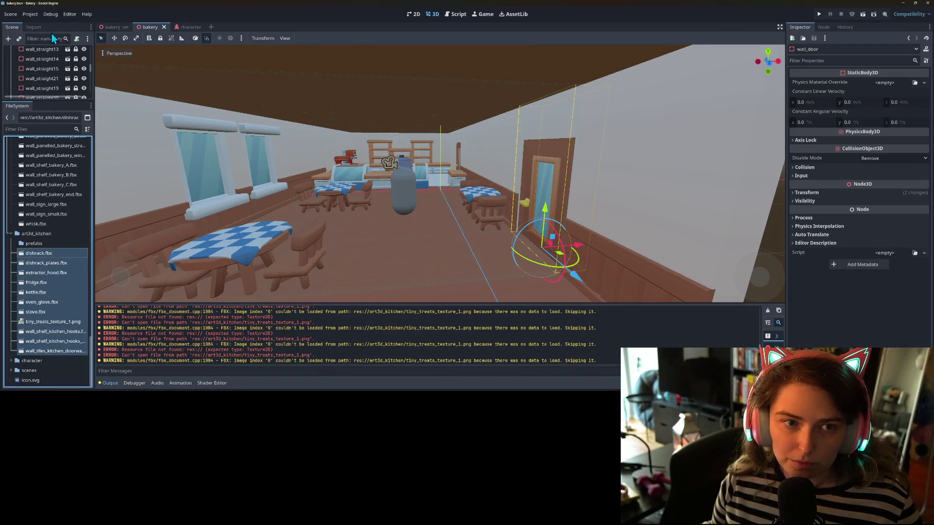
click(34, 27)
click(47, 94)
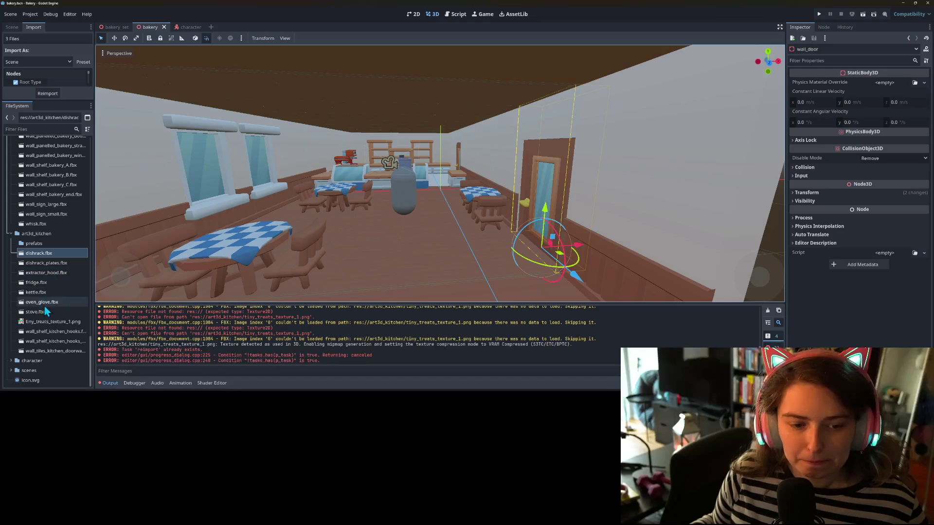
Step: Reselect the ten kitchen model files and reimport them again
click(52, 352)
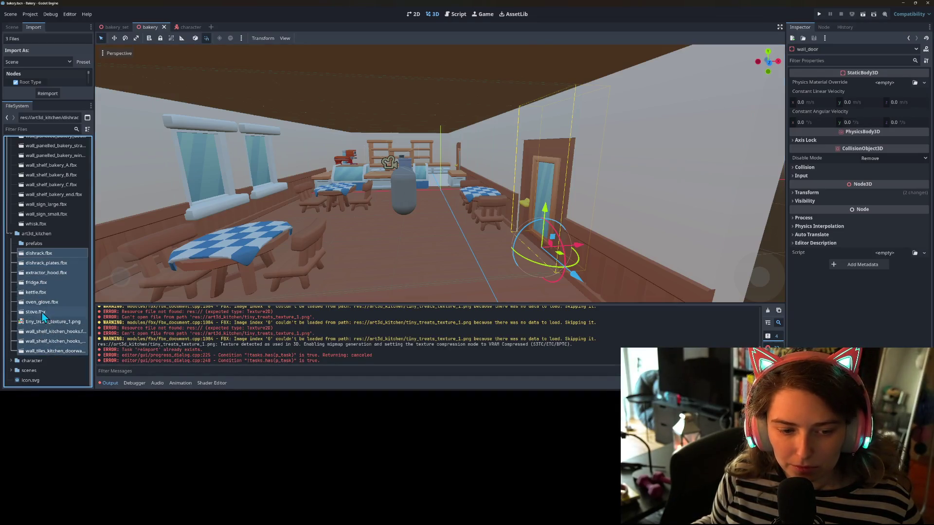
click(46, 321)
click(45, 94)
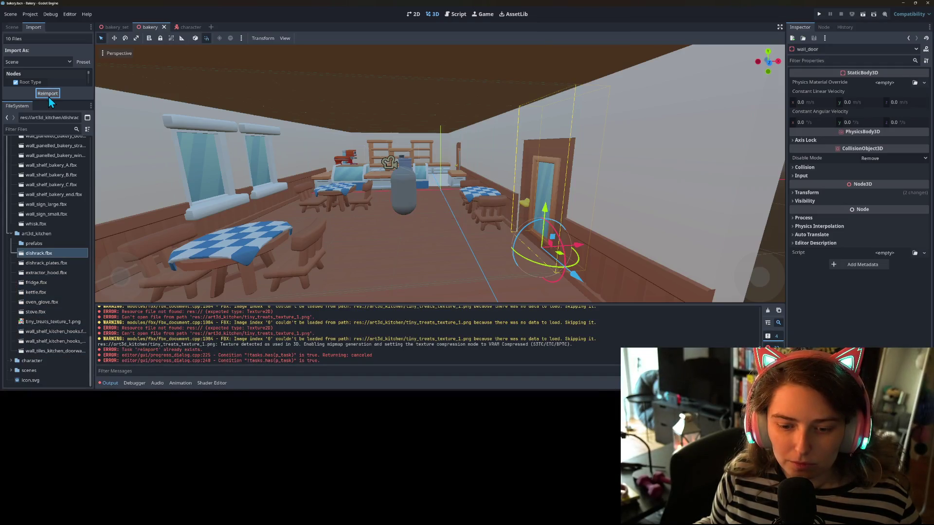
Step: Clear the Output log and drop wall_tiles_kitchen_doorway.fbx into the bakery scene
click(768, 311)
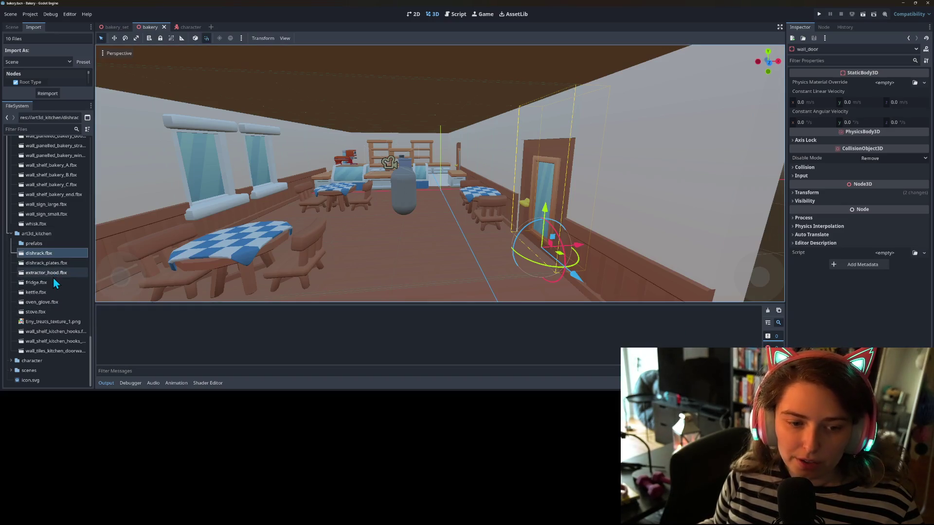
drag(53, 351, 467, 267)
drag(579, 276, 461, 275)
scroll(down, 3)
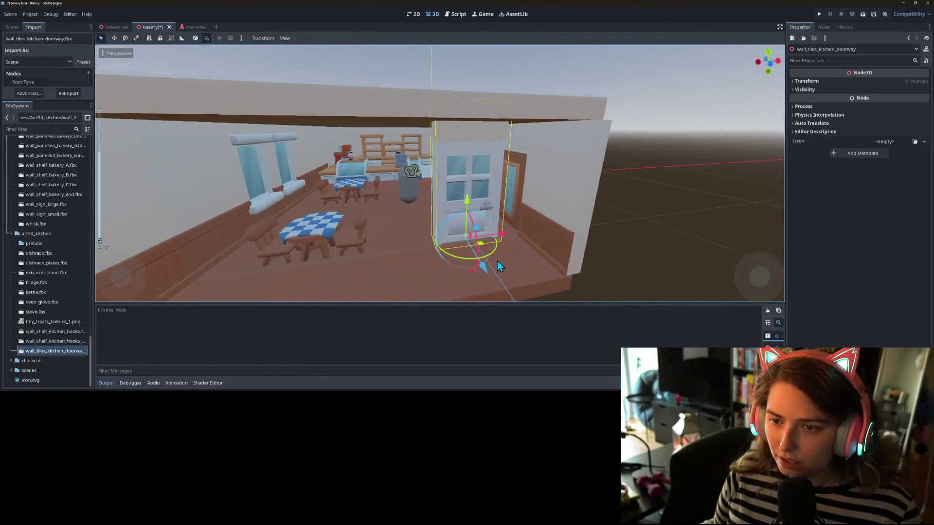
Step: Lower the kitchen doorway along the Y axis beside the existing door wall
drag(458, 193, 184, 203)
scroll(up, 3)
scroll(up, 3)
scroll(up, 3)
scroll(down, 3)
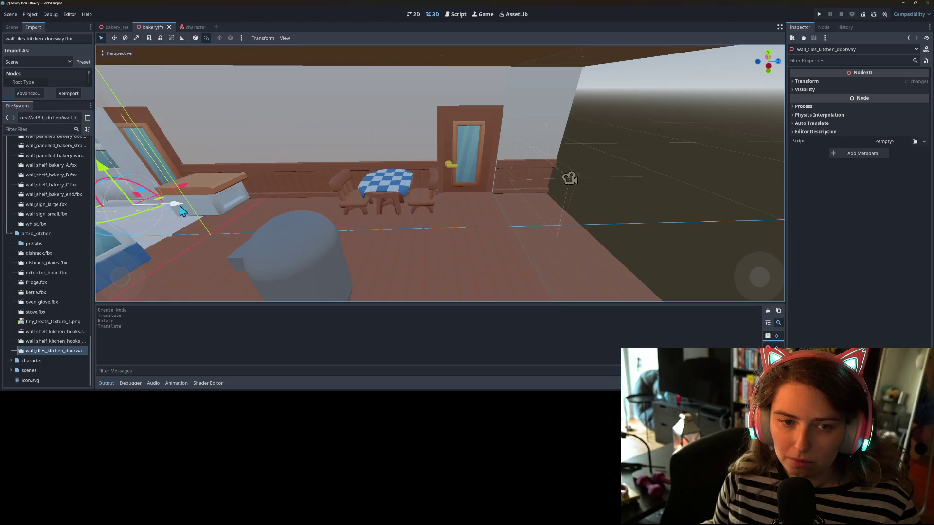
key(w)
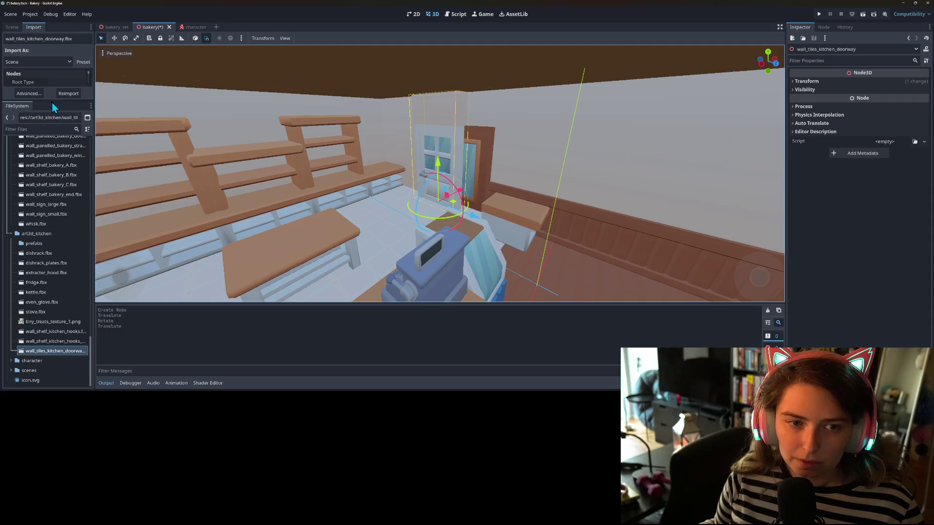
drag(53, 101, 50, 214)
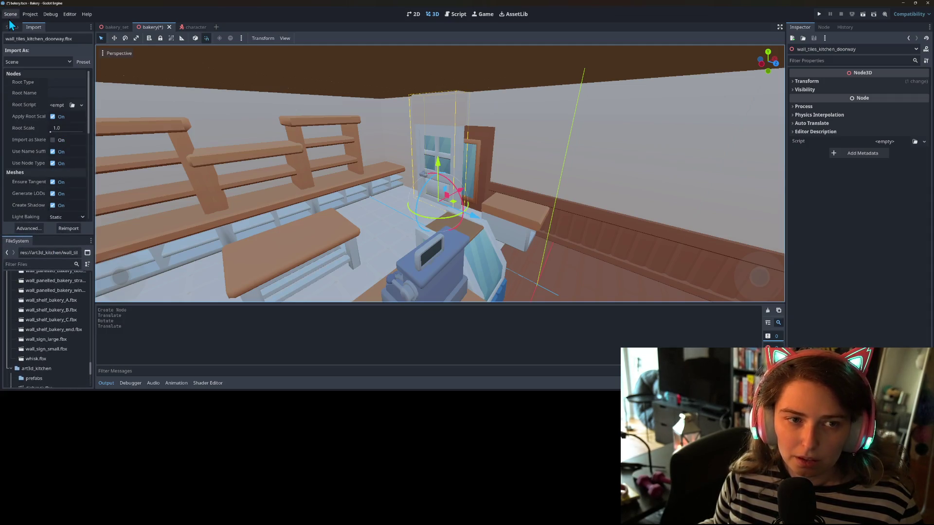
Step: Make wall_door2 local in the Scene tree and unlock it for editing
click(12, 28)
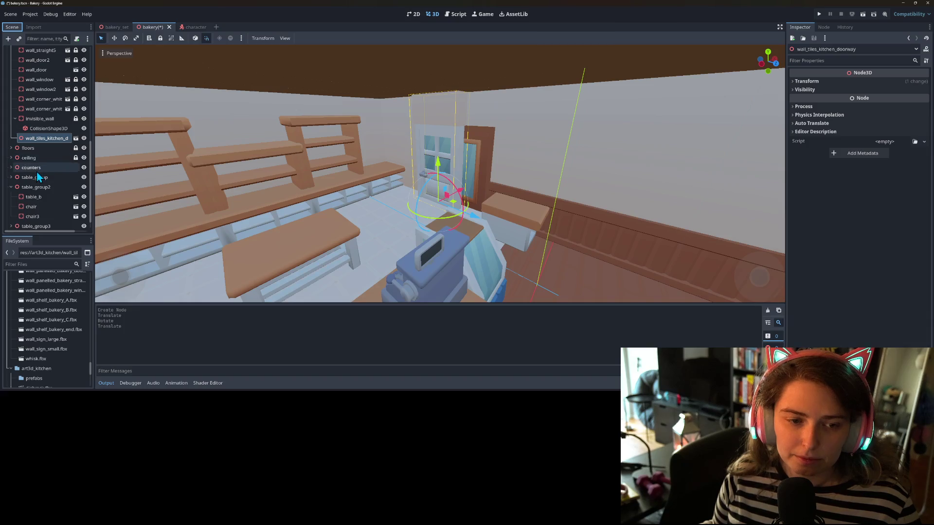
scroll(up, 3)
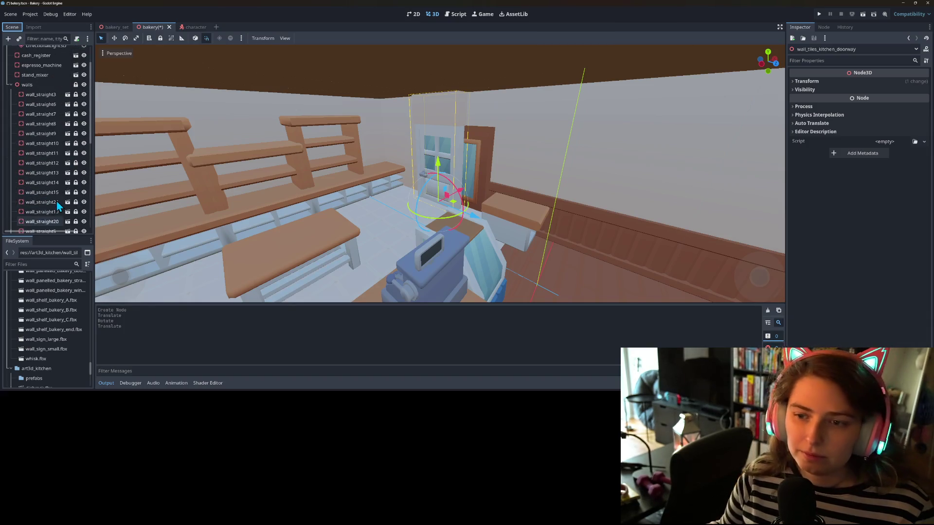
scroll(down, 3)
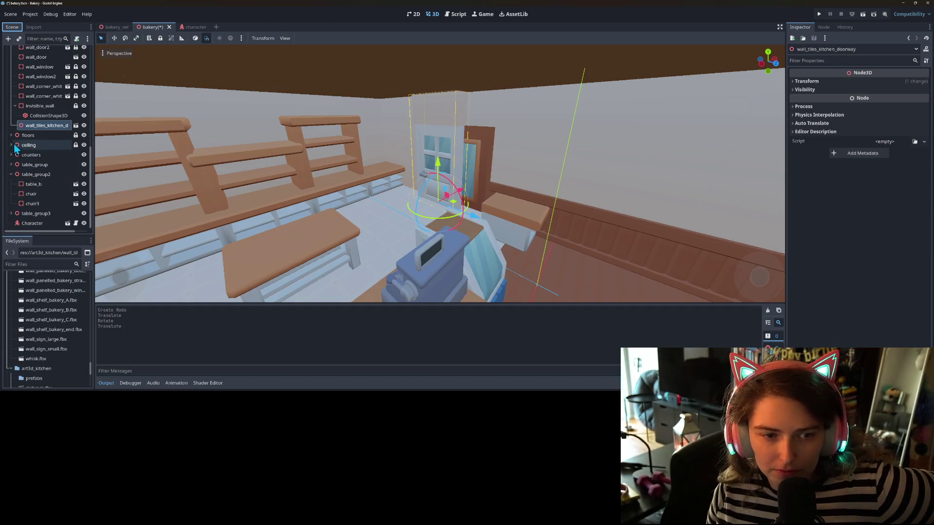
scroll(up, 3)
scroll(up, 3)
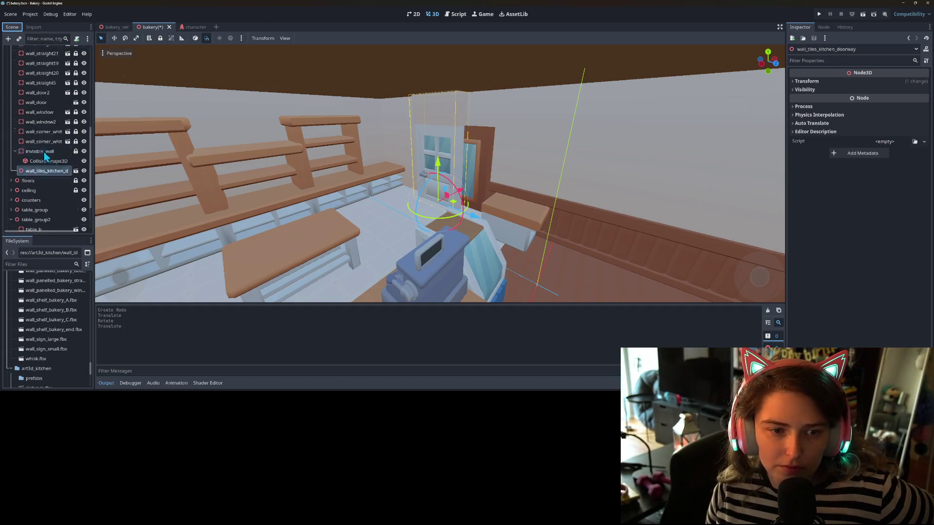
scroll(up, 3)
right_click(49, 119)
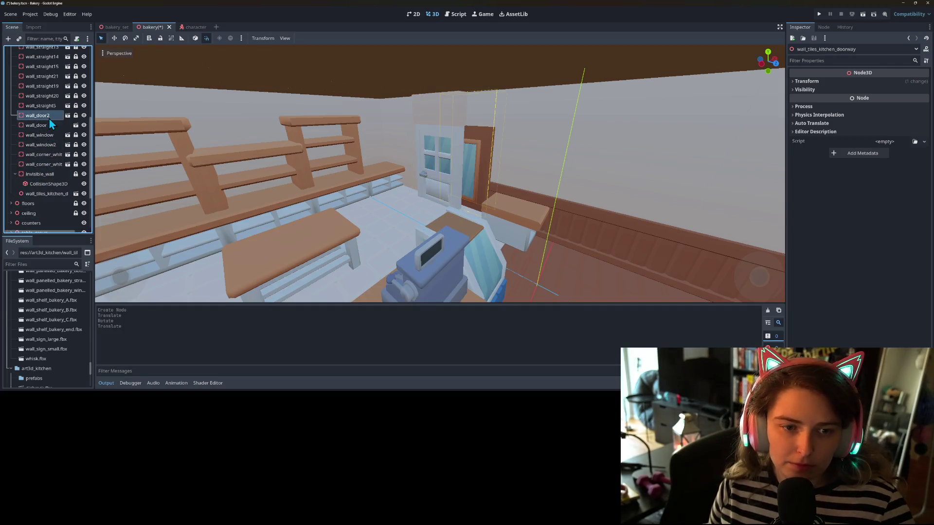
click(93, 332)
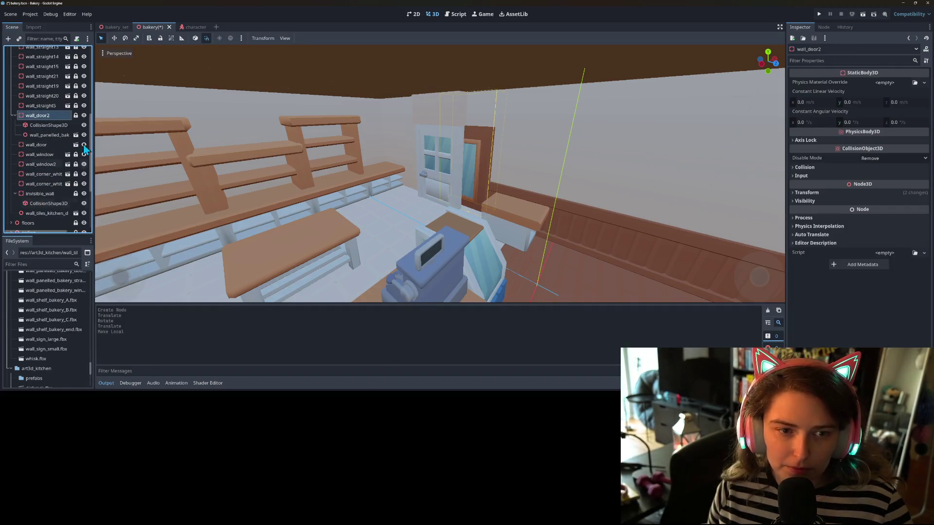
click(76, 115)
Step: Delete wall_door2's panelled doorway and nest the kitchen doorway under wall_door2 in its place
click(53, 136)
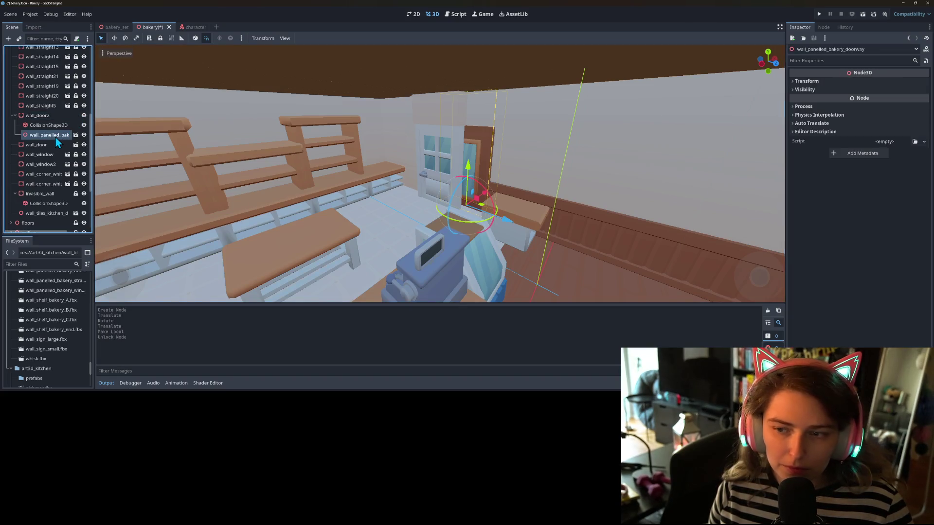
key(Delete)
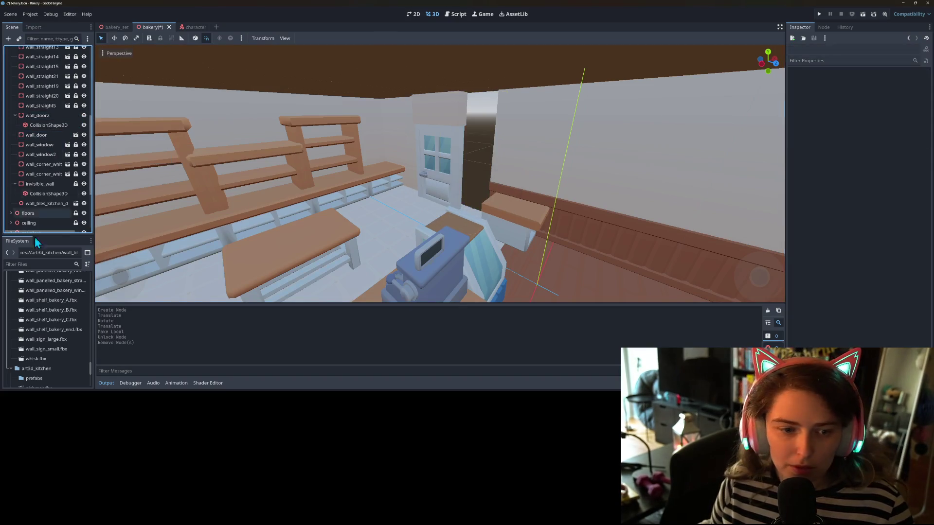
drag(44, 206, 51, 118)
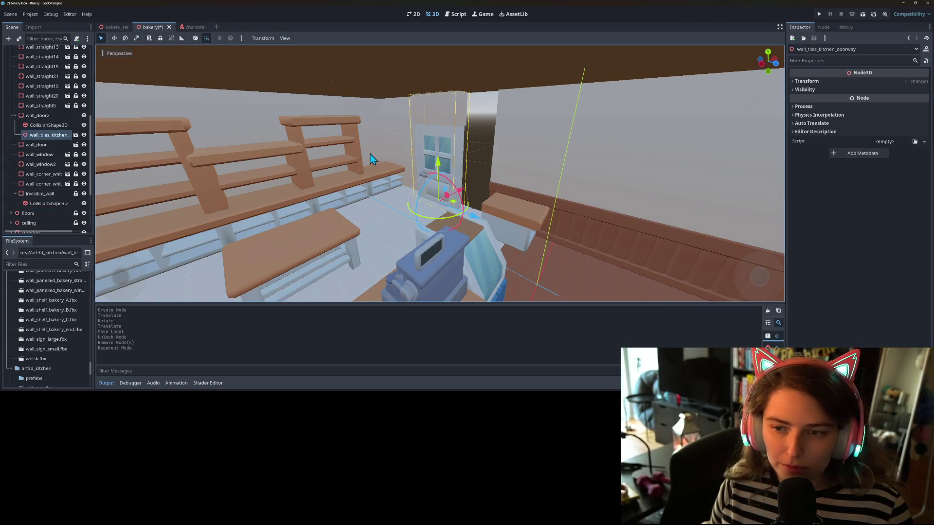
drag(454, 209, 478, 206)
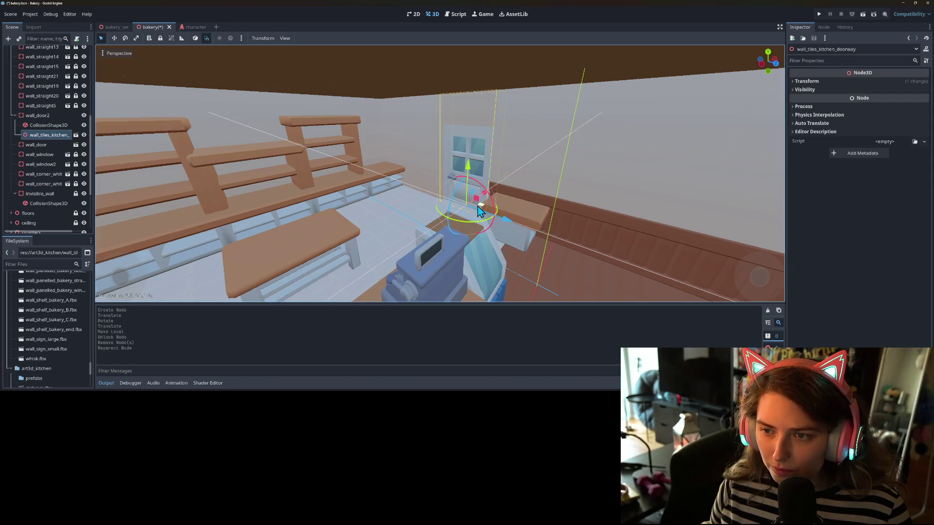
drag(380, 248, 477, 235)
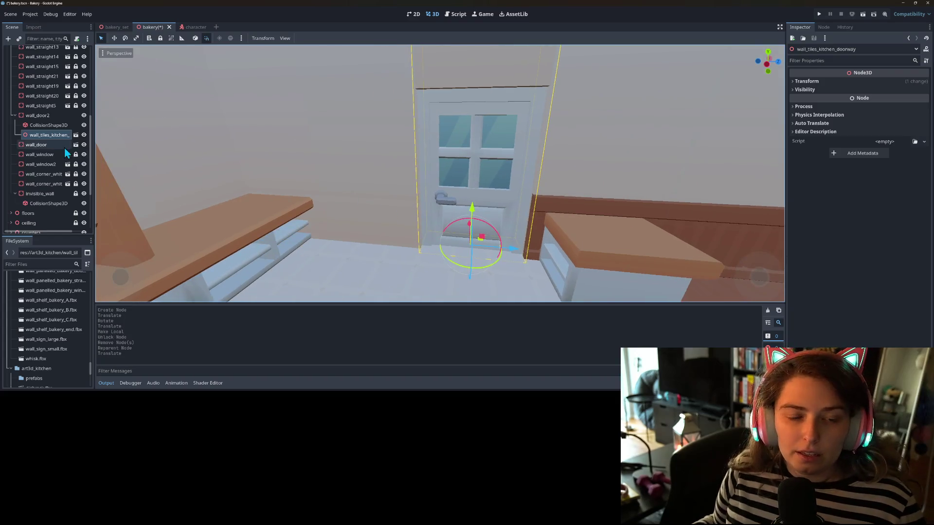
right_click(42, 116)
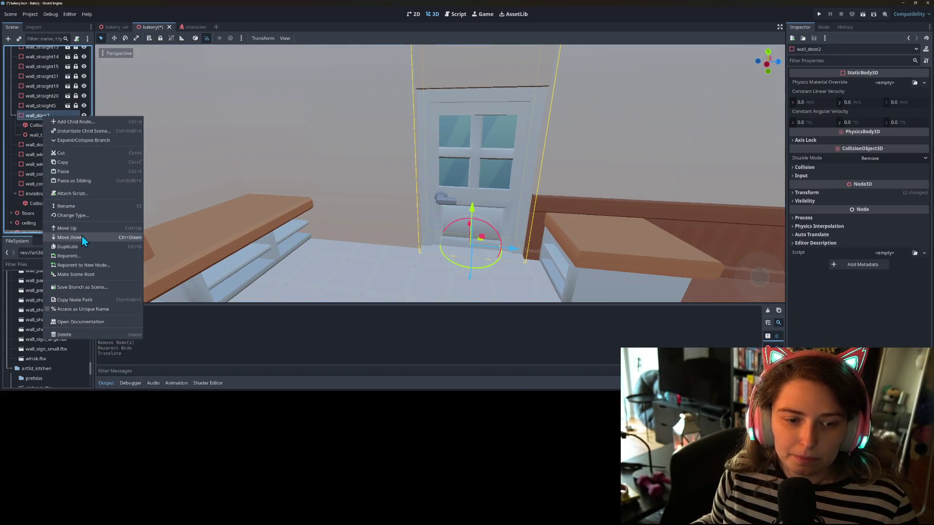
Step: Rename wall_door2 to wall_door_no_glass and save it as wall_door_no_glass.tscn in art3d_kitchen/prefabs
click(77, 206)
text(wall_door_no_glass)
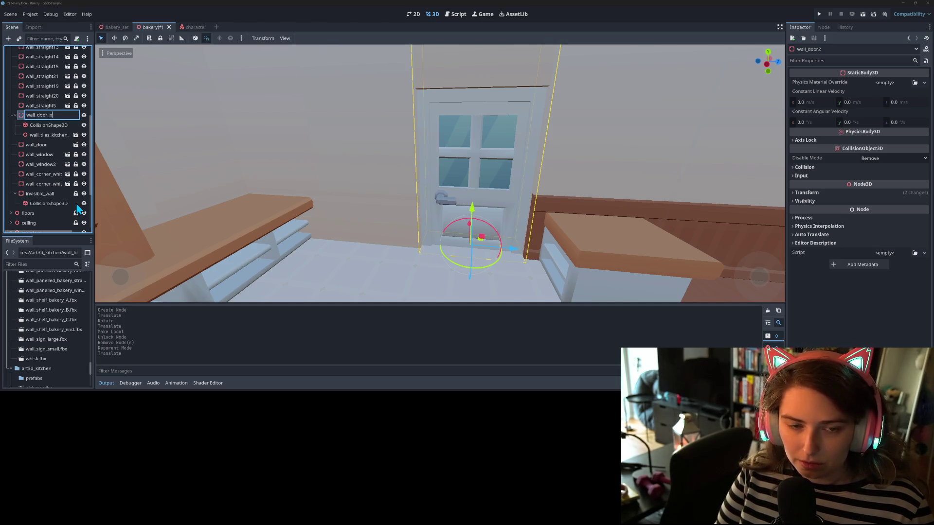
key(Return)
right_click(46, 122)
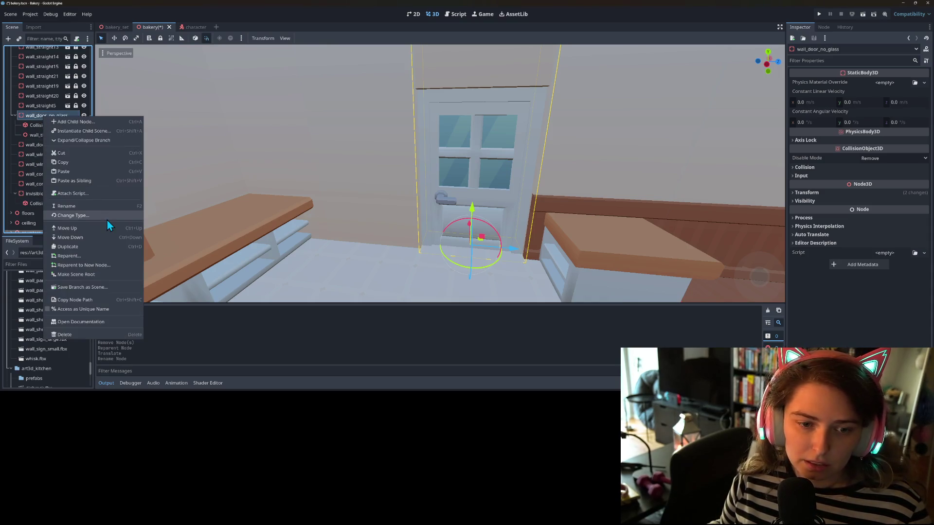
click(91, 287)
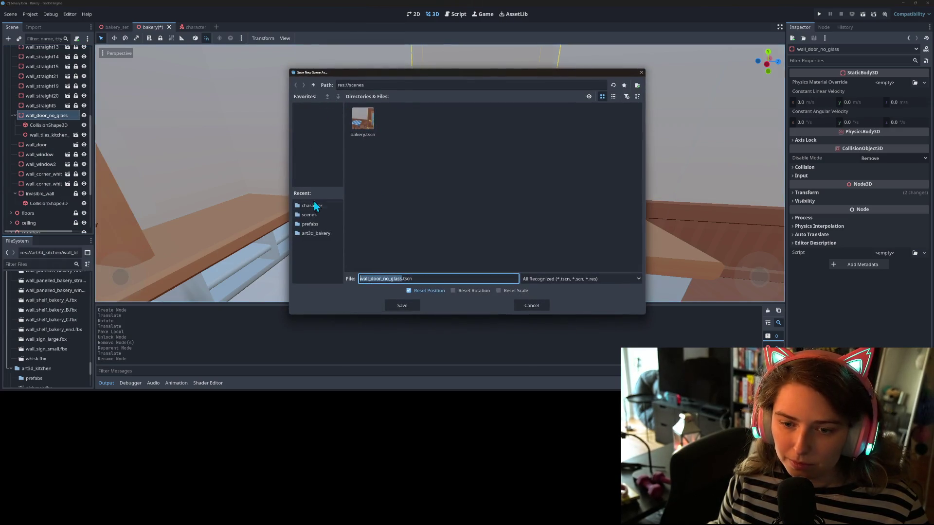
click(316, 234)
click(314, 85)
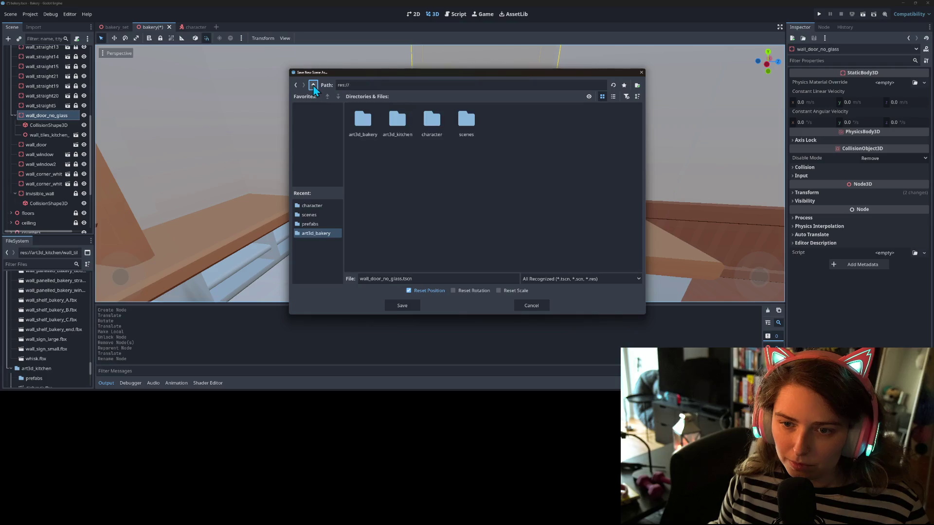
double_click(405, 122)
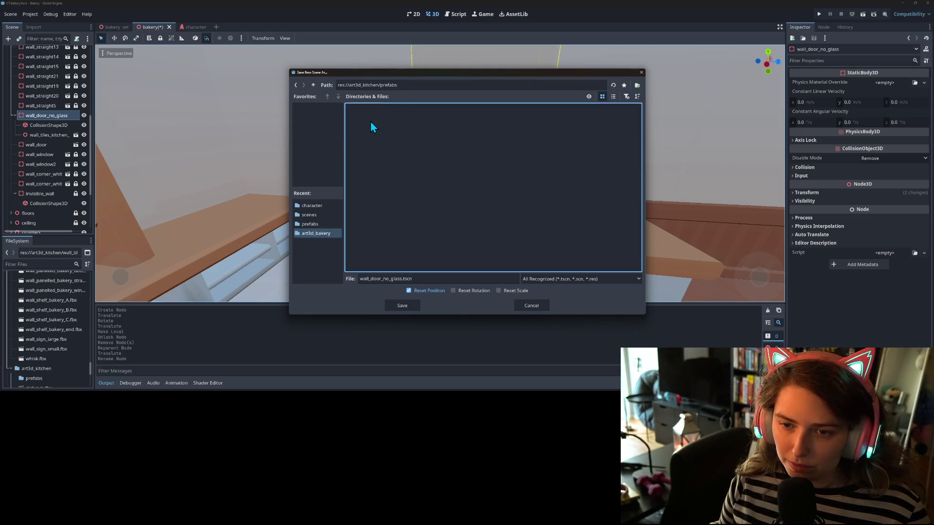
click(405, 308)
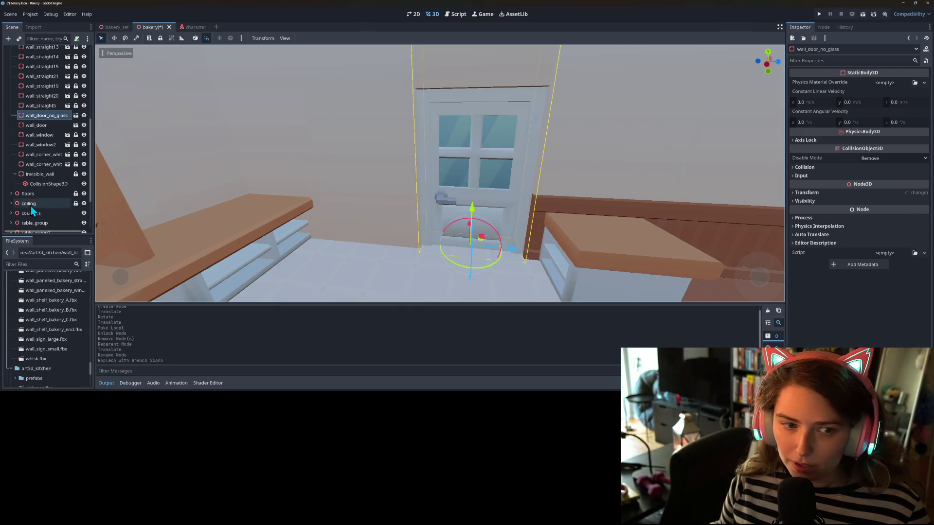
Step: Open the wall_door_no_glass scene, make the kitchen door's children editable and select its mesh
click(76, 116)
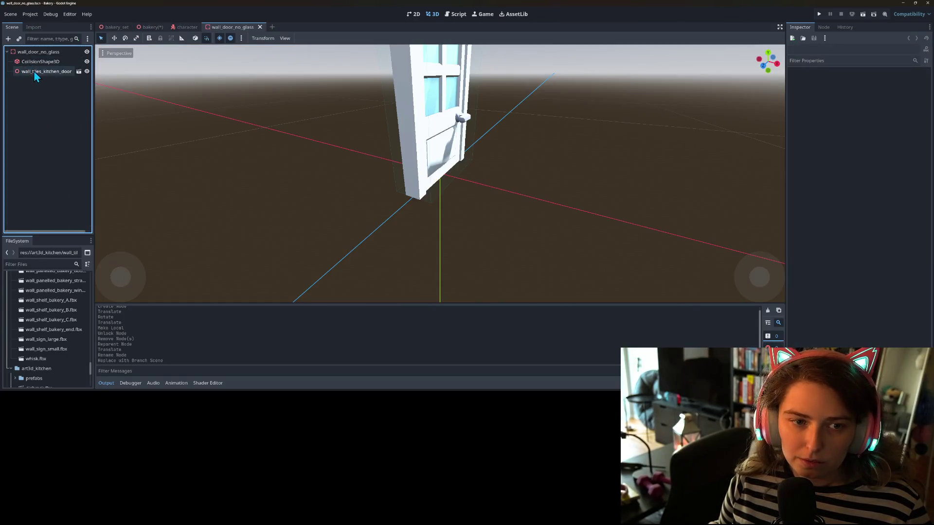
right_click(34, 71)
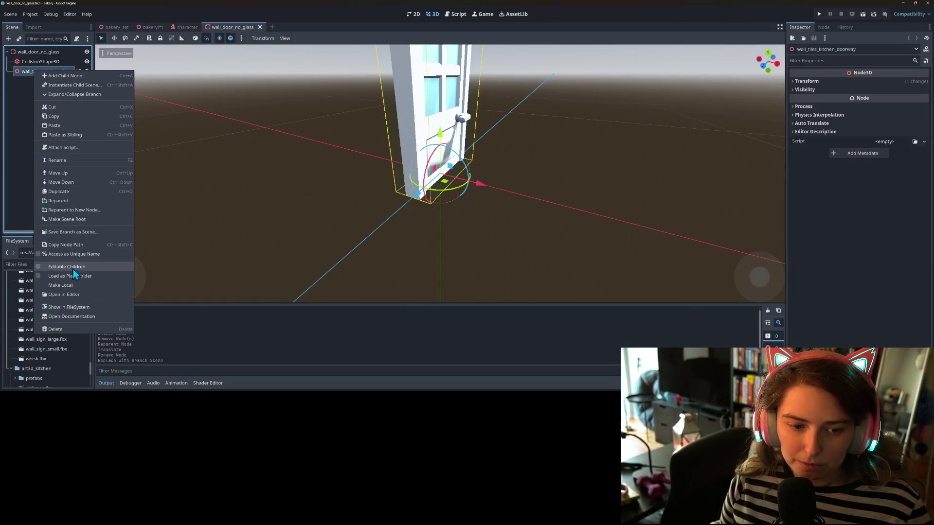
click(67, 266)
click(54, 91)
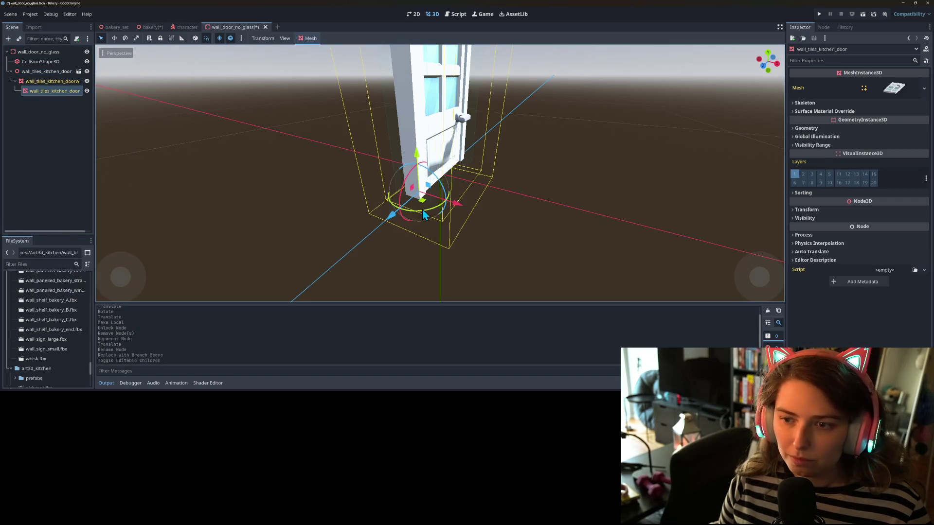
scroll(down, 3)
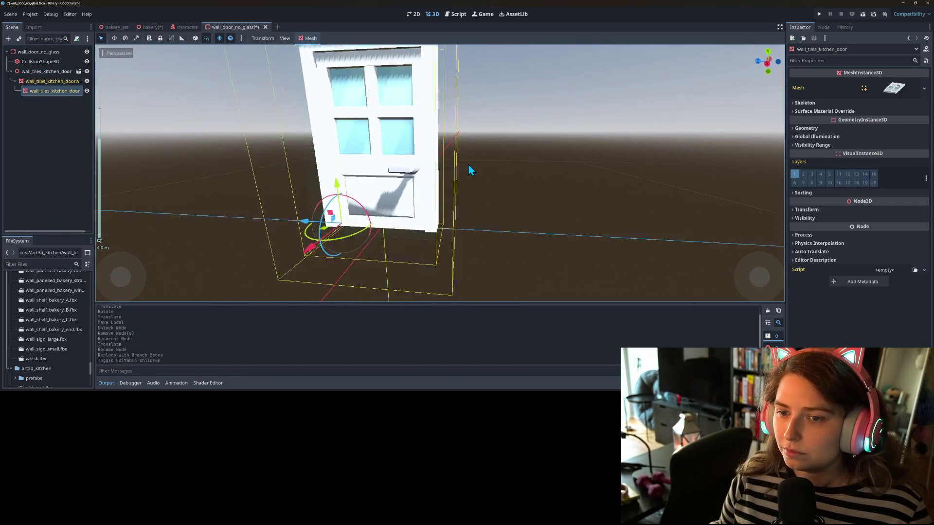
scroll(up, 3)
Step: Copy the door's main material and paste it into the glass surface override slot
click(825, 111)
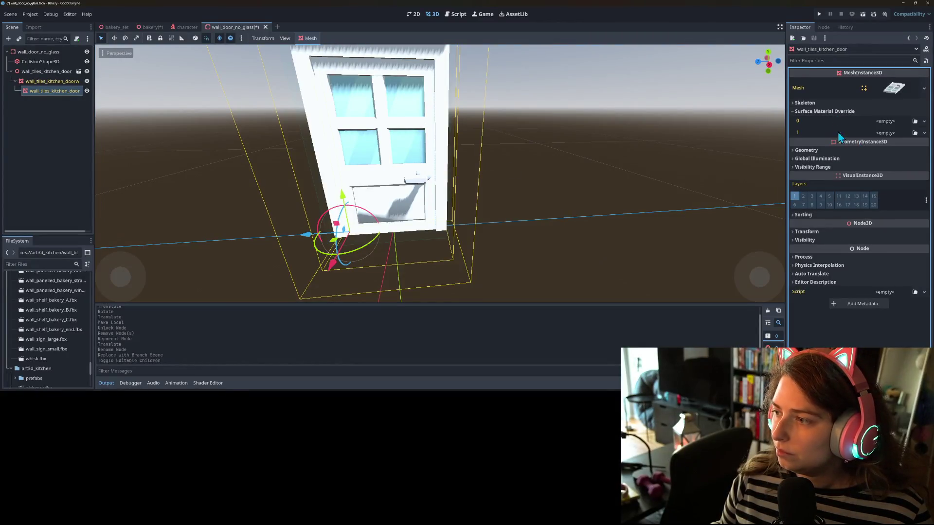
click(893, 88)
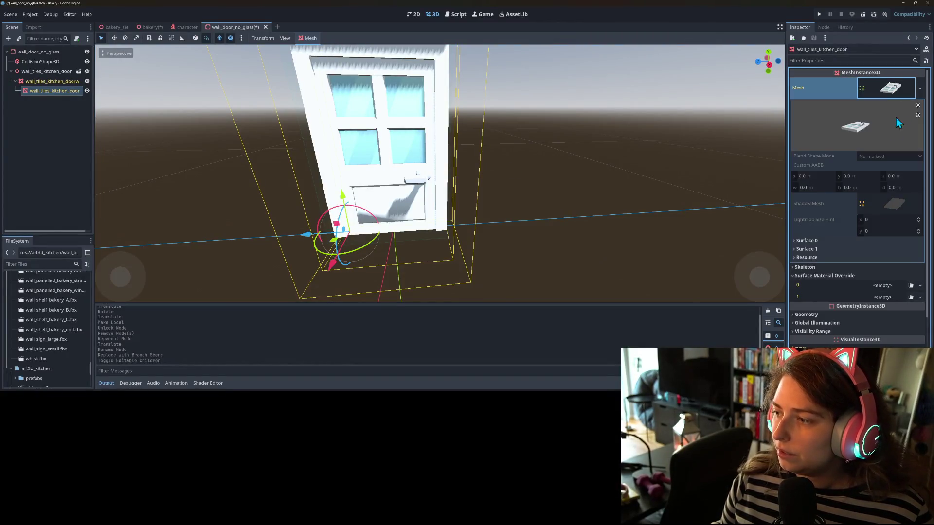
click(815, 241)
click(816, 283)
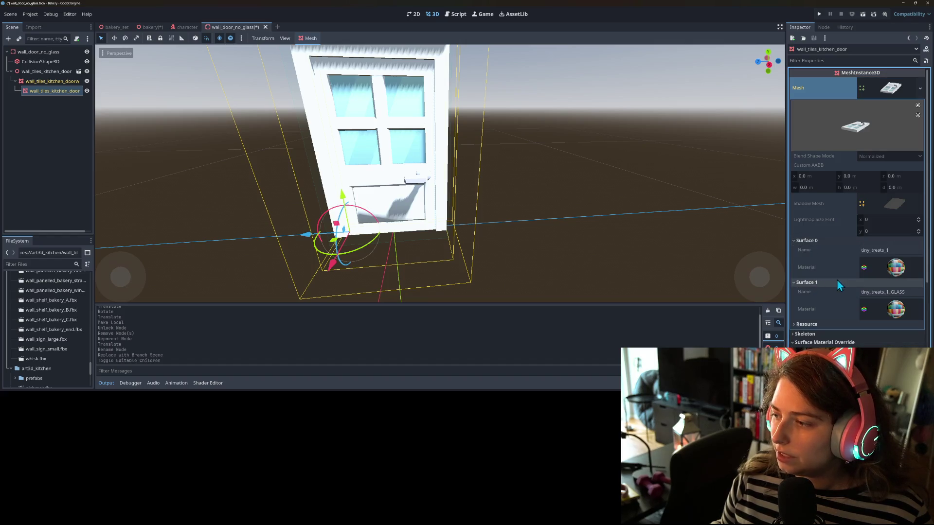
right_click(824, 268)
click(833, 270)
scroll(down, 3)
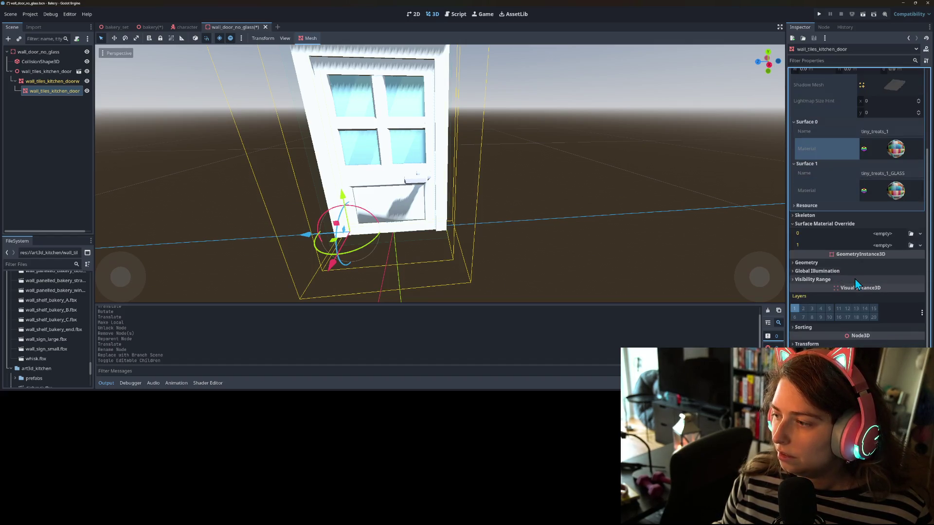
right_click(820, 247)
click(835, 261)
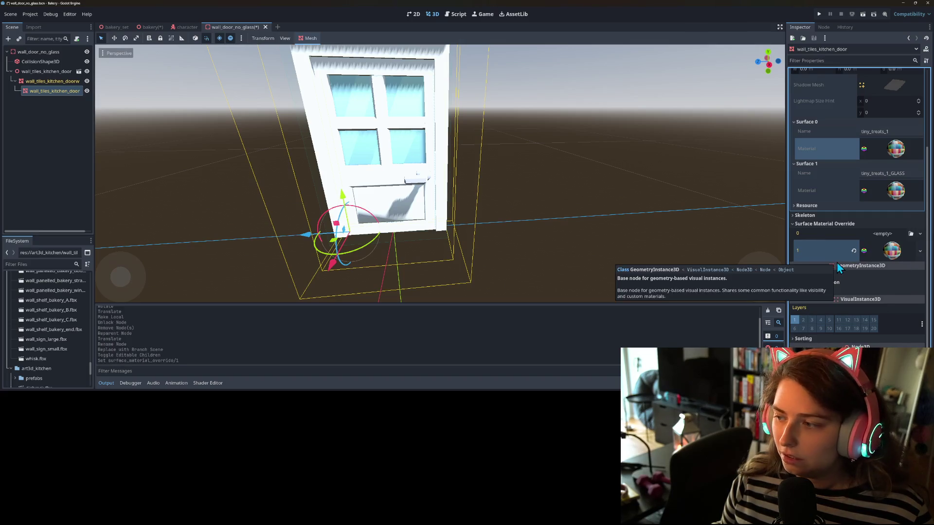
Step: Paste the main material into the first override slot, then clear both override slots
scroll(down, 3)
drag(513, 225, 732, 232)
scroll(up, 3)
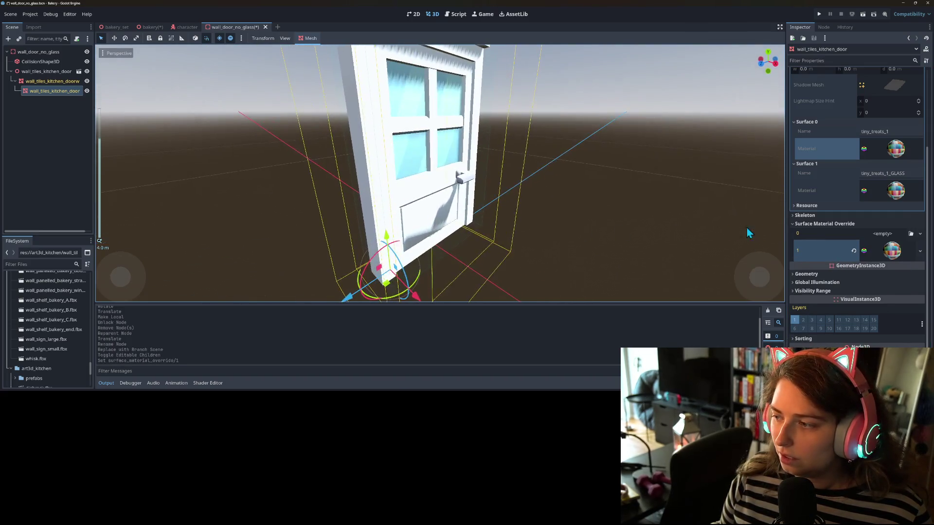
right_click(808, 236)
click(844, 253)
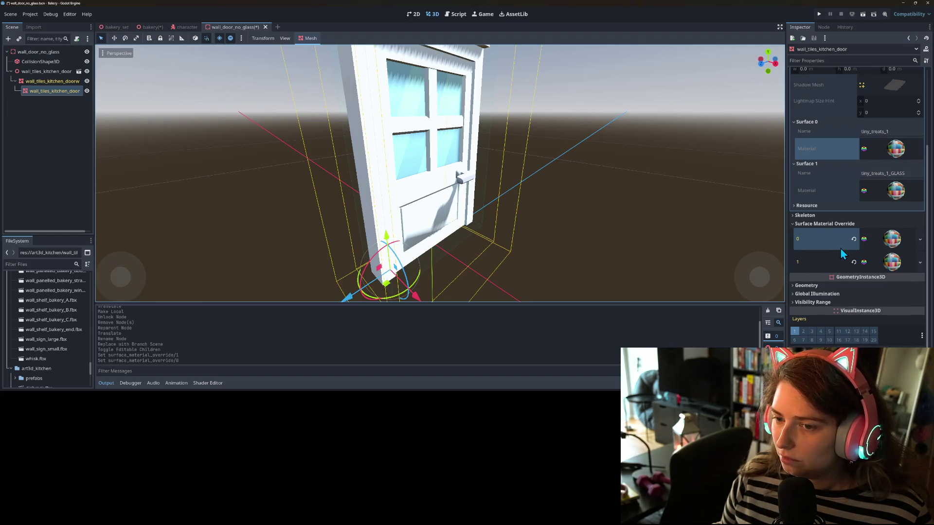
click(853, 239)
click(854, 251)
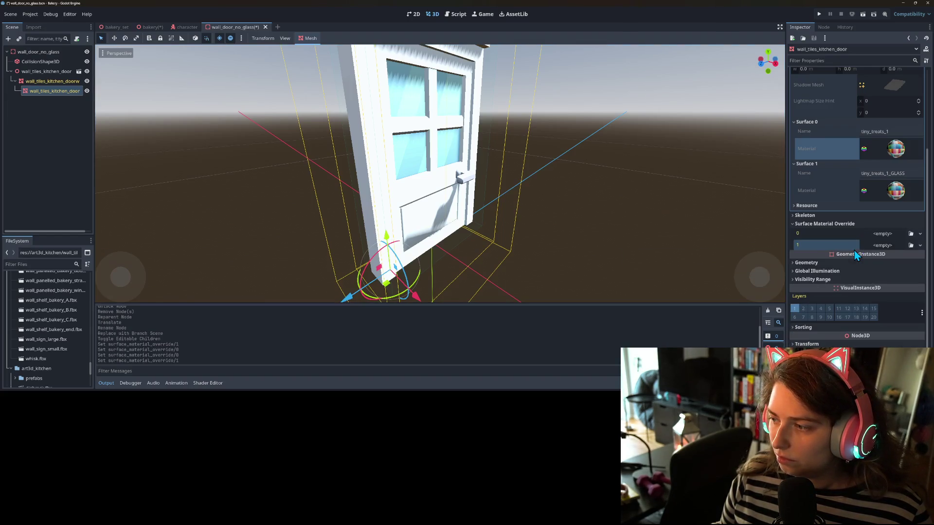
Step: Give the glass override slot a new blank StandardMaterial3D and save the door scene
drag(710, 239, 685, 244)
scroll(up, 3)
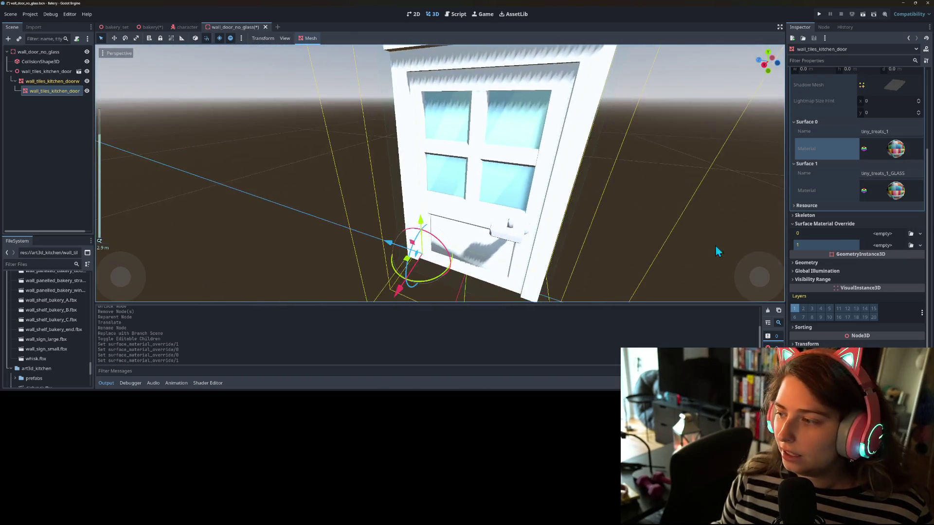
click(911, 245)
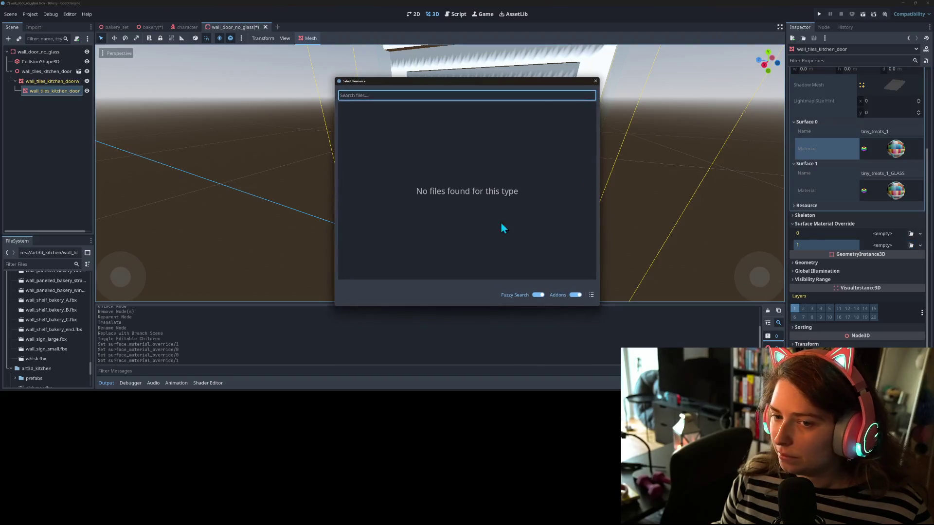
click(595, 82)
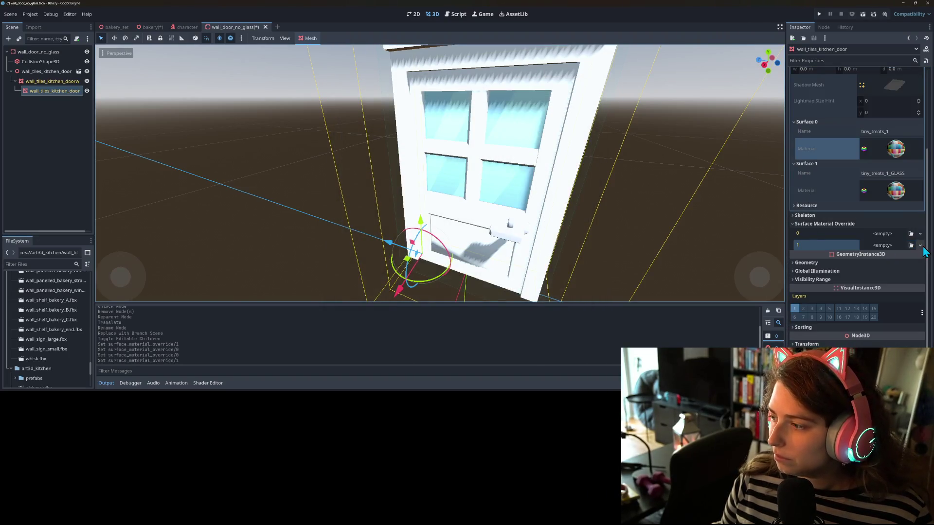
click(920, 245)
click(886, 262)
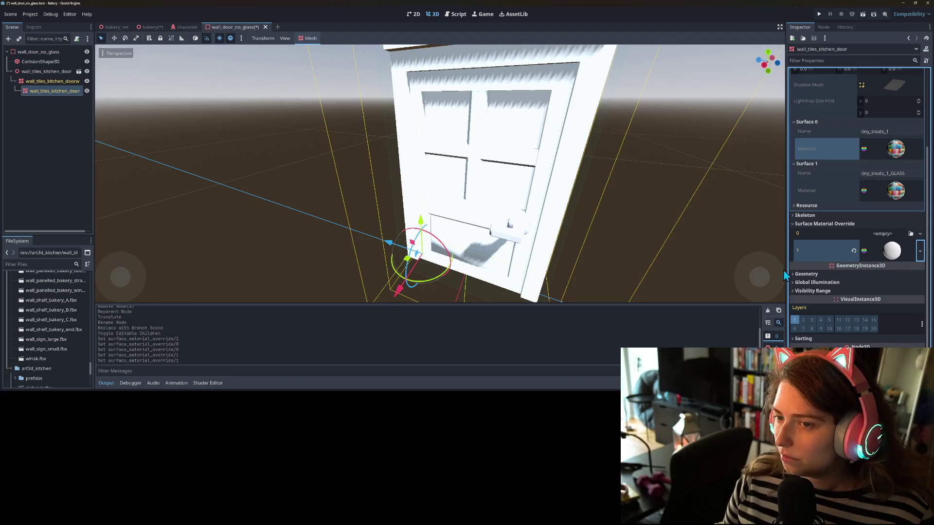
scroll(up, 3)
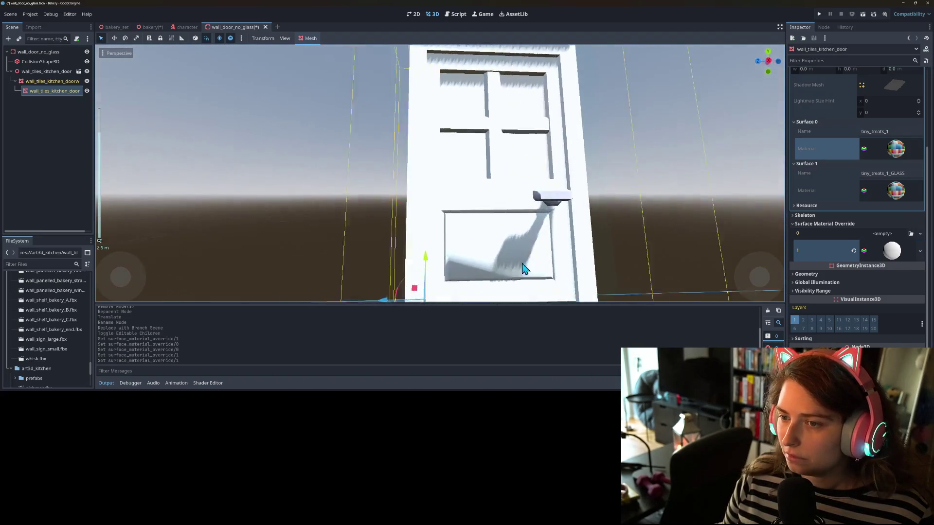
scroll(down, 3)
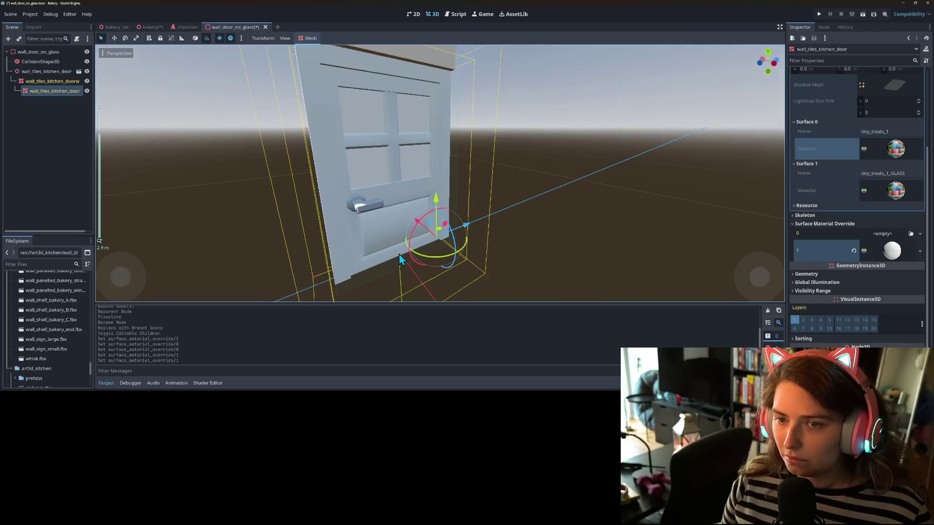
drag(399, 259, 239, 104)
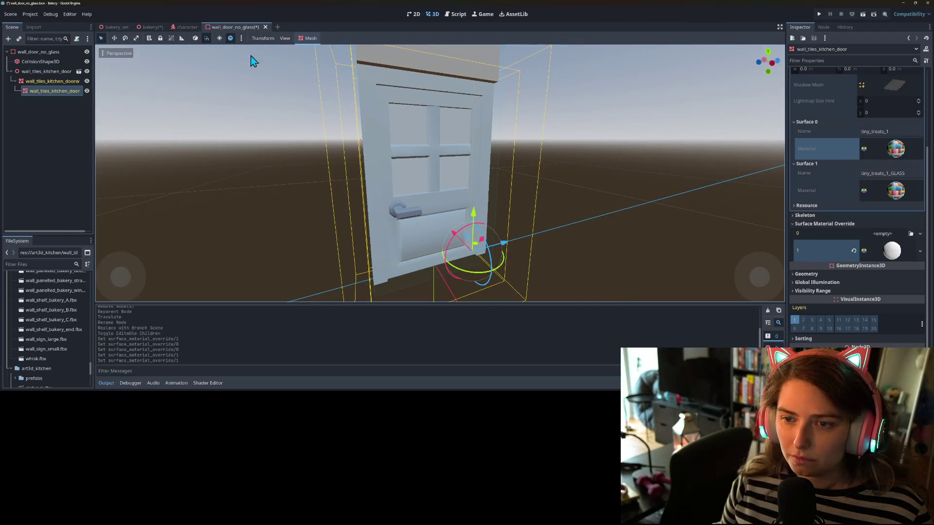
drag(399, 219, 540, 267)
key(ctrl+s)
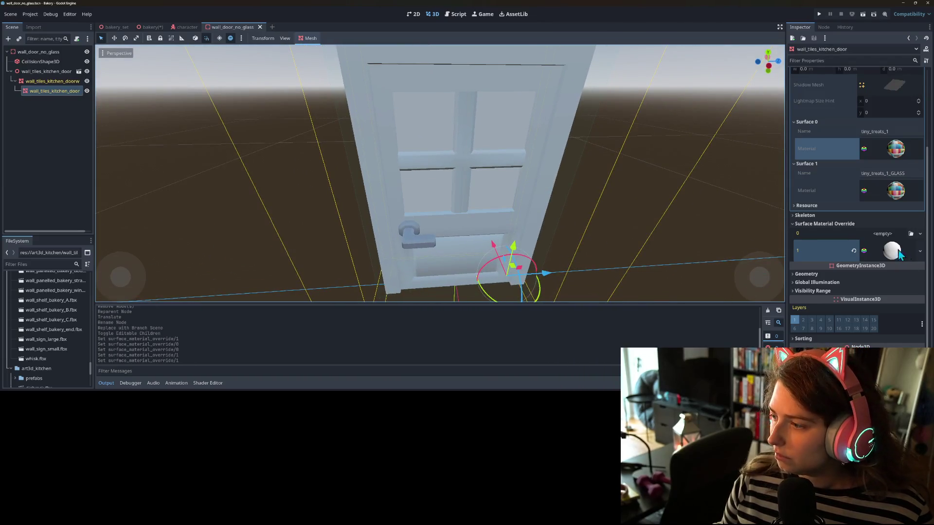
Step: Expand the glass material and sample a grey-blue albedo colour from the viewport
click(893, 251)
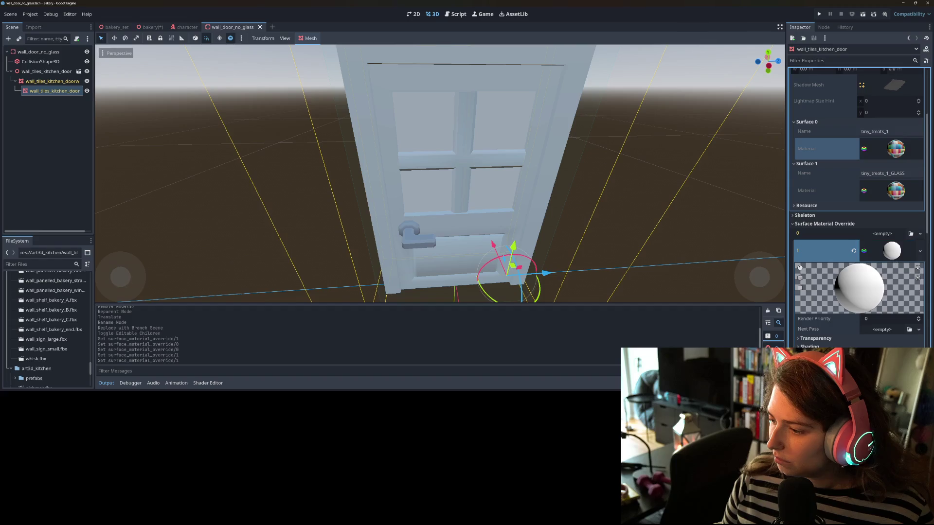
click(890, 362)
click(837, 256)
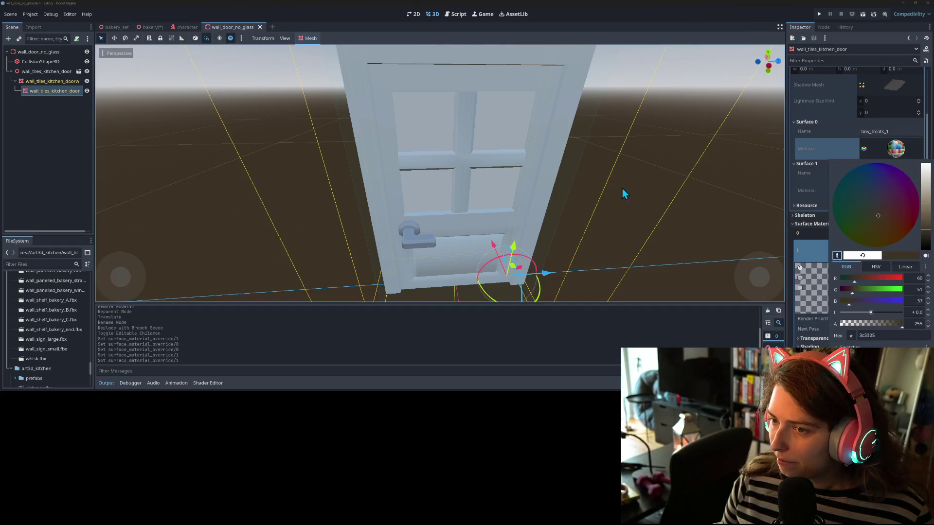
click(549, 178)
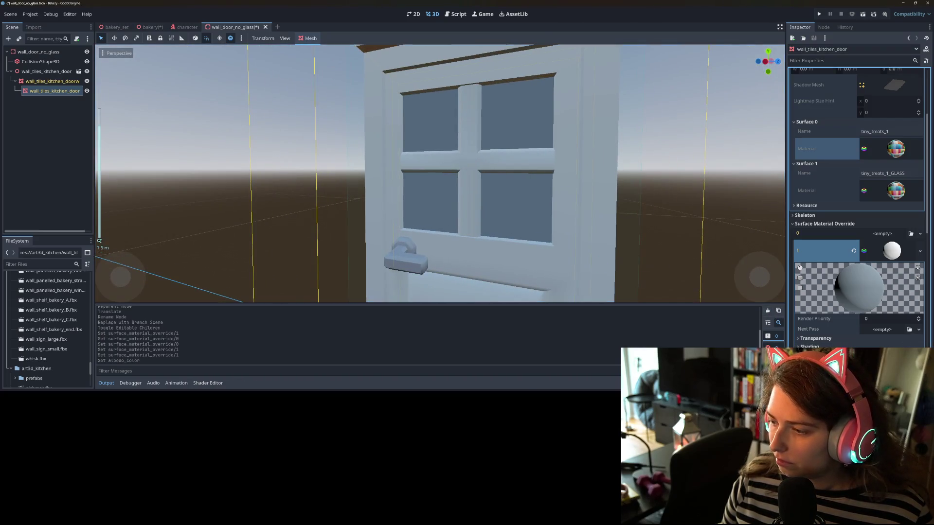
click(890, 363)
click(837, 257)
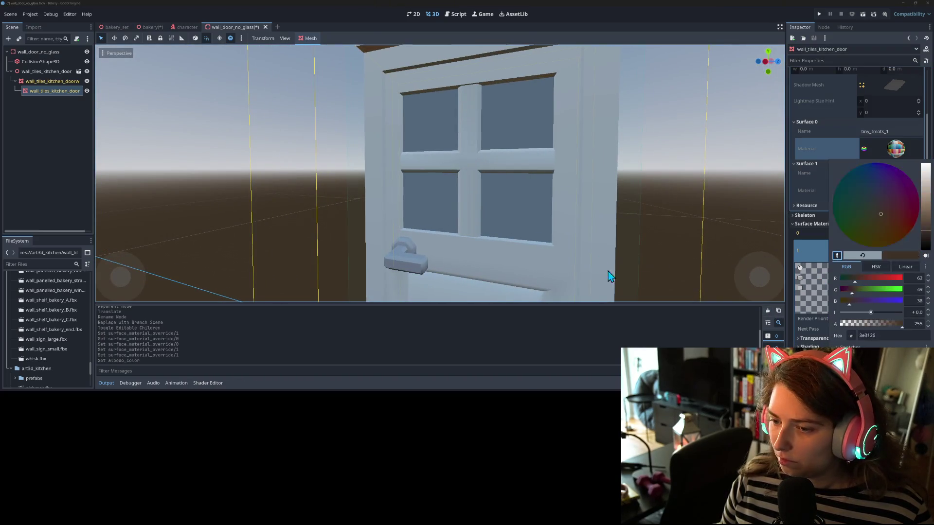
click(460, 249)
Step: Brighten the glass albedo colour in the colour picker
drag(534, 282, 732, 281)
scroll(down, 3)
scroll(up, 3)
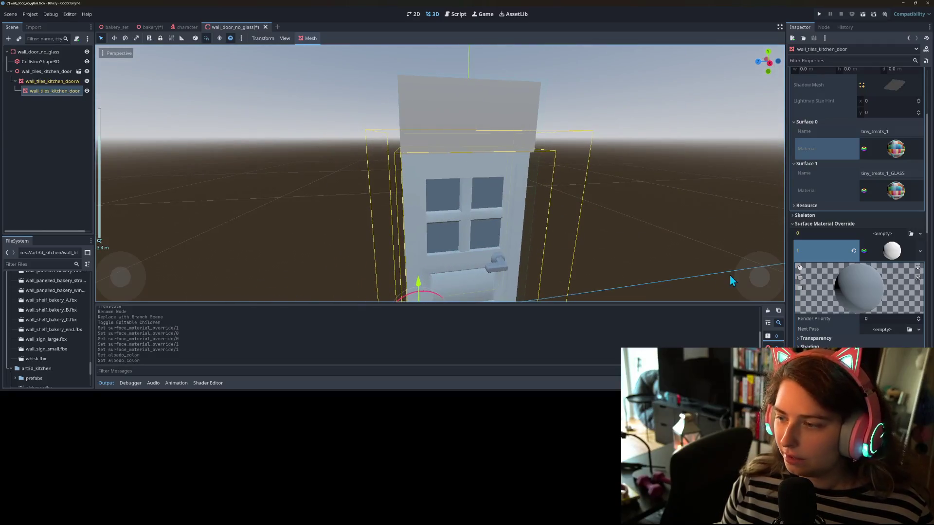
click(890, 370)
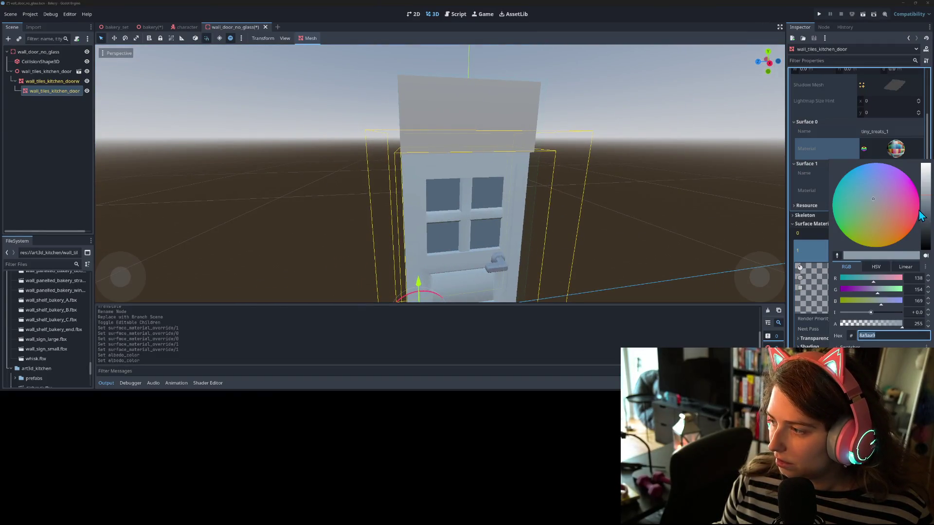
drag(927, 202, 930, 189)
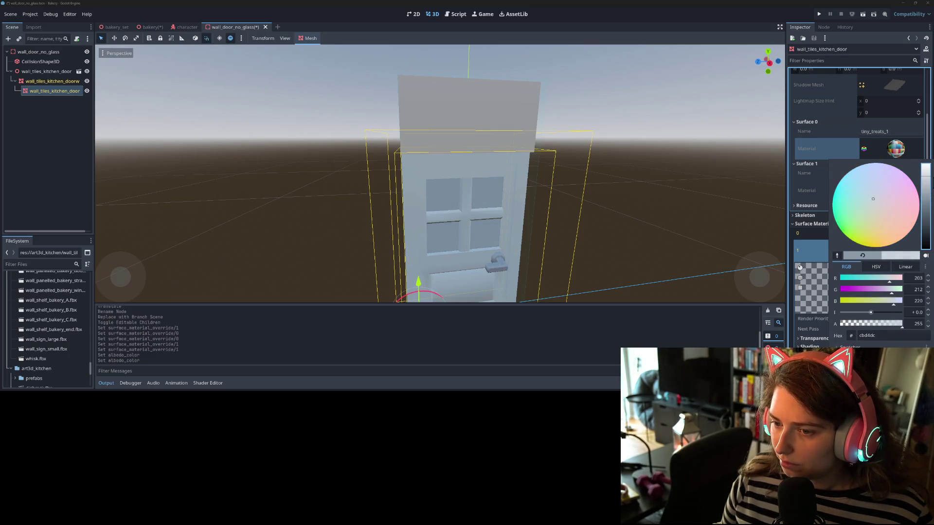
click(641, 267)
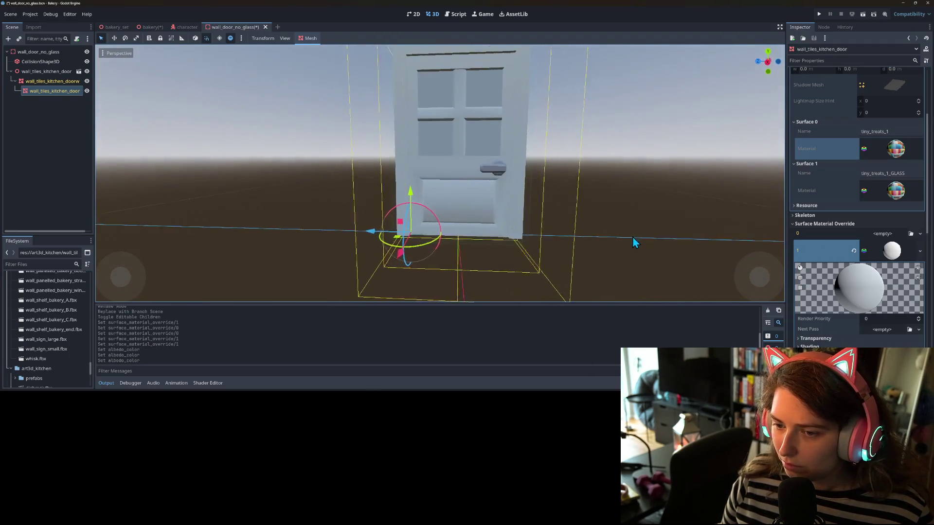
scroll(up, 3)
drag(594, 212, 605, 247)
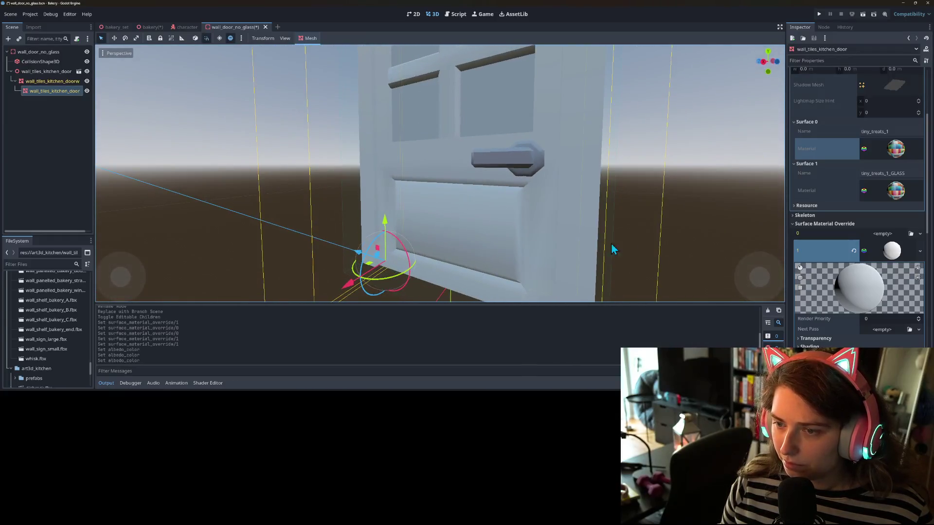
Step: Resample the door face colour for the glass albedo and brighten it to d9e2e9
click(890, 369)
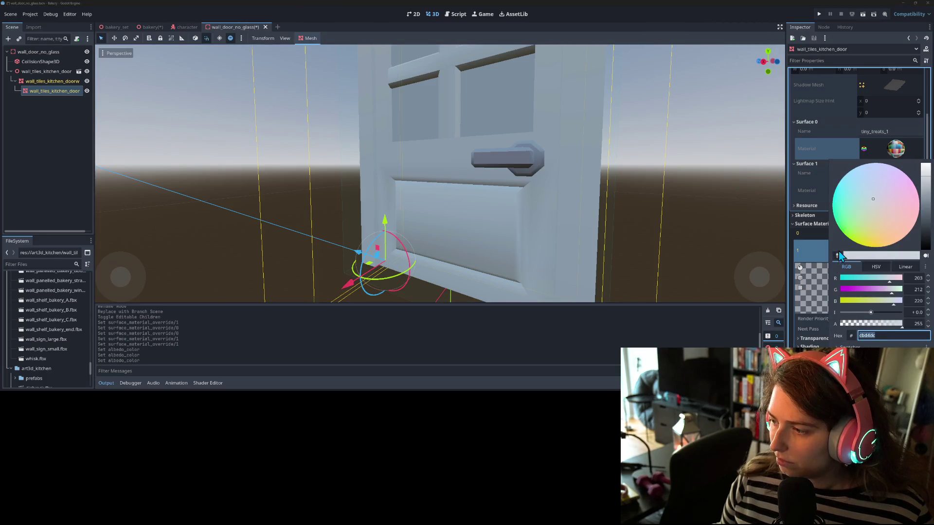
click(838, 256)
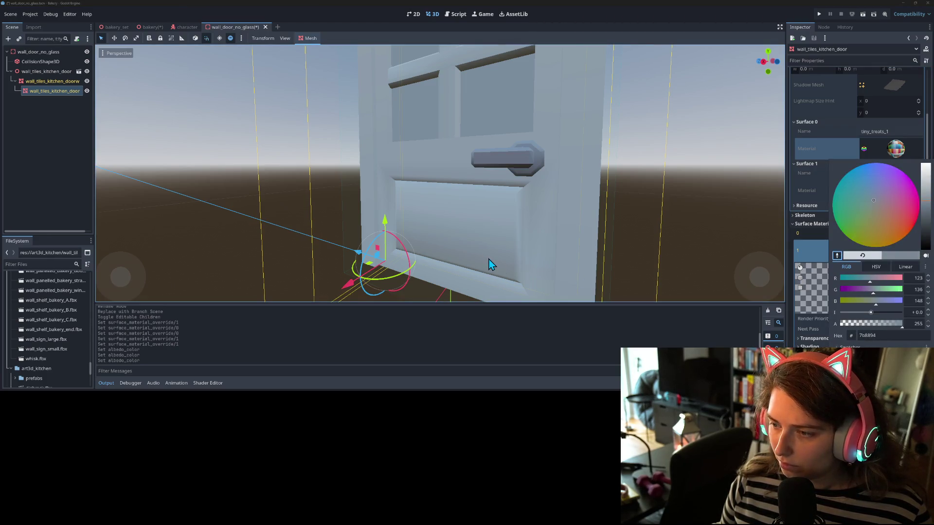
click(490, 264)
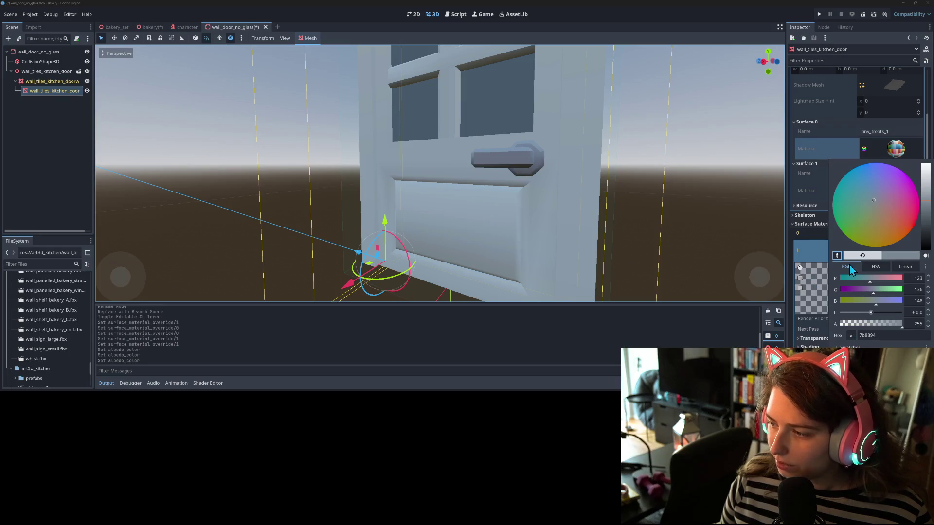
click(426, 218)
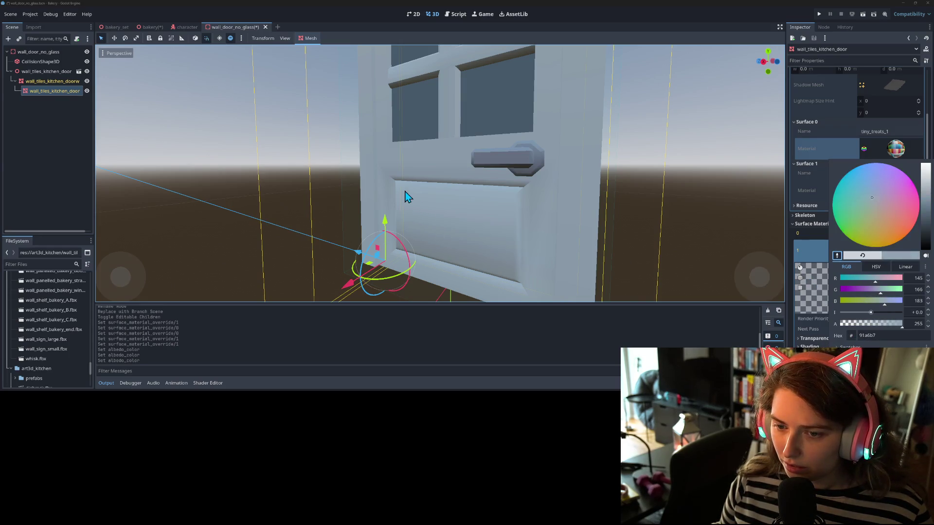
drag(422, 218, 459, 232)
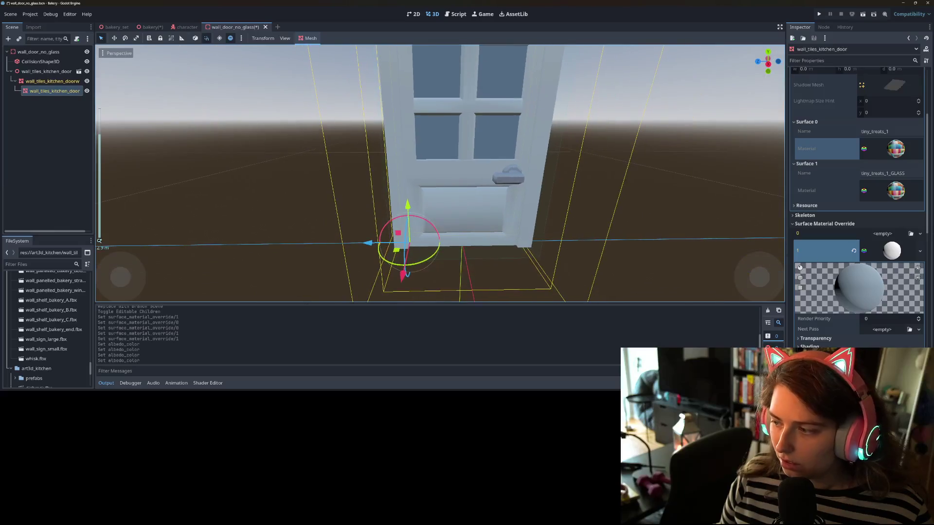
click(885, 322)
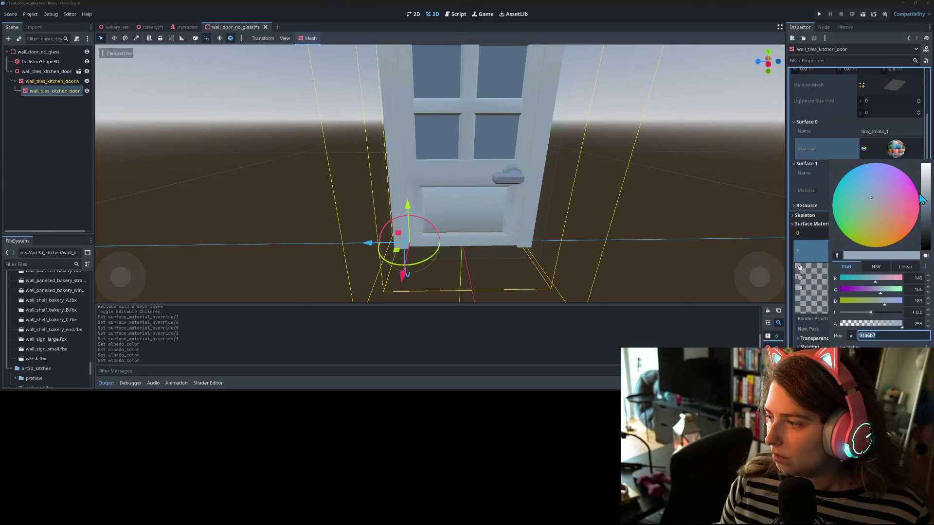
drag(925, 192, 928, 188)
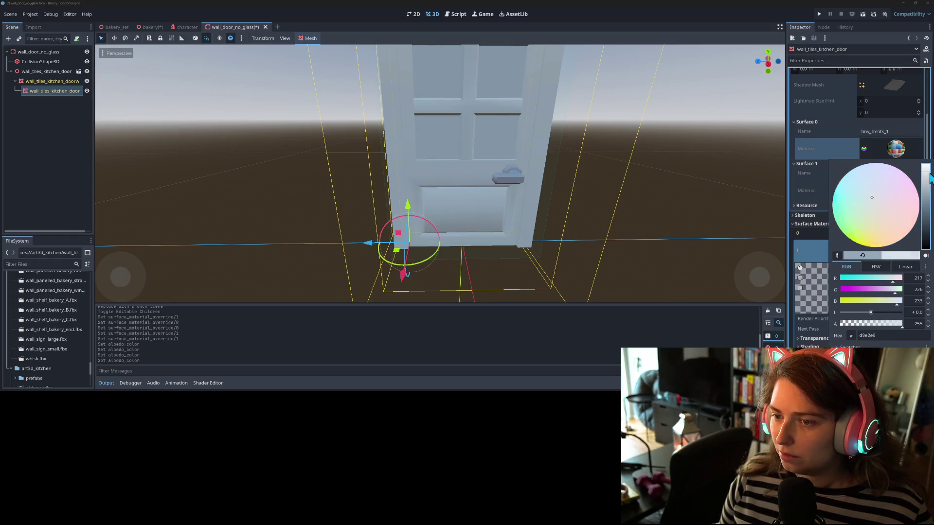
click(610, 241)
Step: Deselect the door piece, save the door scene and view the door from the front
drag(611, 241, 452, 265)
click(524, 248)
key(ctrl+s)
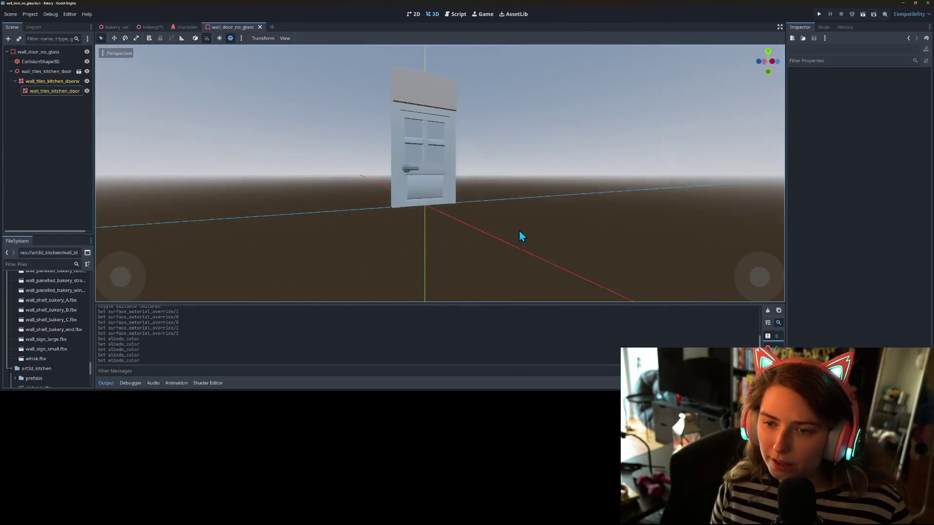
drag(519, 235, 531, 212)
scroll(up, 3)
scroll(down, 3)
drag(601, 236, 659, 270)
scroll(down, 3)
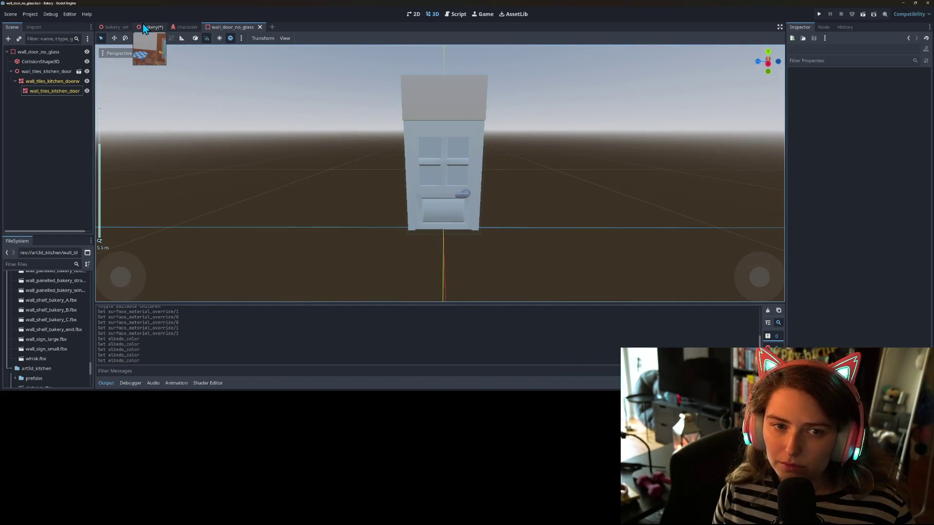
Step: Switch to the bakery scene, save it and hide the ceiling for a top-down view
click(144, 28)
key(ctrl+s)
drag(466, 218, 284, 122)
scroll(down, 3)
scroll(down, 3)
scroll(down, 3)
scroll(down, 3)
scroll(down, 3)
scroll(down, 3)
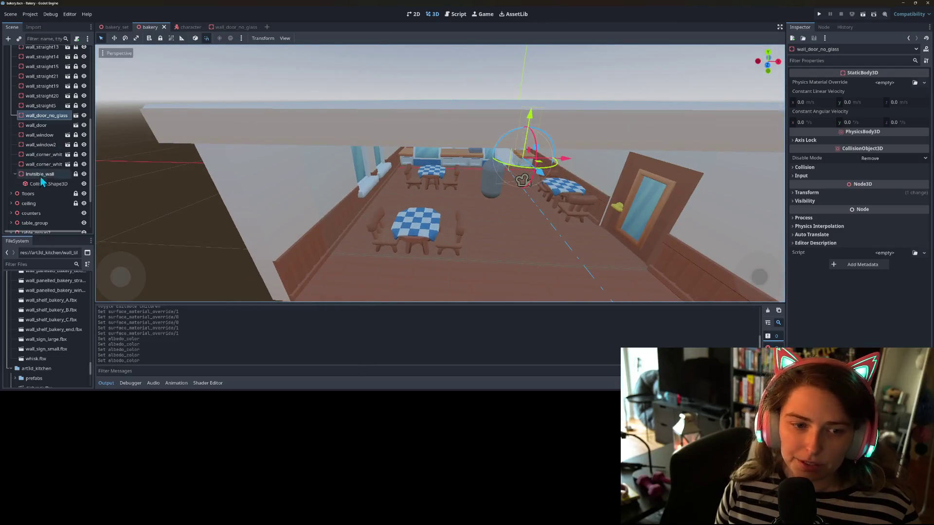
click(83, 203)
drag(146, 210, 282, 247)
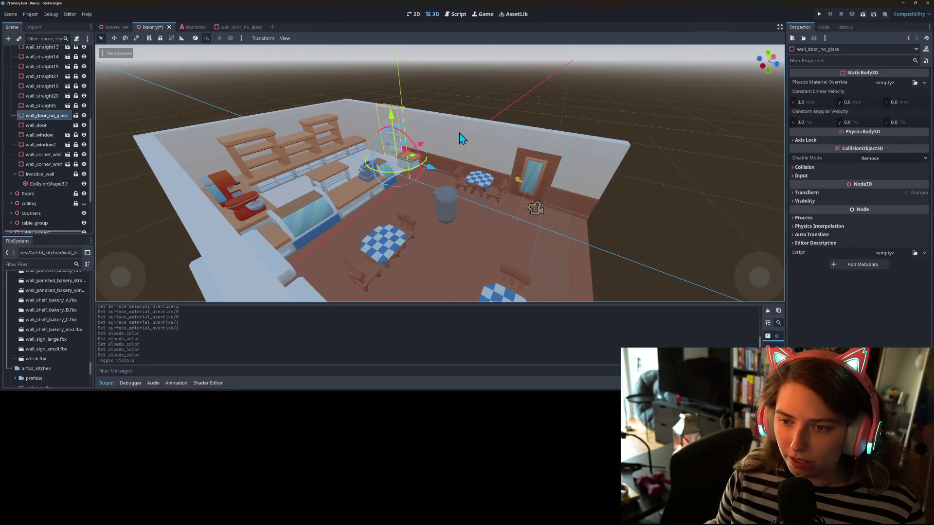
scroll(up, 3)
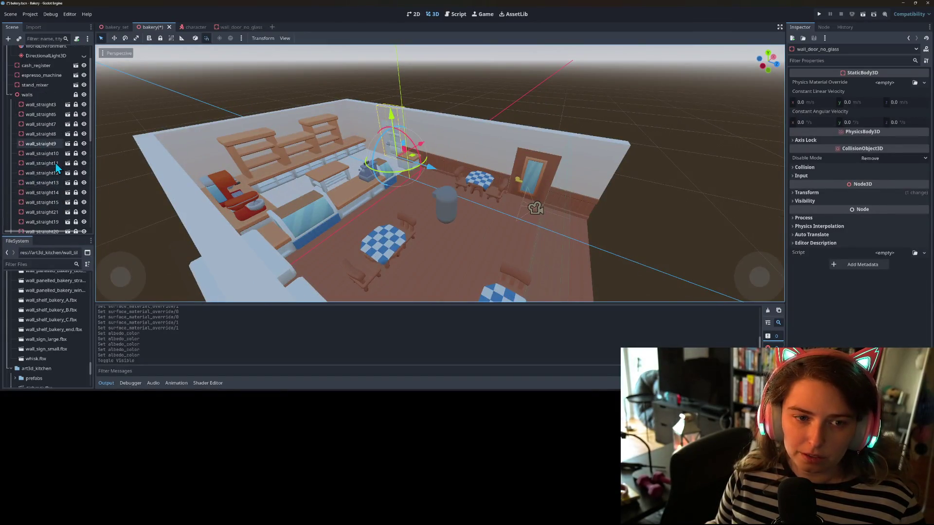
scroll(down, 3)
Step: Delete the back-wall segments wall_straight14 and wall_straight13
click(46, 102)
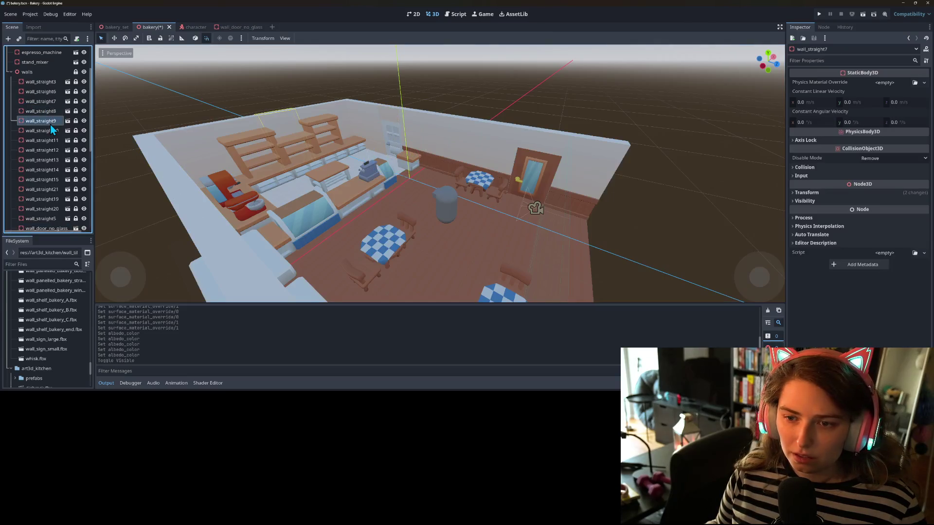
click(52, 142)
click(51, 152)
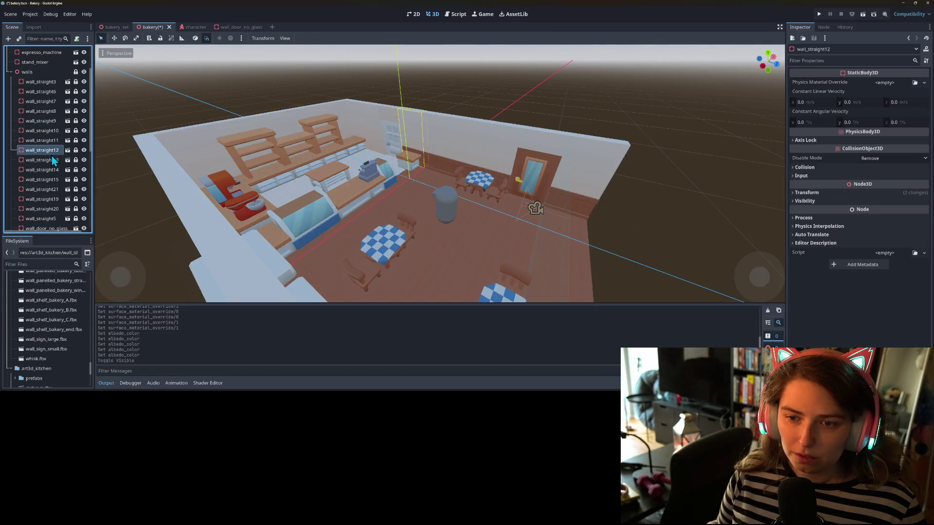
click(54, 169)
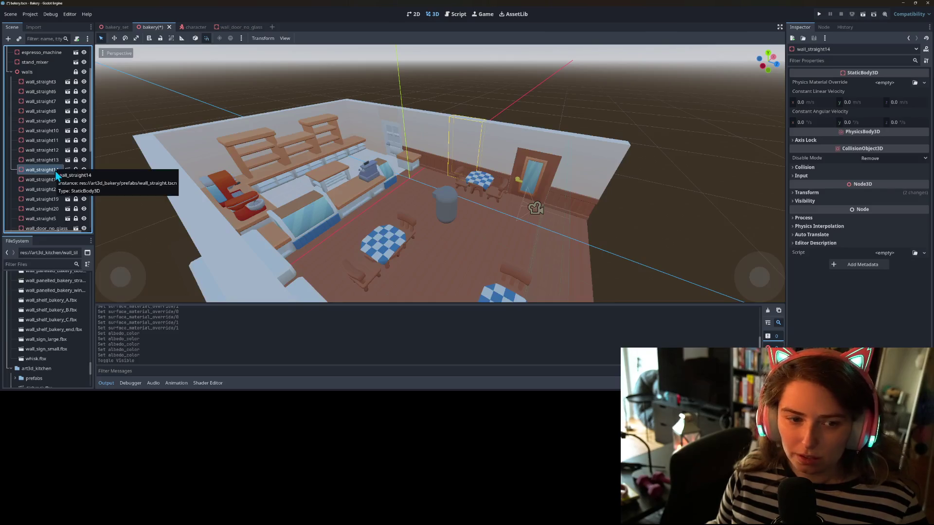
key(Delete)
key(Return)
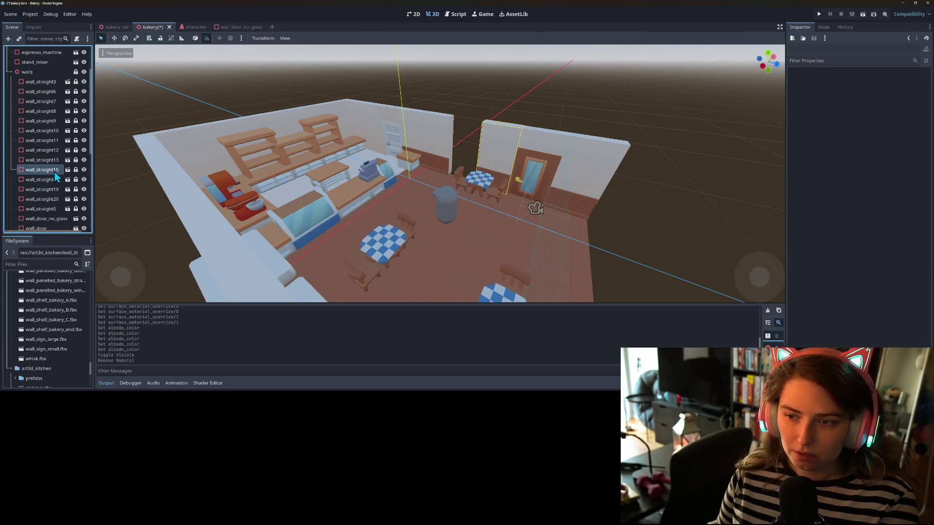
click(54, 172)
click(54, 161)
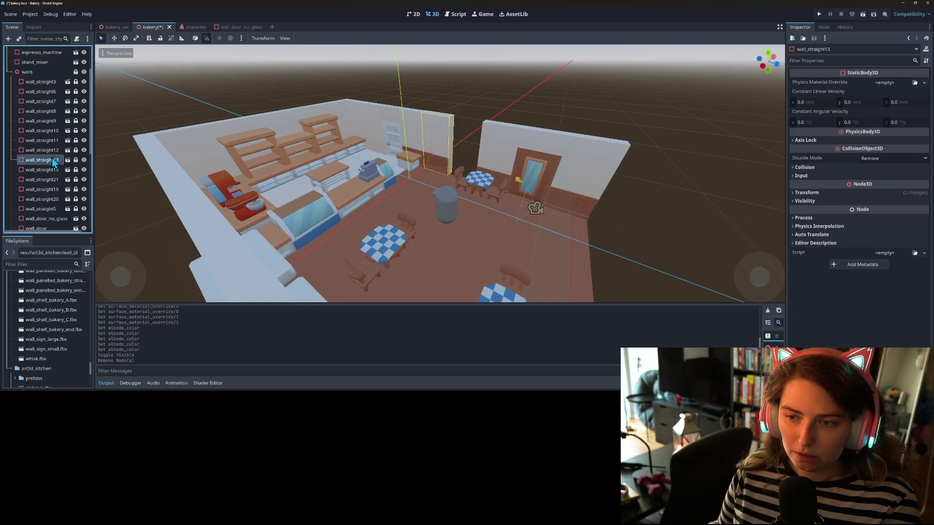
key(Delete)
key(Return)
scroll(down, 3)
Step: Duplicate wall_window as wall_window3, unlock it and move it to the opened back wall
scroll(down, 3)
click(48, 184)
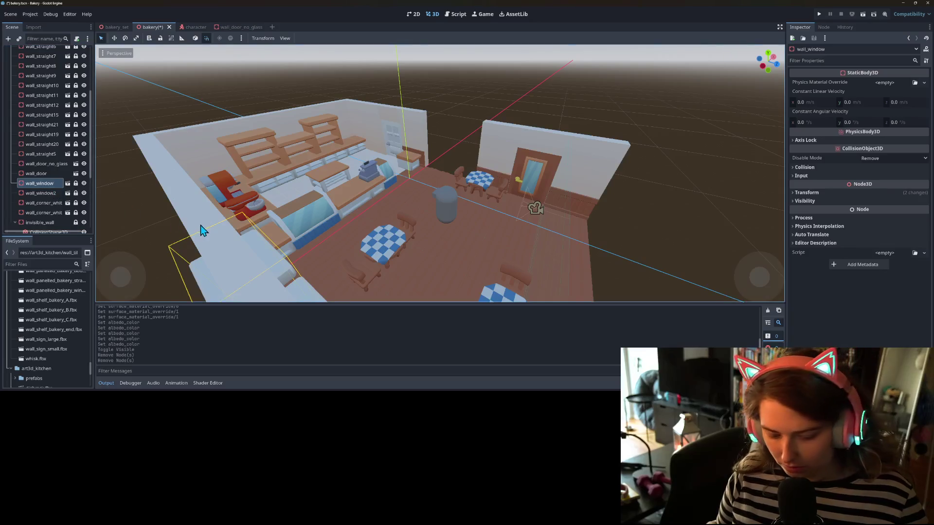
key(ctrl+d)
click(76, 193)
scroll(down, 3)
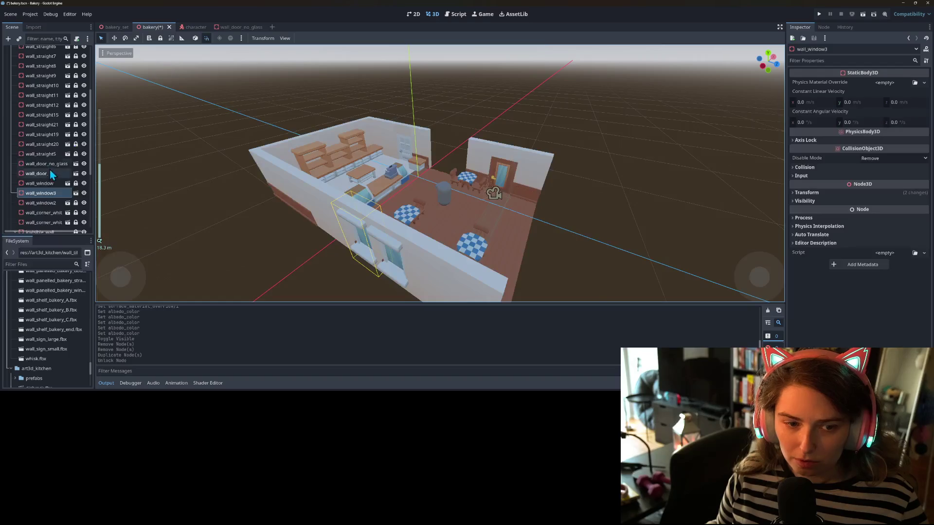
click(52, 193)
drag(402, 238, 477, 197)
Step: Duplicate it as wall_window4 and rotate both windows on Y to face the room
key(ctrl+d)
click(504, 254)
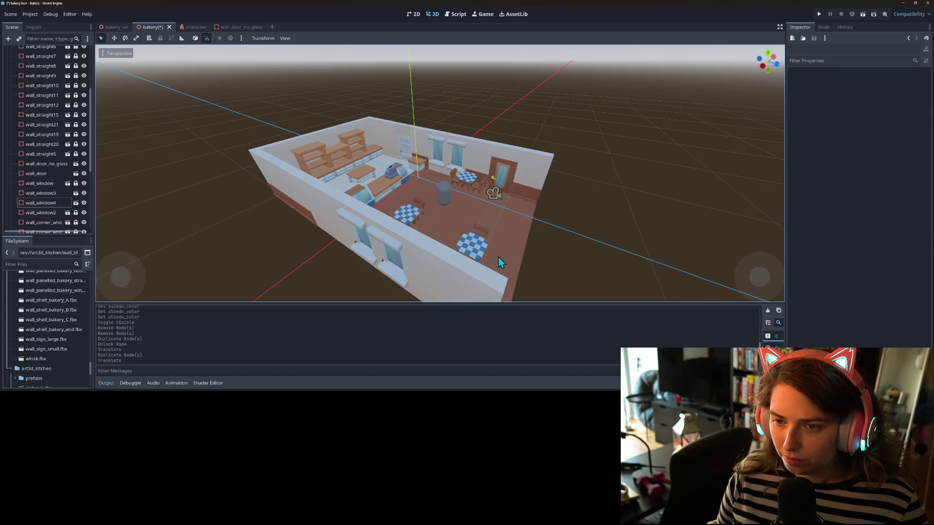
scroll(up, 3)
scroll(up, 3)
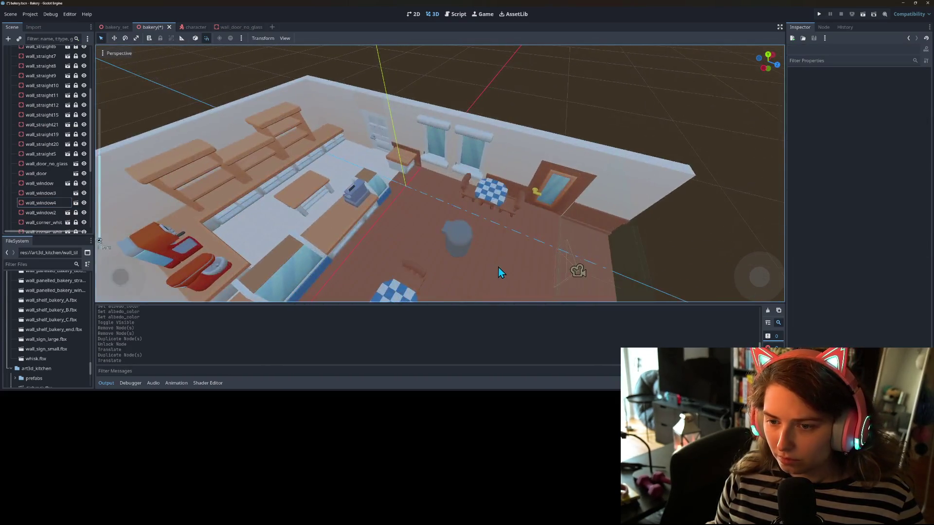
scroll(down, 3)
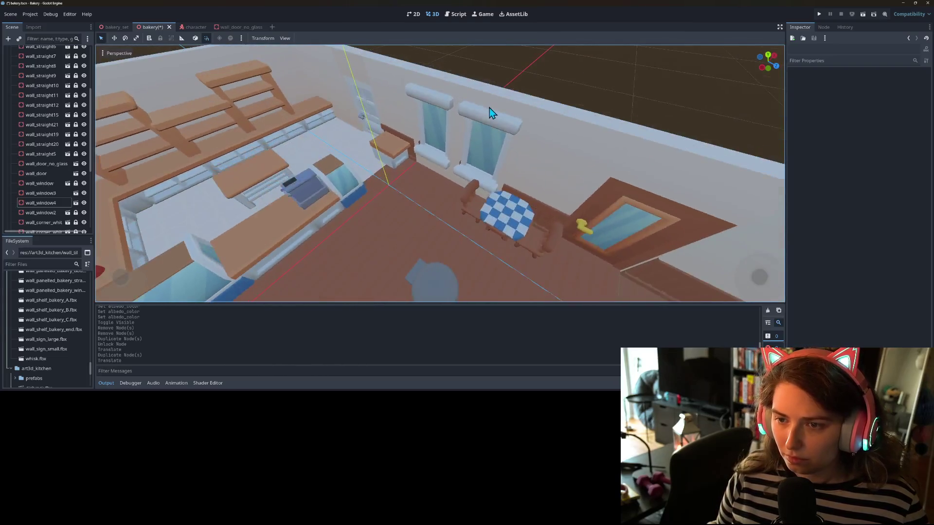
click(492, 116)
drag(489, 221, 437, 132)
click(428, 77)
drag(437, 197, 408, 146)
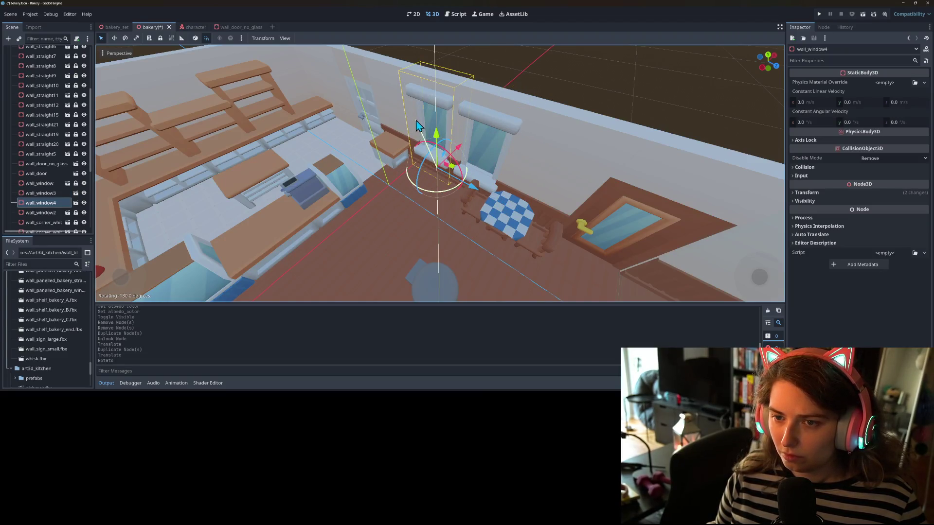
Step: Save the bakery scene and inspect wall_window4's placement from an overhead view
scroll(up, 3)
key(ctrl+s)
scroll(down, 3)
drag(440, 197, 439, 200)
scroll(up, 3)
scroll(up, 3)
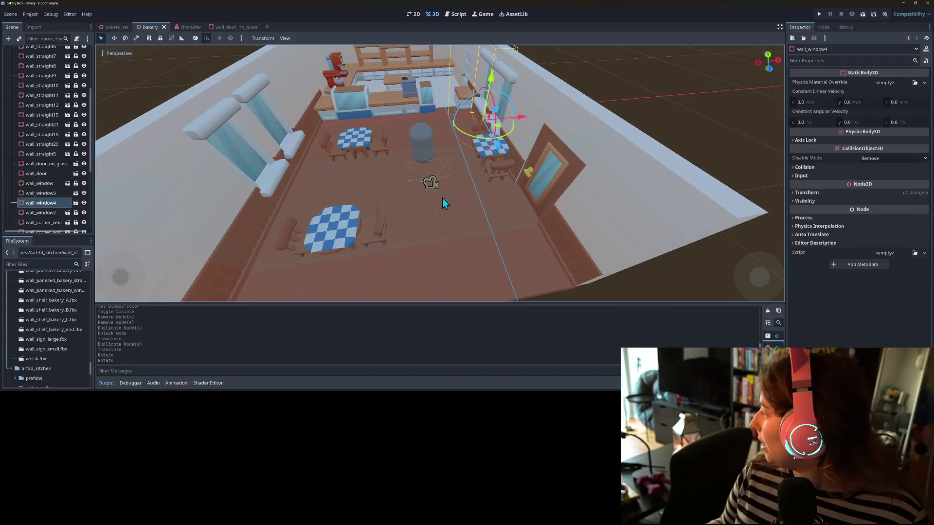
scroll(down, 3)
drag(438, 213, 442, 229)
scroll(up, 3)
key(f)
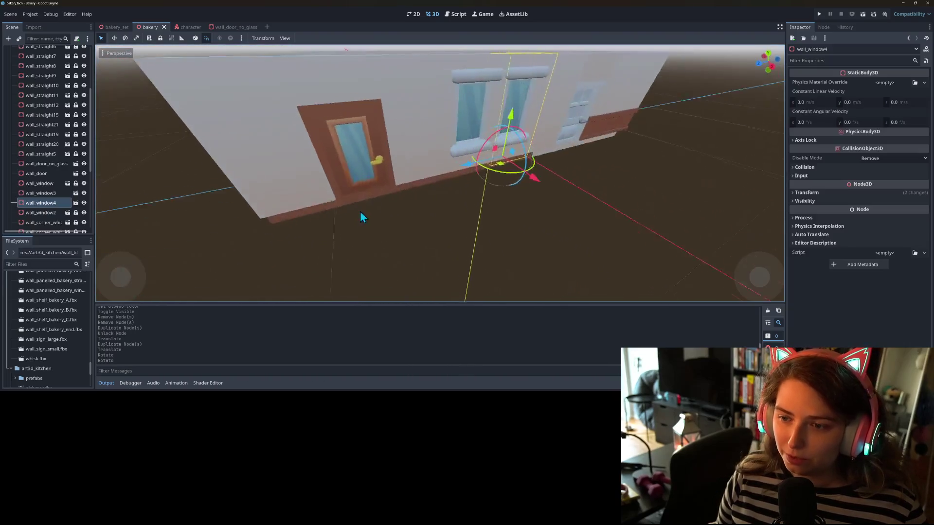
scroll(down, 3)
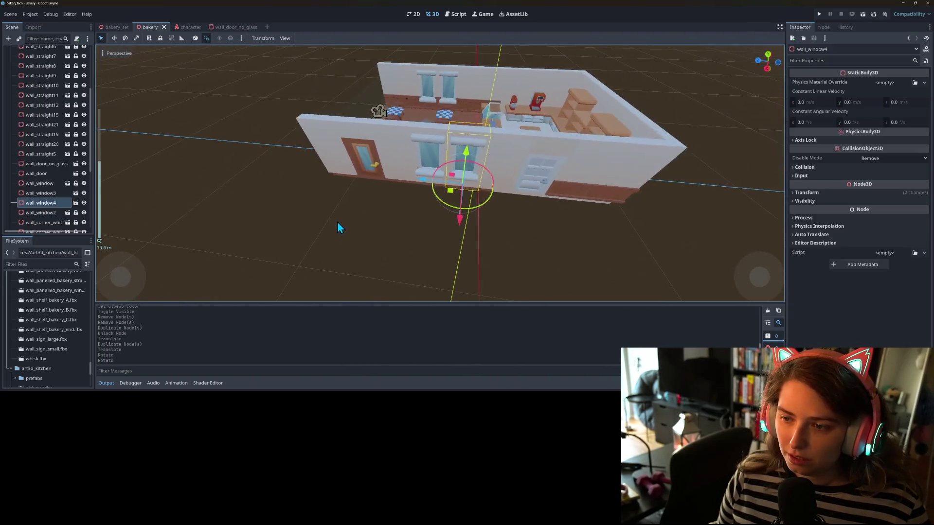
drag(432, 234, 385, 130)
Step: Rotate wall_door_no_glass around its Y axis into its new orientation beside the counter
scroll(up, 3)
click(384, 131)
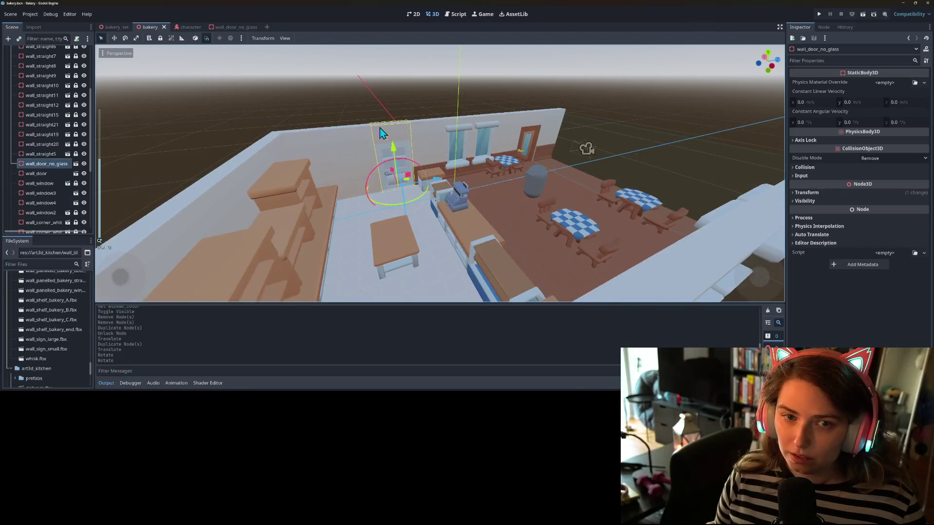
key(f)
drag(225, 11, 463, 218)
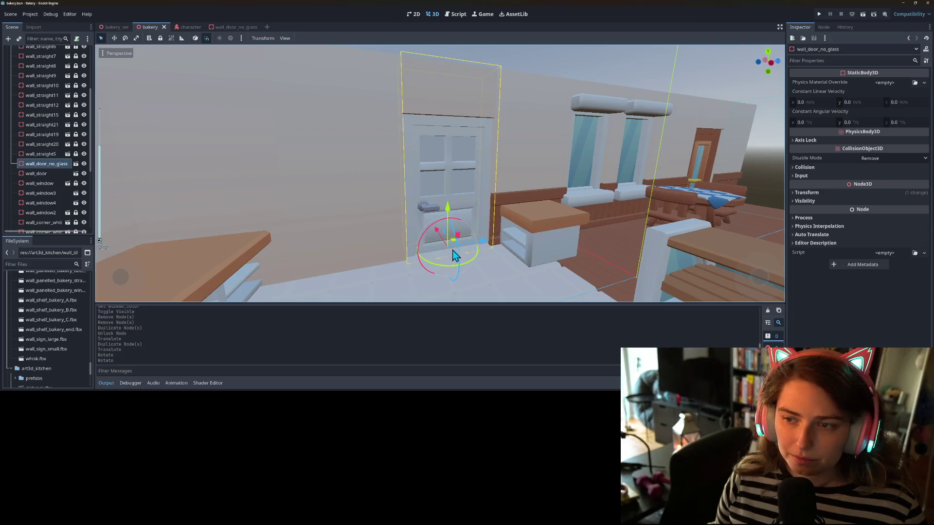
drag(454, 257, 421, 256)
click(445, 48)
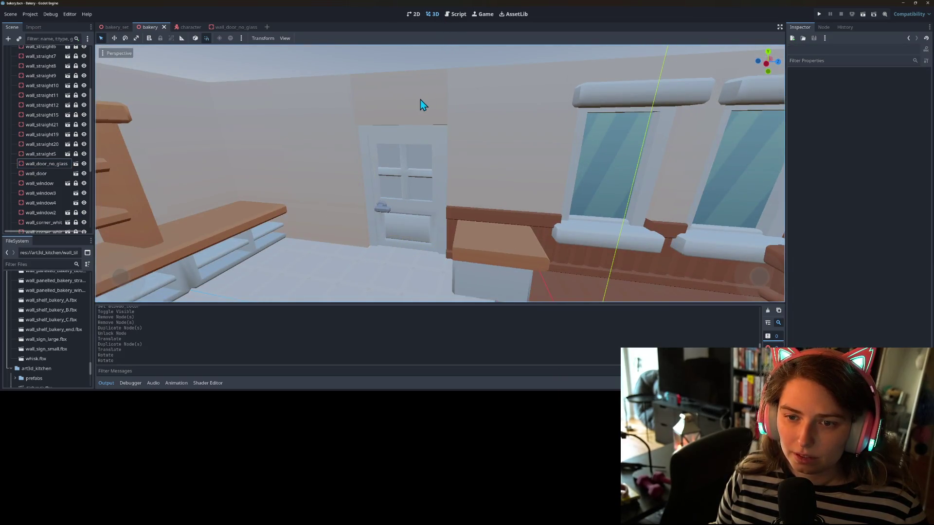
click(420, 104)
drag(407, 199, 369, 81)
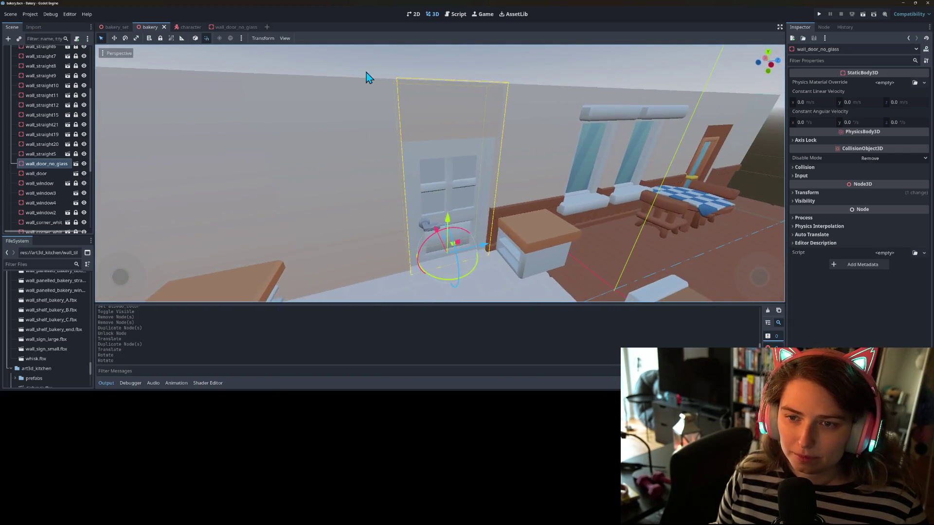
click(379, 72)
click(441, 138)
drag(474, 278, 465, 253)
click(379, 74)
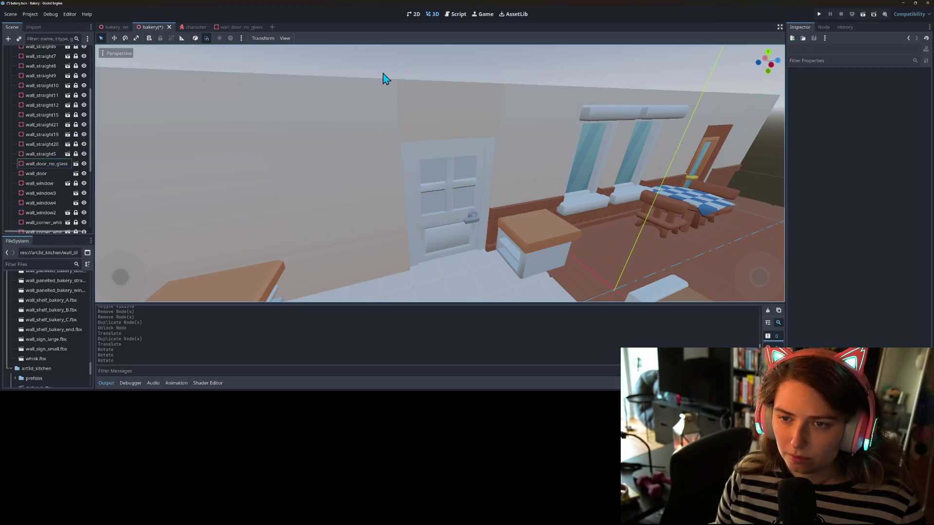
Step: Save the bakery scene and orbit around the room to review the new layout
key(ctrl+s)
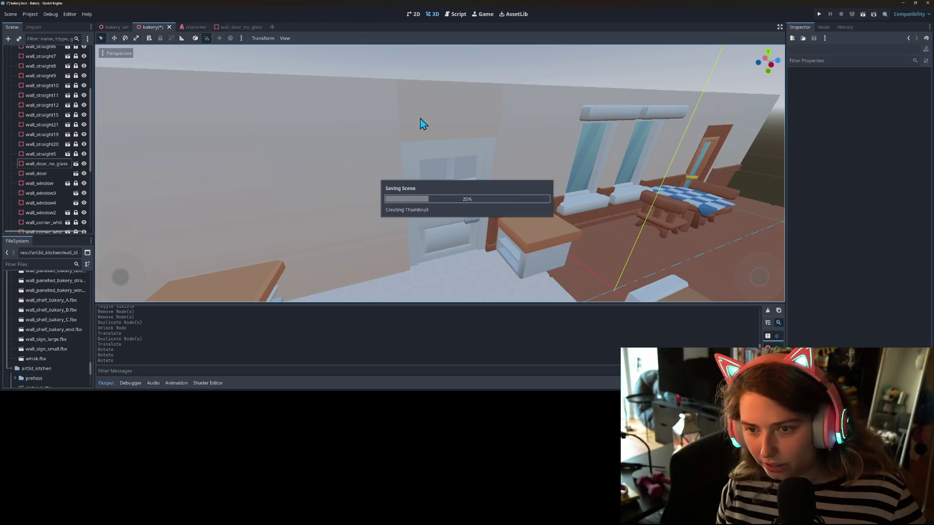
scroll(down, 3)
scroll(down, 3)
drag(407, 180, 382, 197)
scroll(up, 3)
scroll(down, 3)
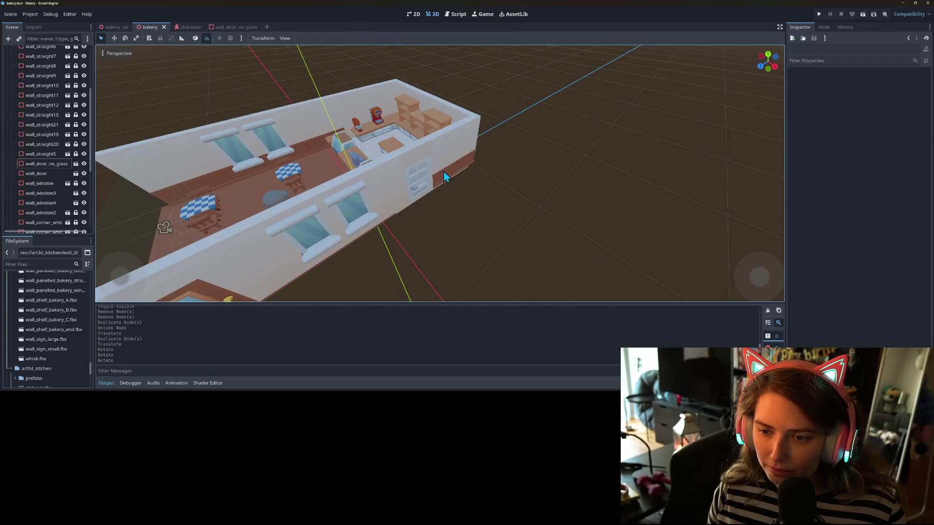
Step: Orbit around the bakery to a more top-down view of the floor
scroll(down, 3)
drag(452, 174, 182, 220)
scroll(up, 3)
drag(278, 230, 315, 232)
scroll(up, 3)
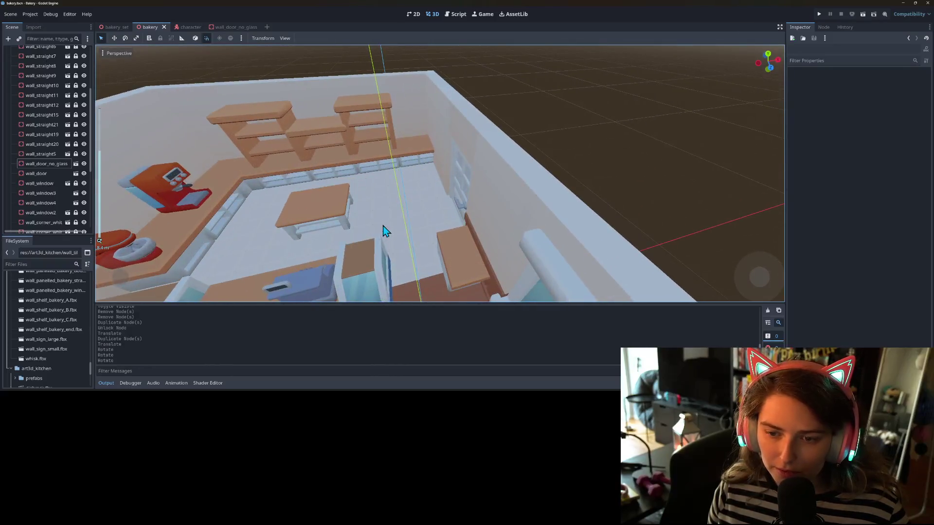
scroll(down, 3)
scroll(up, 3)
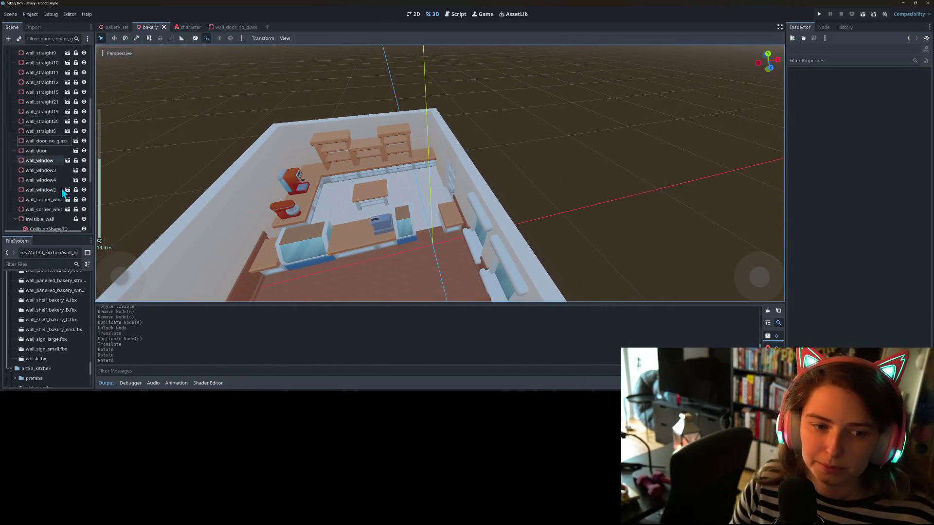
scroll(down, 3)
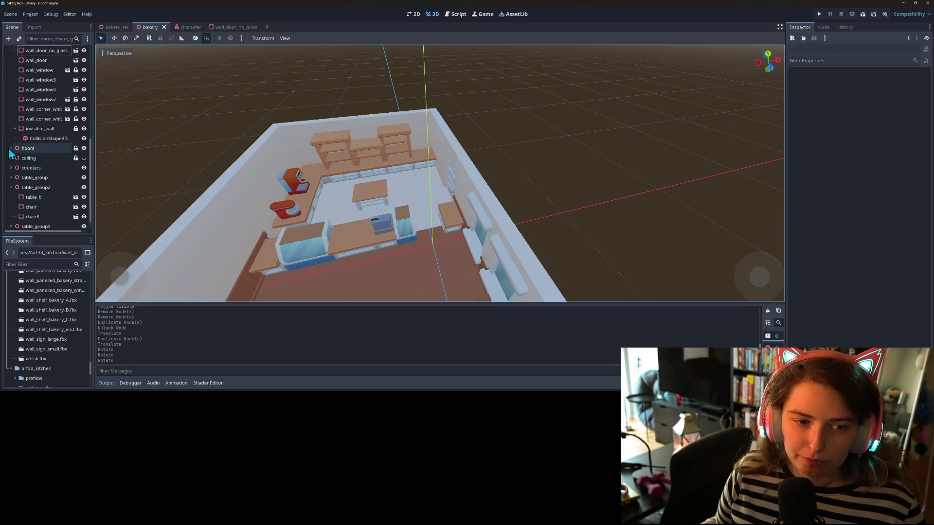
Step: Select all 45 floor_wood pieces in the floors group
click(10, 149)
click(43, 162)
scroll(down, 3)
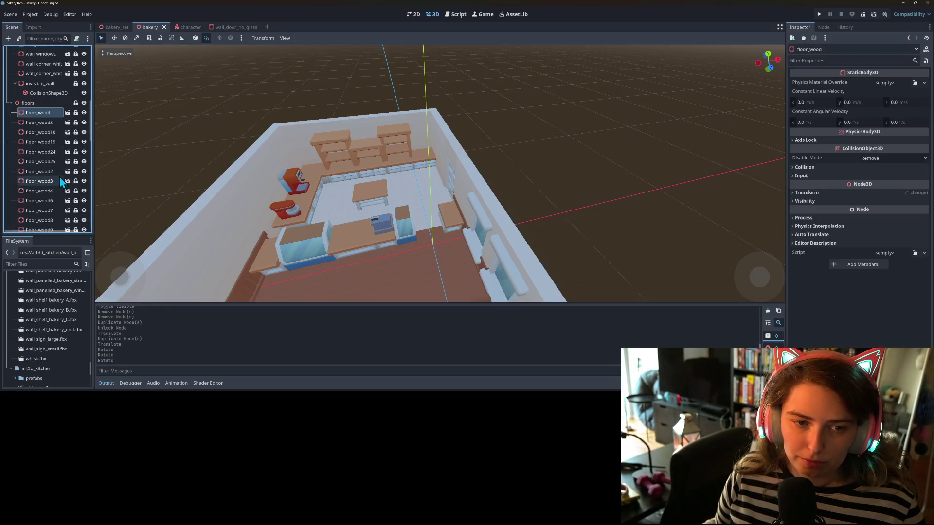
scroll(down, 3)
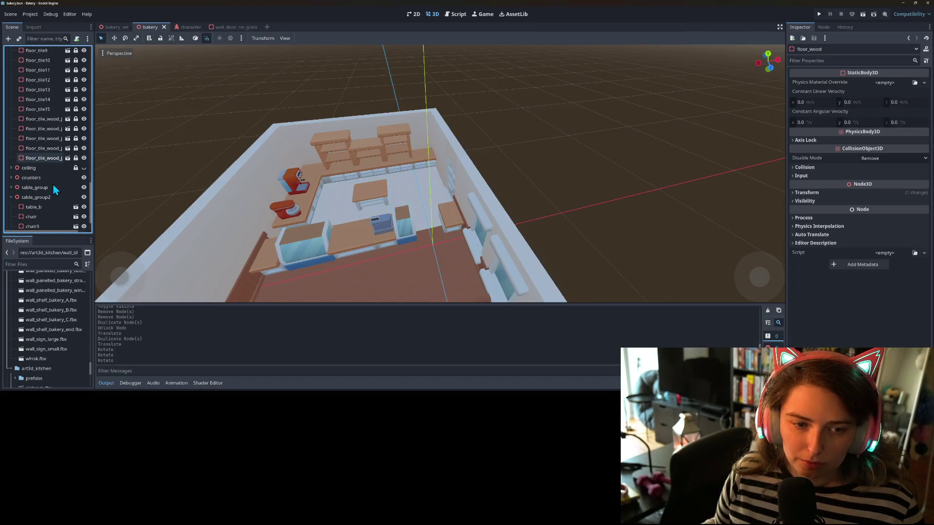
click(44, 158)
scroll(down, 3)
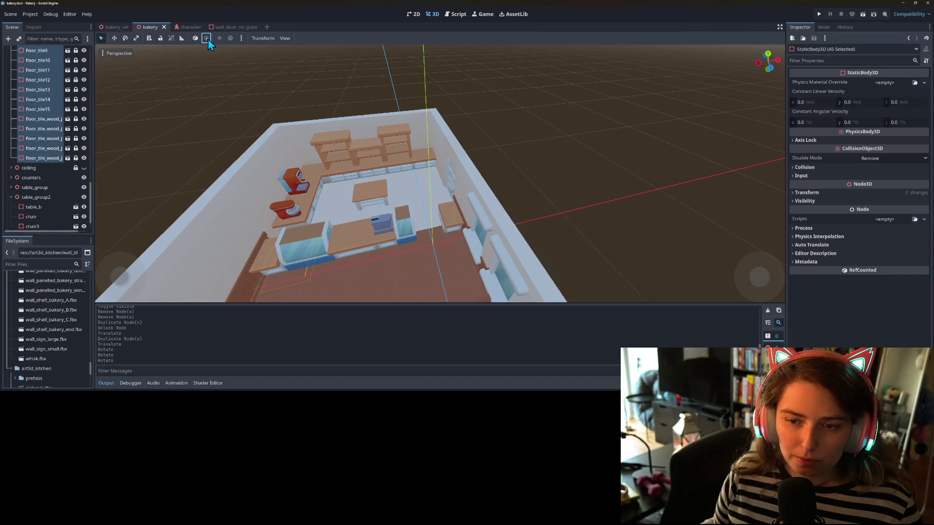
drag(361, 212, 352, 219)
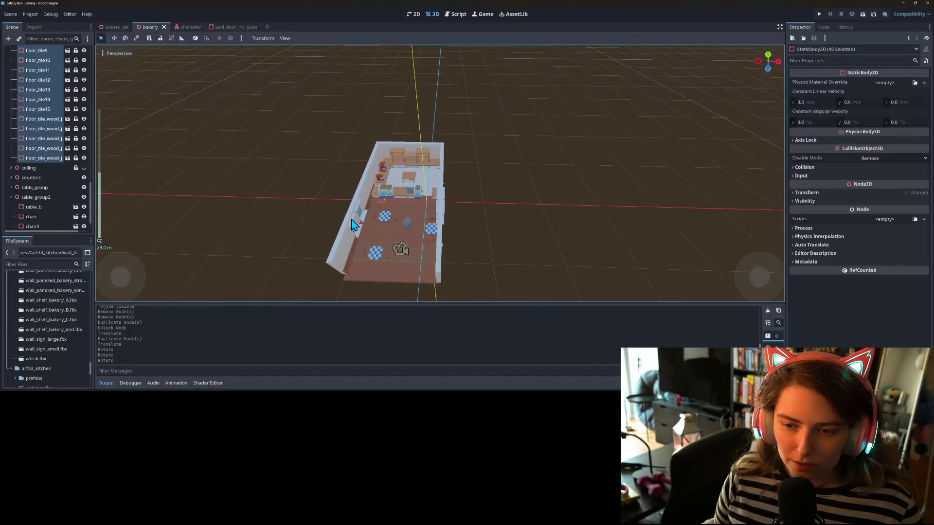
Step: Duplicate the 45 floor tiles and unlock the copies so they can move
key(ctrl+d)
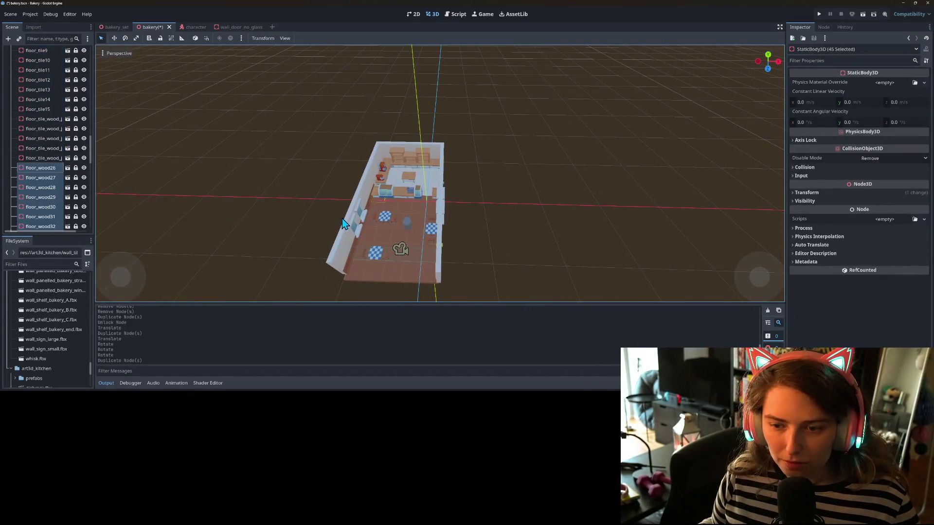
click(49, 168)
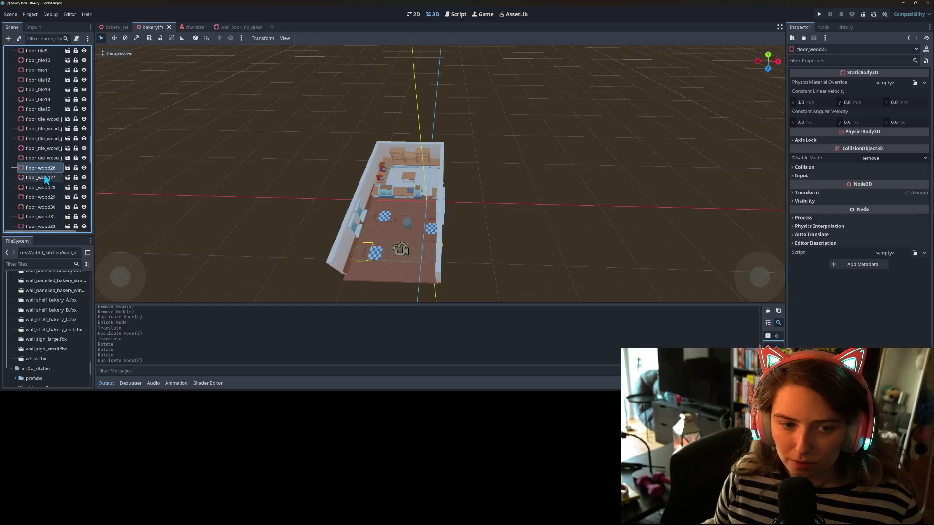
scroll(down, 3)
click(49, 191)
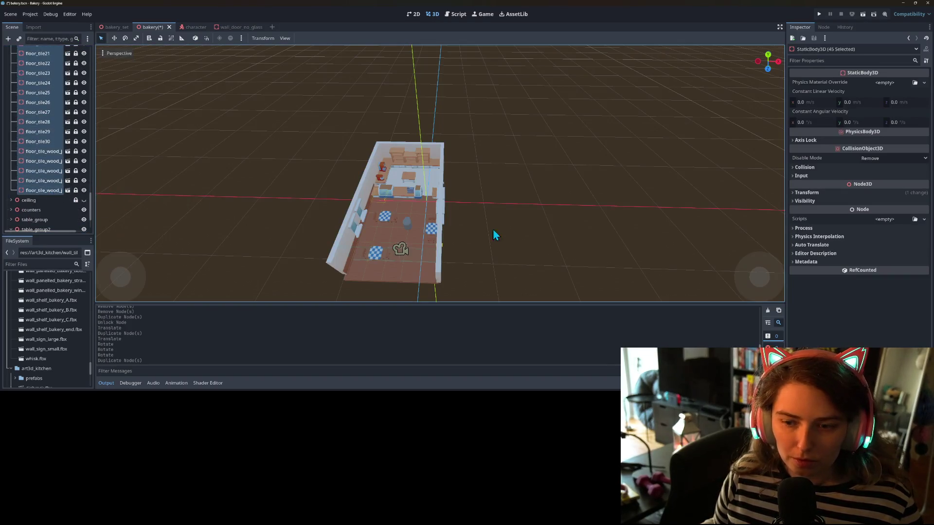
click(114, 38)
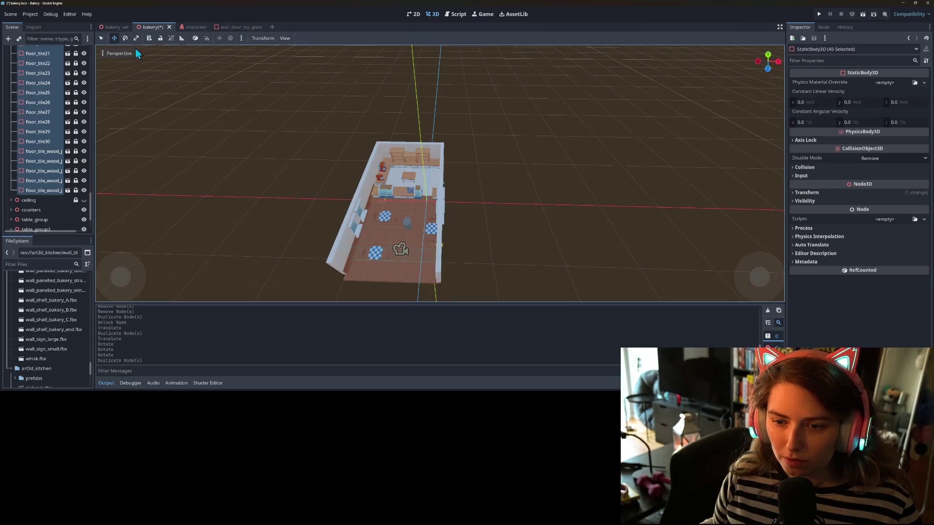
scroll(down, 3)
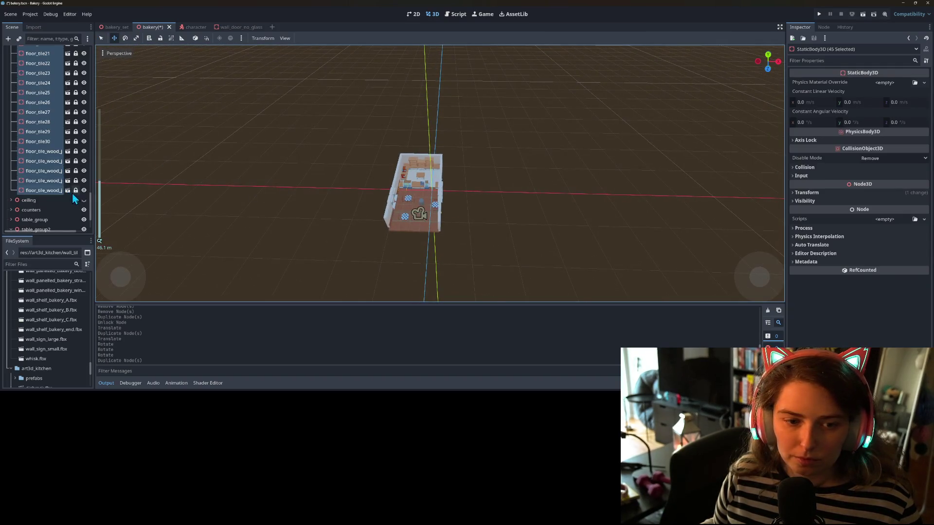
click(160, 39)
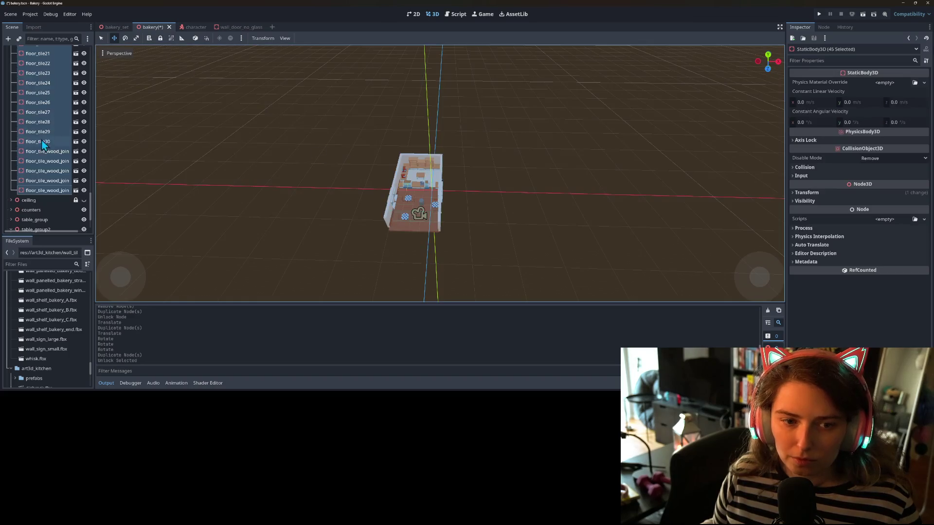
click(101, 39)
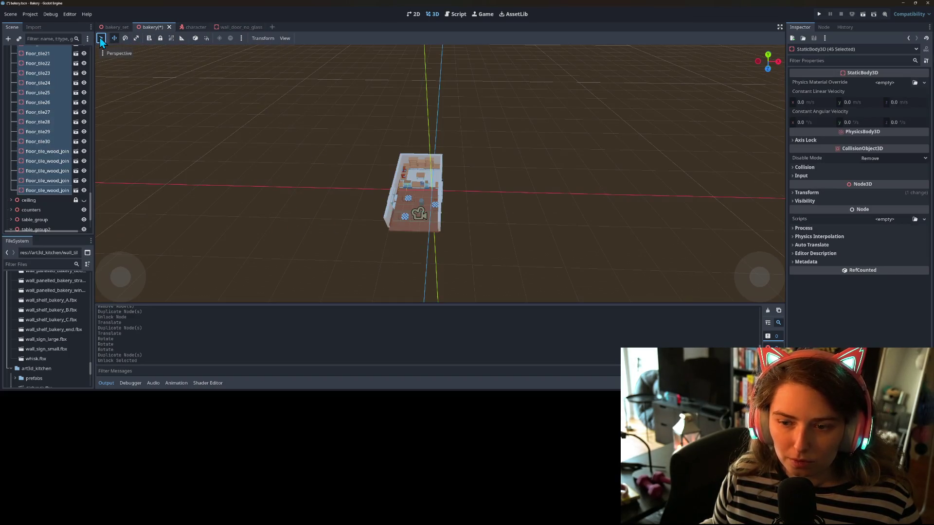
Step: Slide the duplicated floor along X beside the original, then box-select pieces in the new area
drag(460, 195, 503, 203)
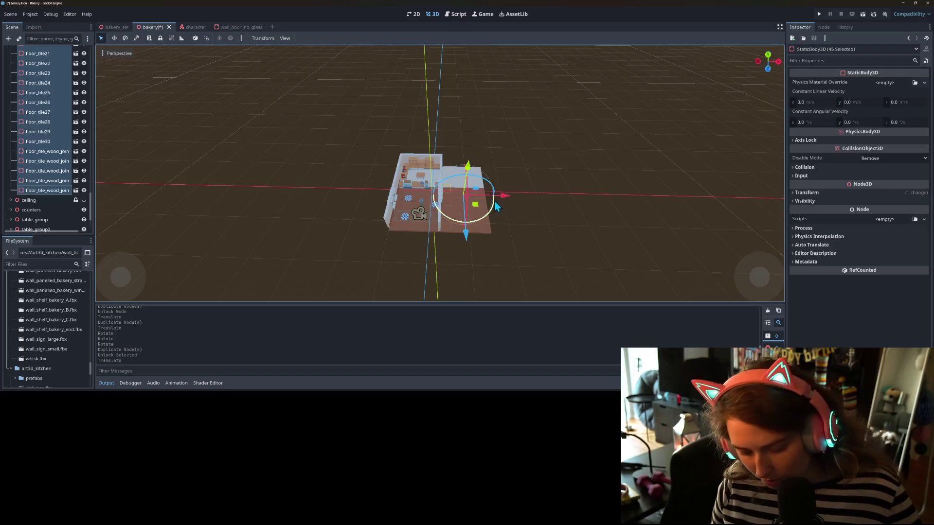
key(ctrl+z)
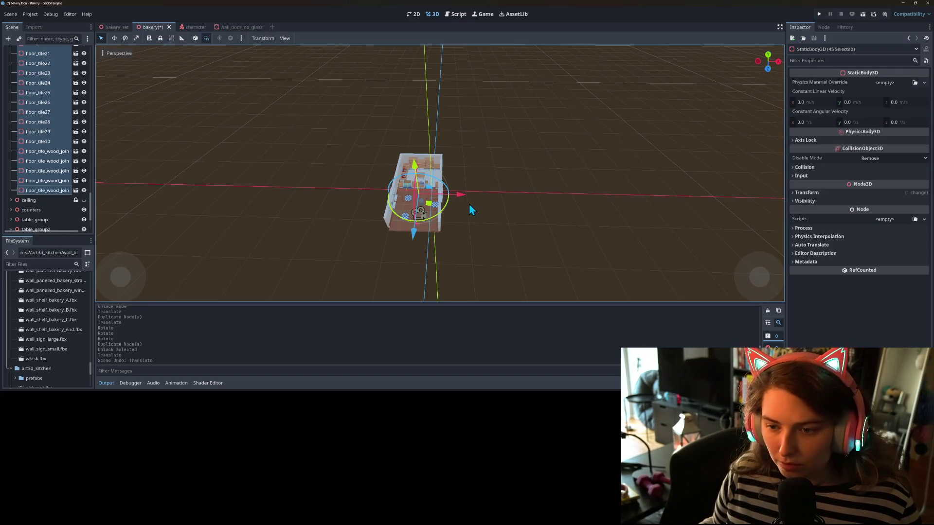
drag(463, 197, 507, 205)
scroll(up, 3)
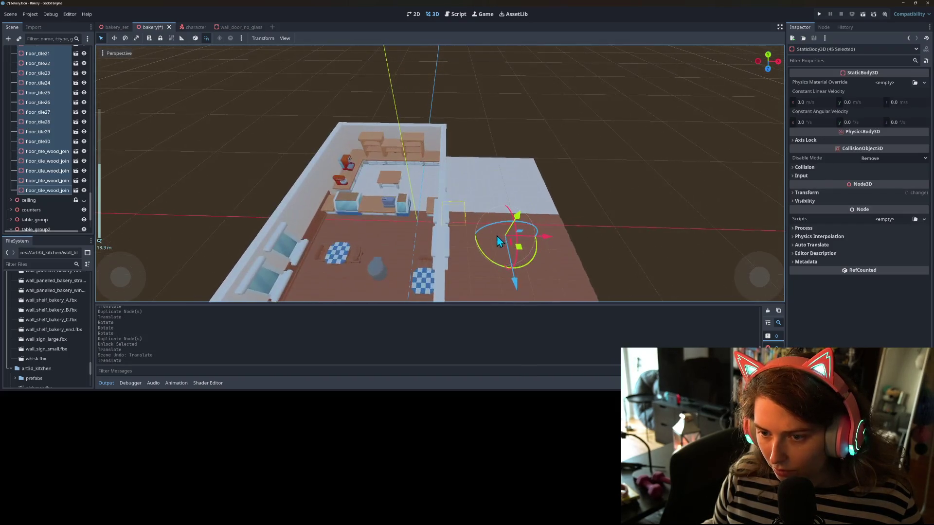
scroll(up, 3)
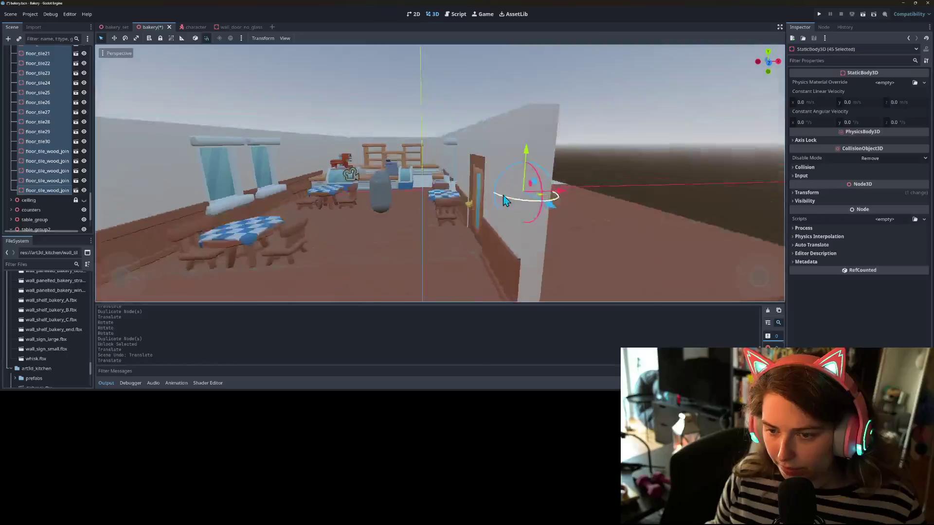
scroll(down, 3)
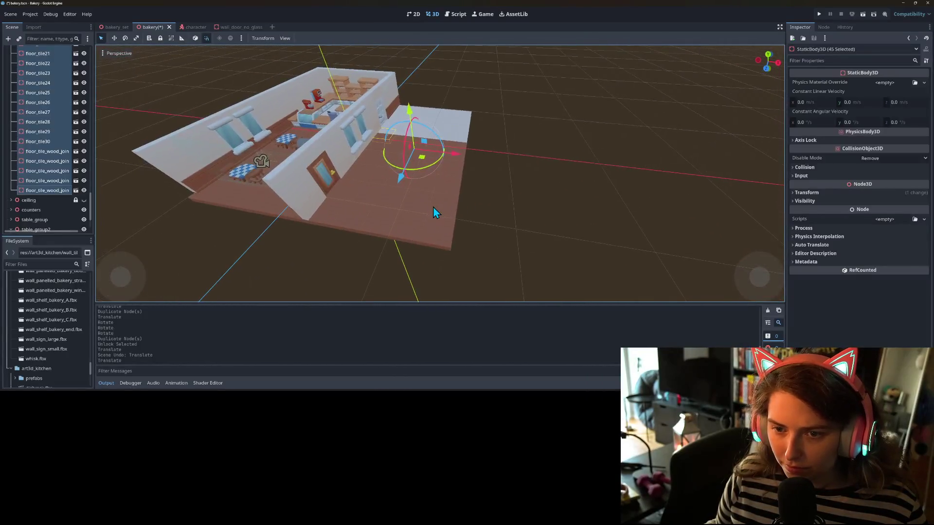
scroll(up, 3)
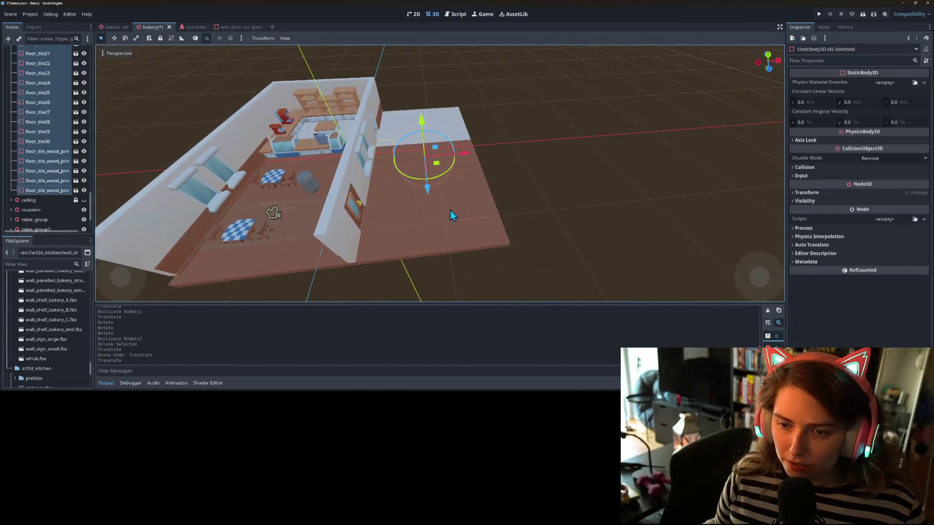
click(511, 246)
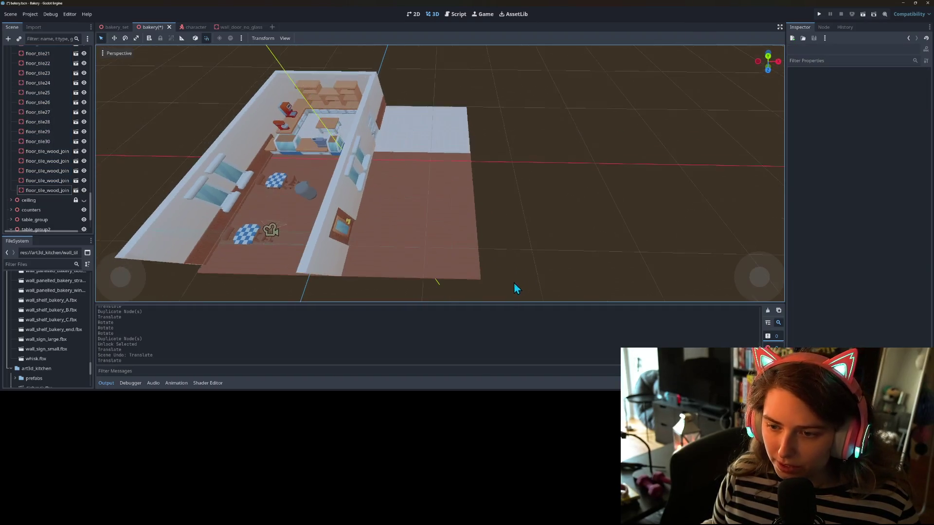
drag(428, 225, 426, 158)
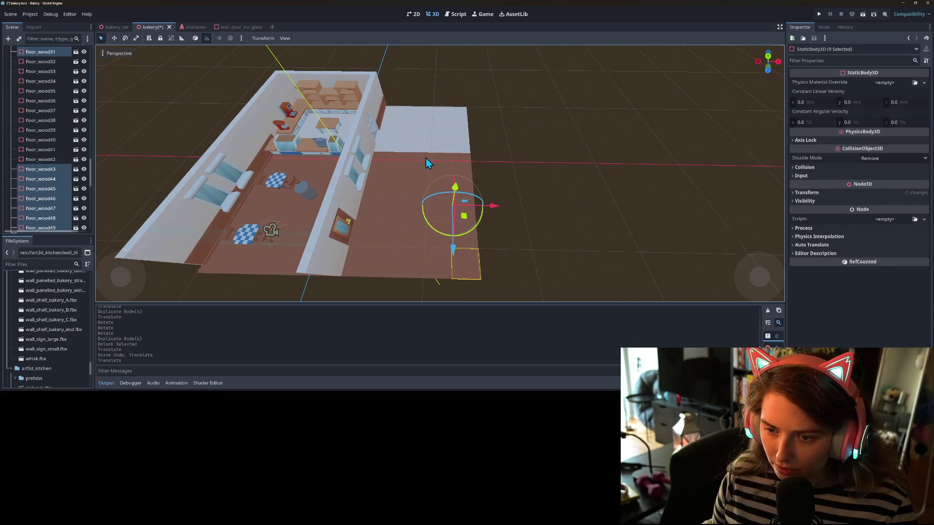
Step: Delete the box-selected pieces plus floor_wood30, floor_tile_wood_join6 and floor_tile_wood_join7
key(Delete)
key(Return)
click(437, 257)
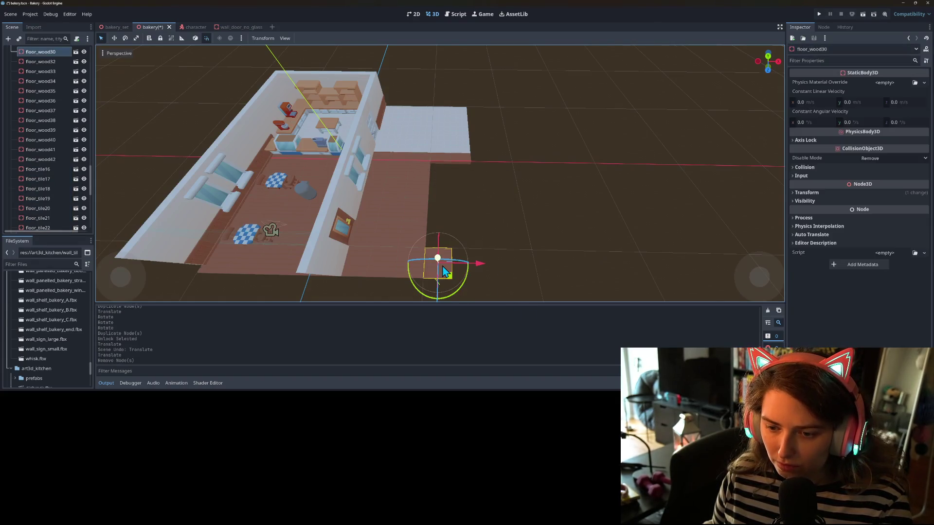
key(Delete)
key(Return)
click(440, 162)
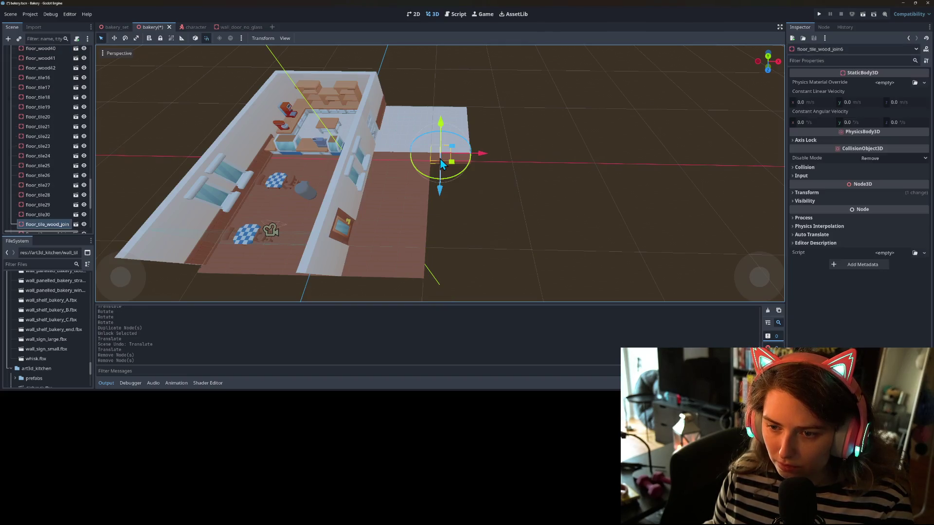
key(Delete)
key(Return)
click(465, 166)
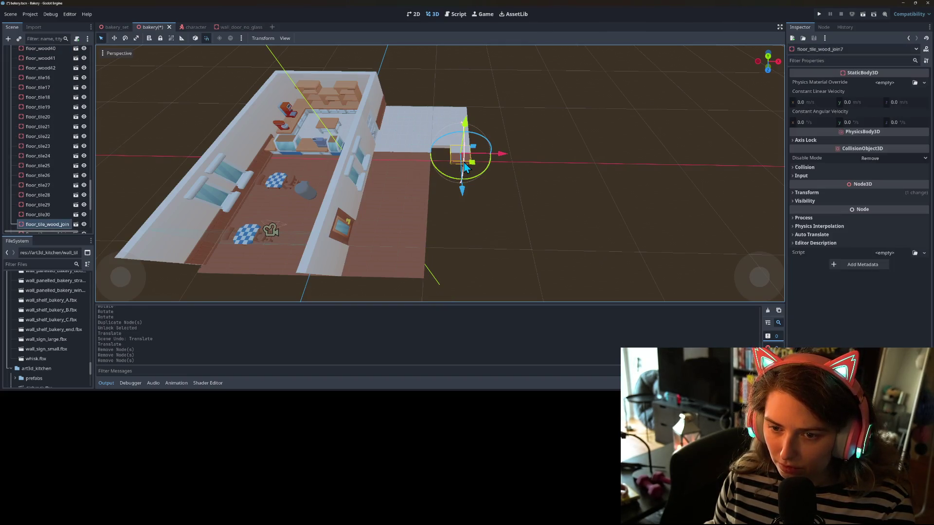
key(Delete)
key(Return)
Step: Delete the three remaining stray floor pieces along the extension's edge
click(404, 154)
key(Delete)
key(Return)
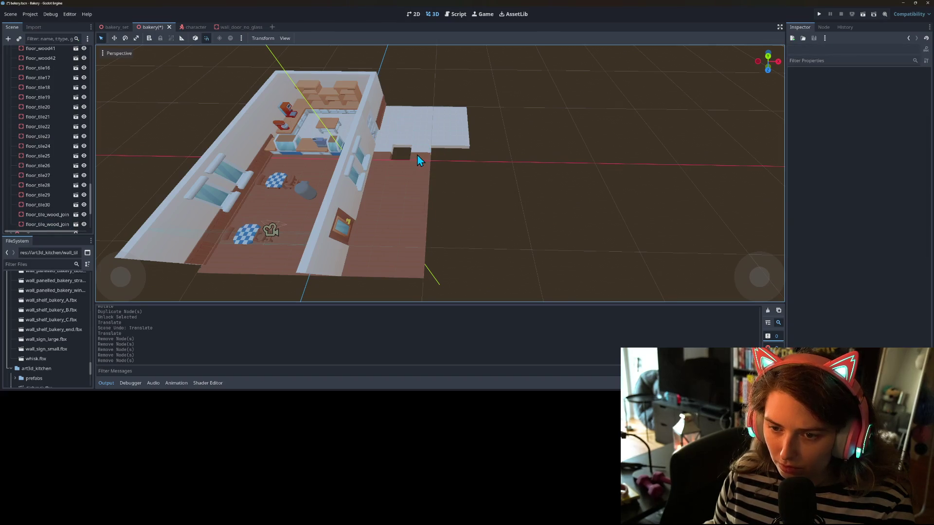
click(417, 156)
key(Delete)
key(Return)
click(387, 155)
key(Delete)
key(Return)
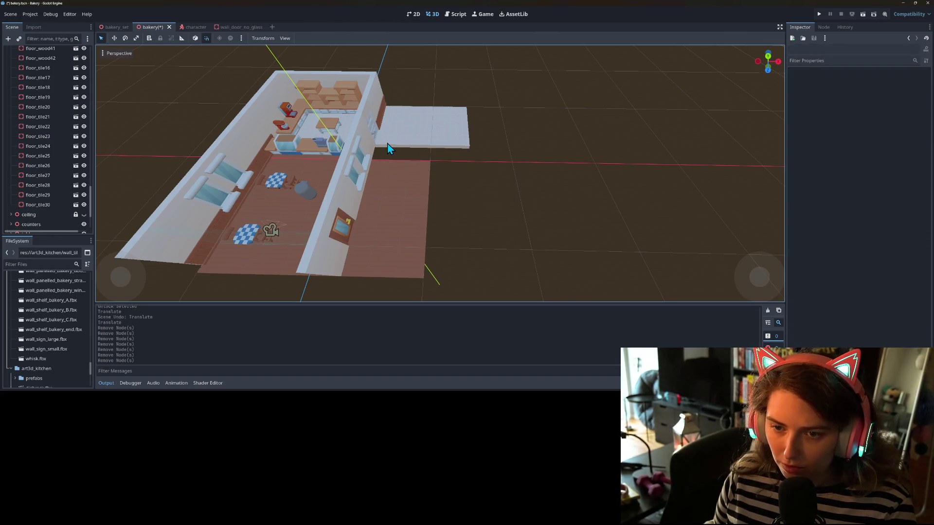
Step: Select the five tiles along the white floor's edge
click(389, 148)
drag(424, 153, 378, 142)
drag(452, 204, 517, 221)
click(505, 153)
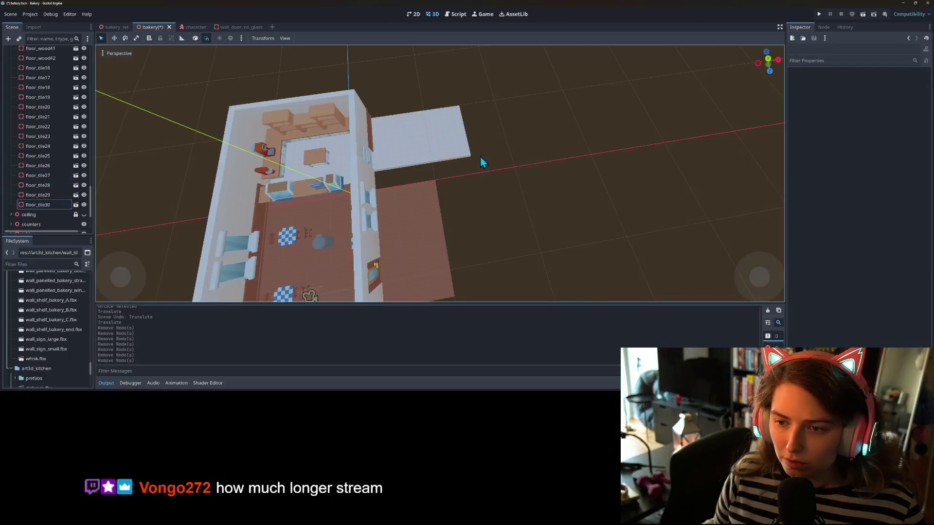
drag(392, 162, 385, 165)
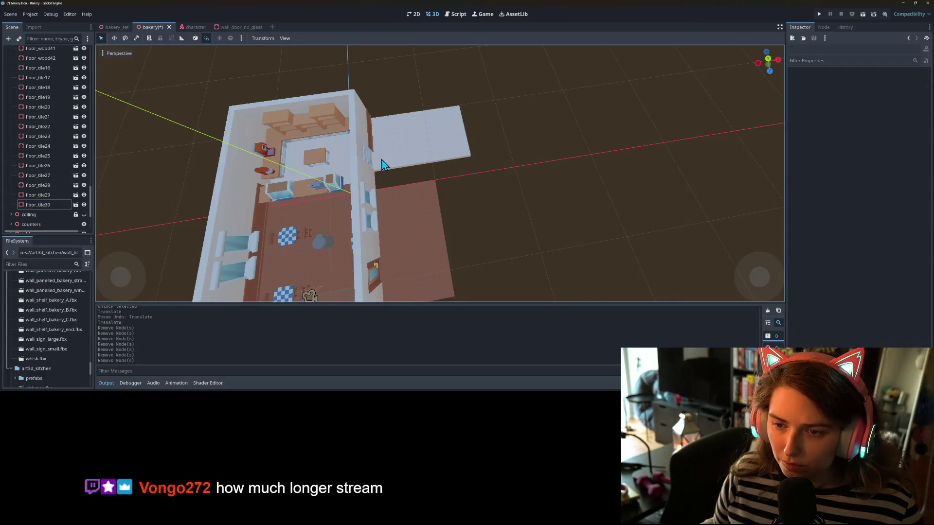
drag(495, 179, 375, 158)
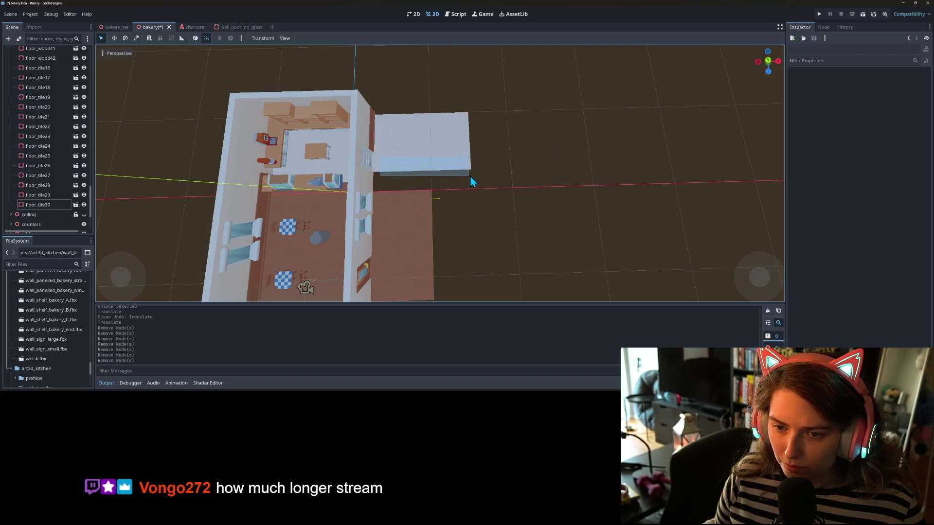
drag(476, 175, 370, 153)
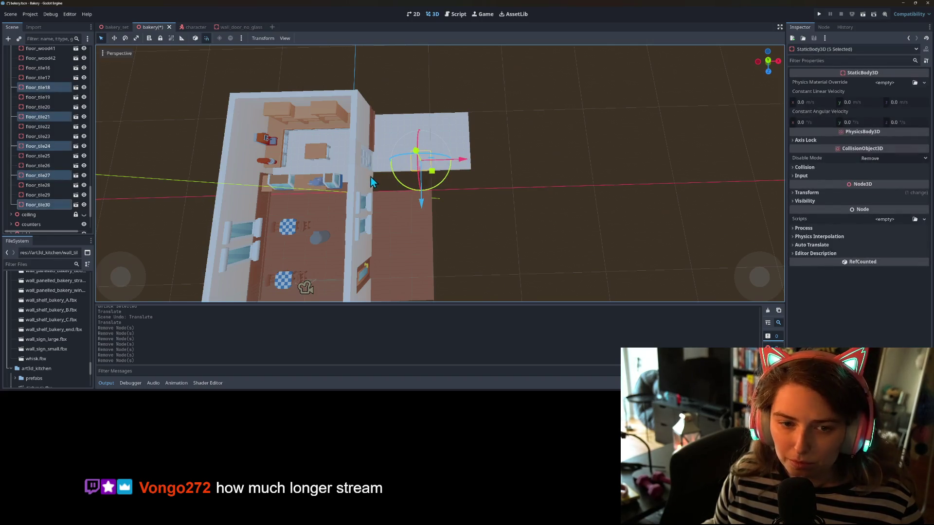
Step: Move the five edge tiles, duplicate them and shift the copies outward to widen the white floor
drag(420, 209, 424, 208)
key(ctrl+d)
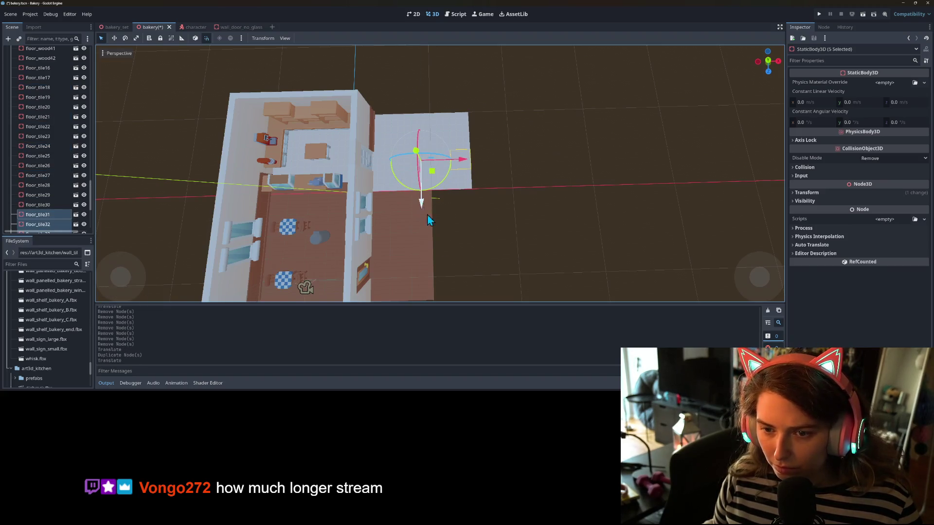
scroll(down, 3)
drag(439, 249, 411, 217)
scroll(up, 3)
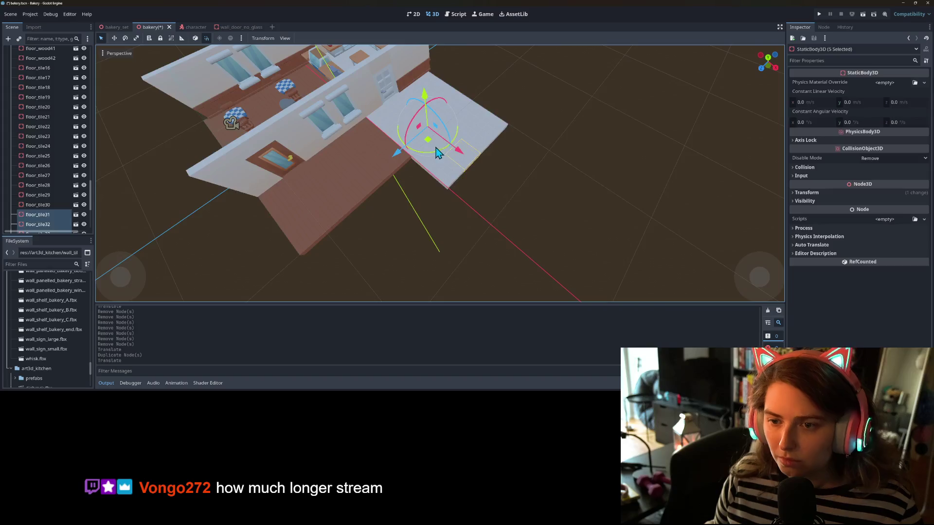
drag(457, 153, 504, 161)
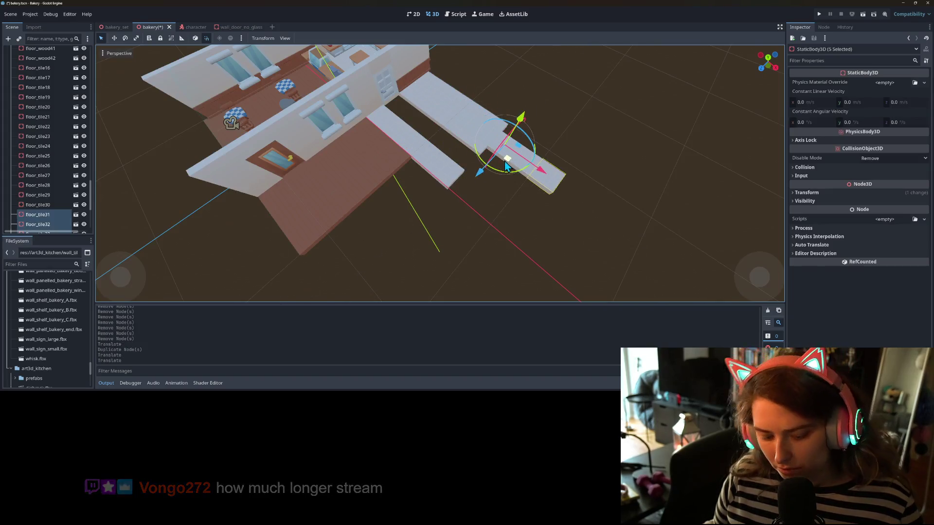
key(ctrl+z)
key(ctrl+d)
drag(441, 153, 505, 170)
Step: Duplicate another row of five tiles and rotate it to extend the floor sideways
key(ctrl+d)
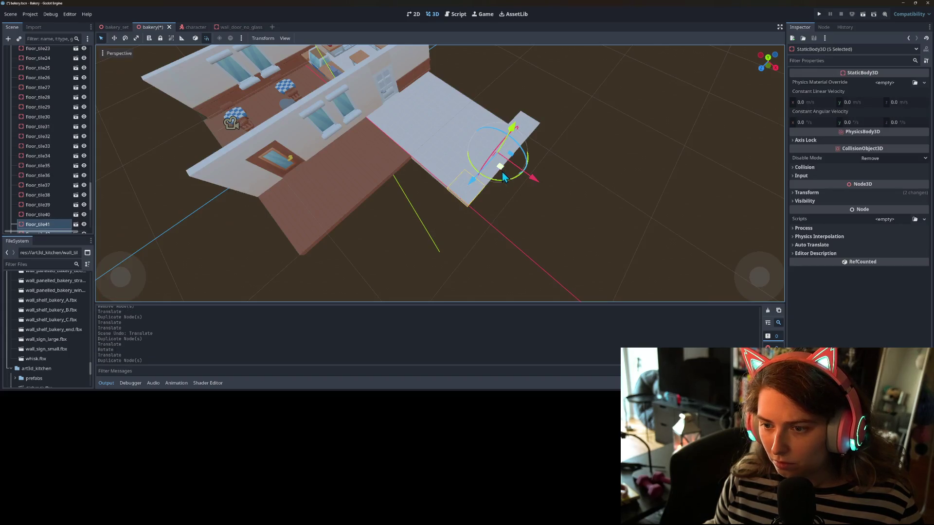
drag(504, 180, 474, 106)
click(504, 217)
drag(504, 217, 419, 202)
scroll(down, 3)
scroll(up, 3)
scroll(down, 3)
scroll(up, 3)
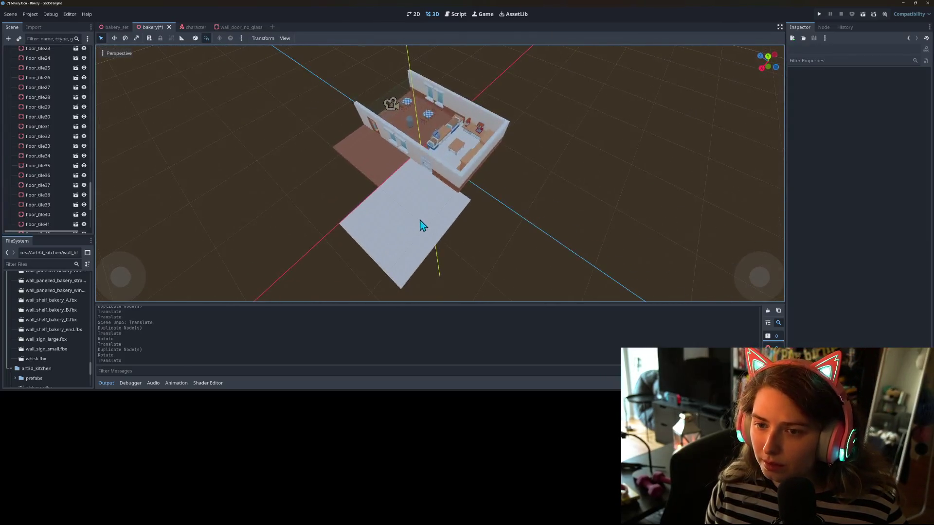
scroll(down, 3)
scroll(down, 3)
drag(206, 240, 357, 229)
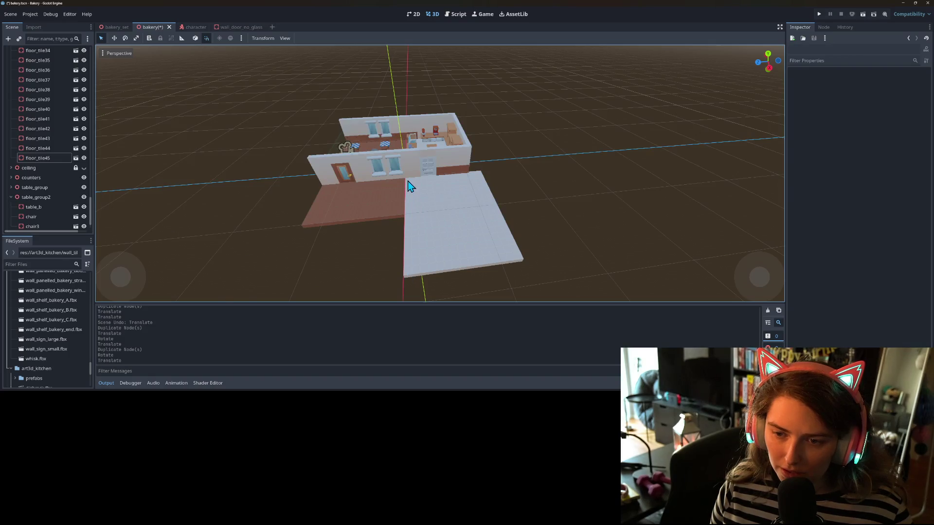
drag(412, 275, 442, 261)
drag(375, 202, 362, 220)
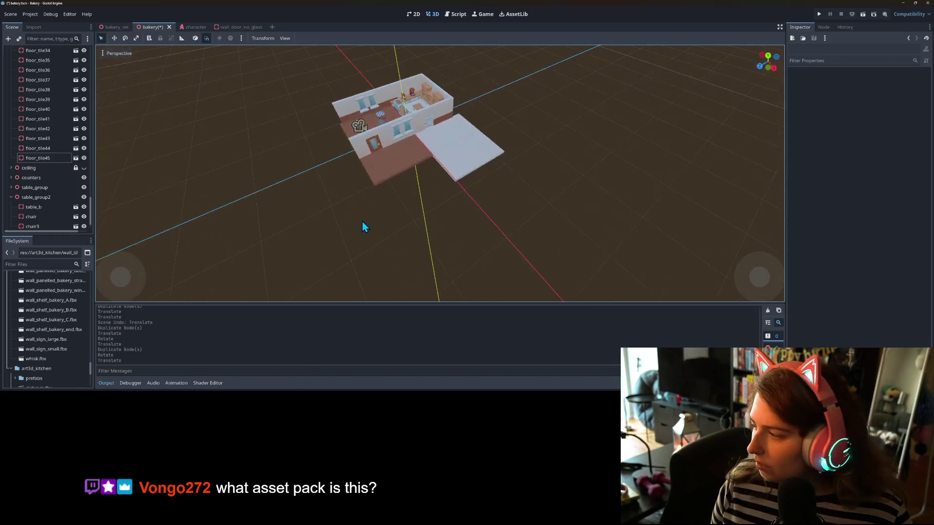
scroll(up, 3)
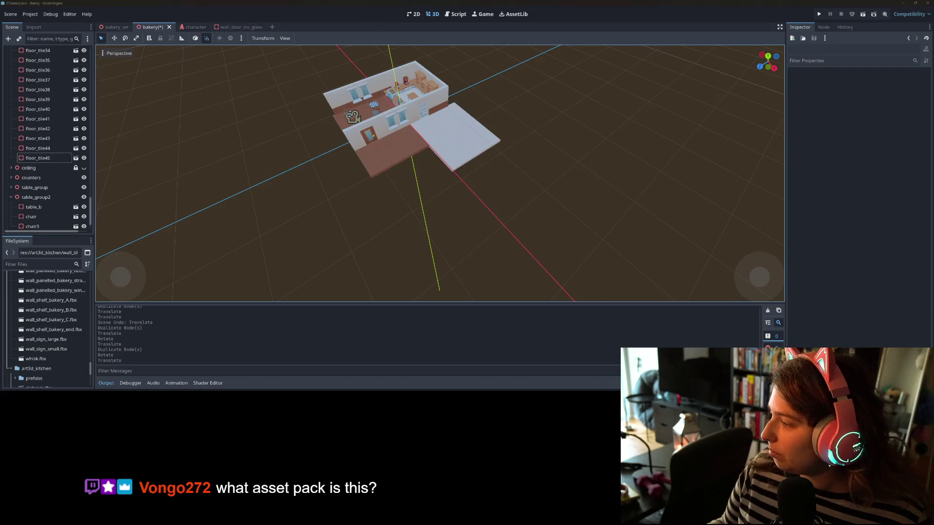
key(alt+Tab)
click(121, 17)
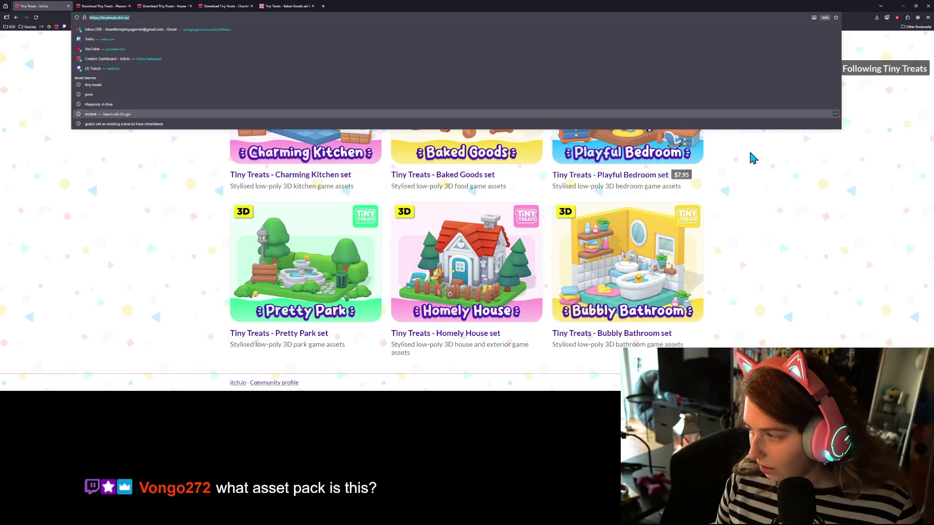
Step: Dismiss the address suggestions, browse the Tiny Treats itch.io page, and minimize Firefox
key(Escape)
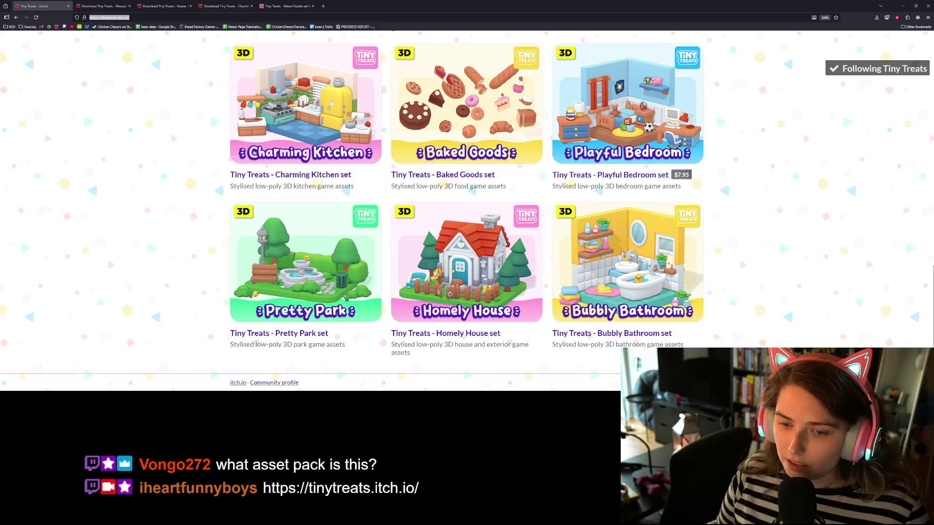
scroll(up, 3)
scroll(up, 3)
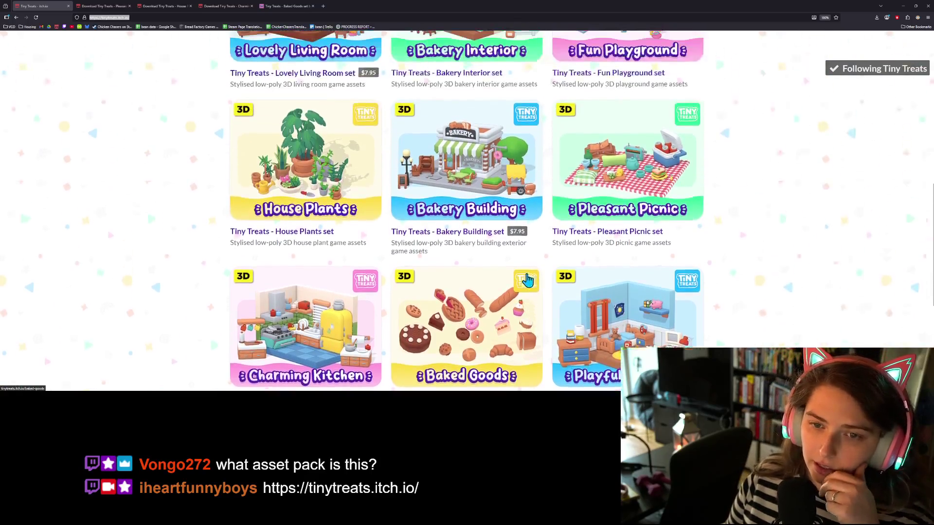
scroll(down, 3)
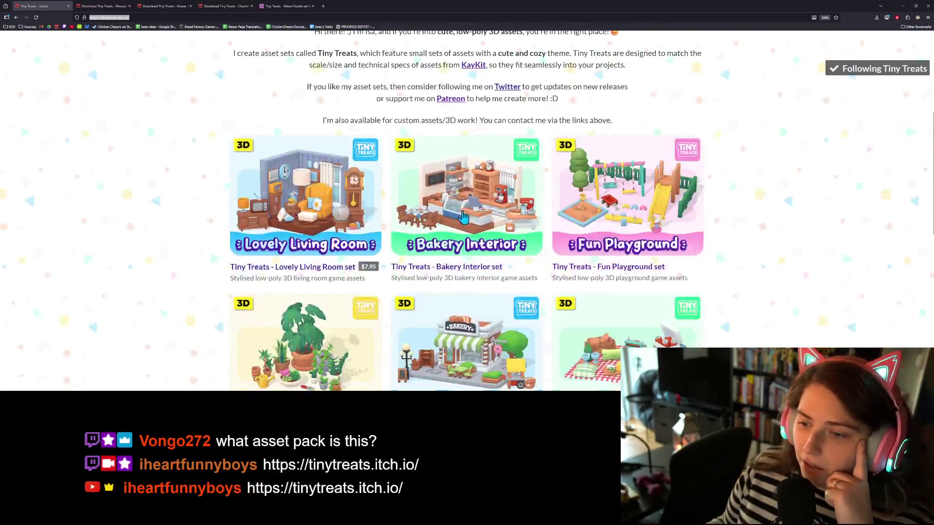
scroll(down, 3)
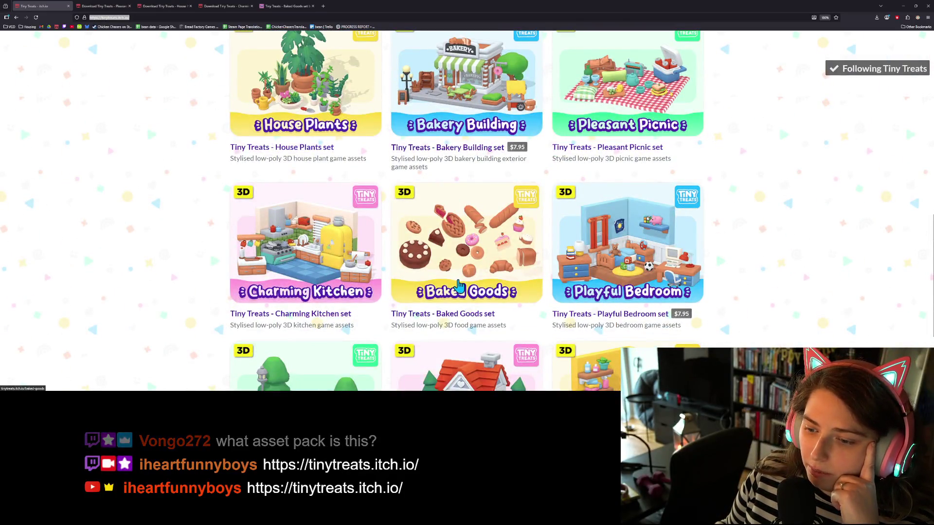
scroll(up, 3)
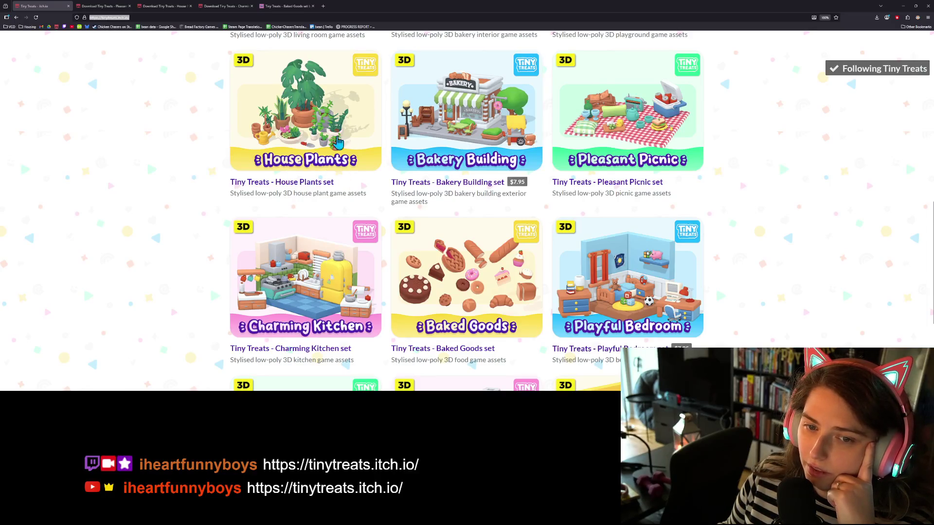
scroll(down, 3)
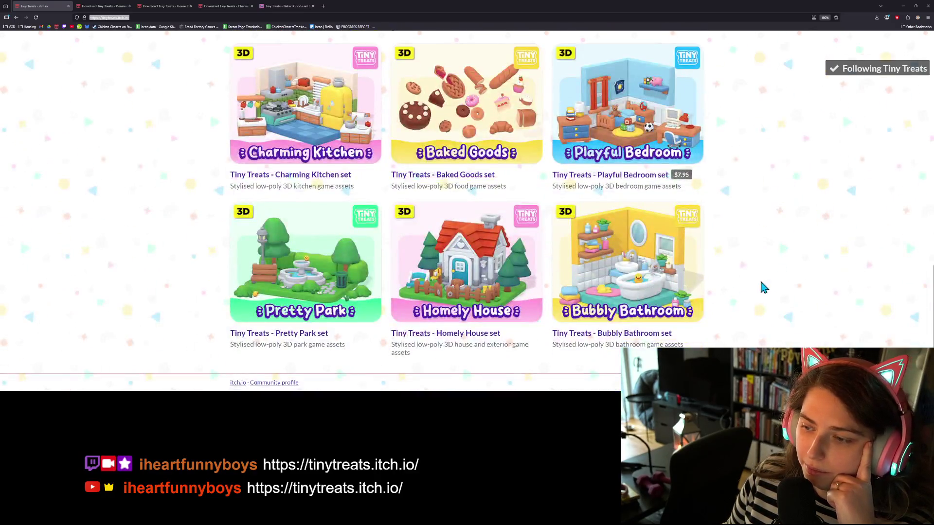
scroll(up, 3)
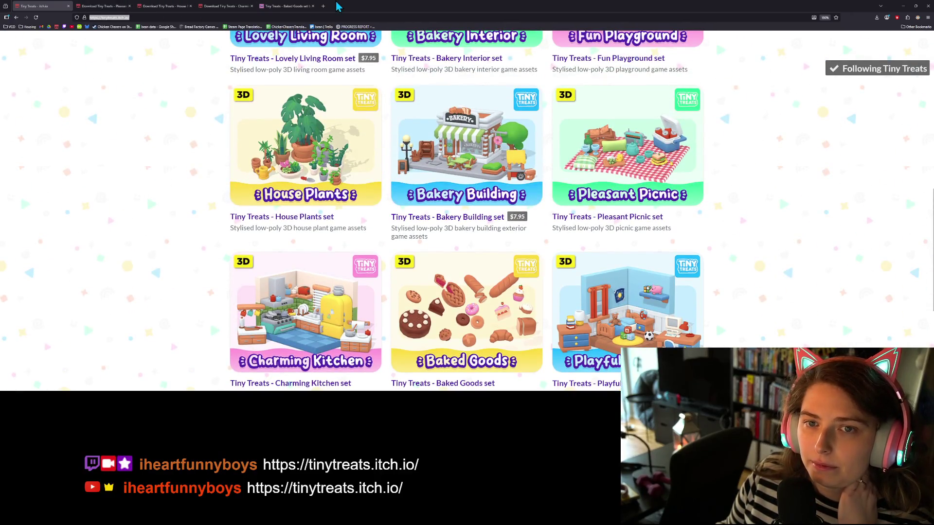
click(906, 7)
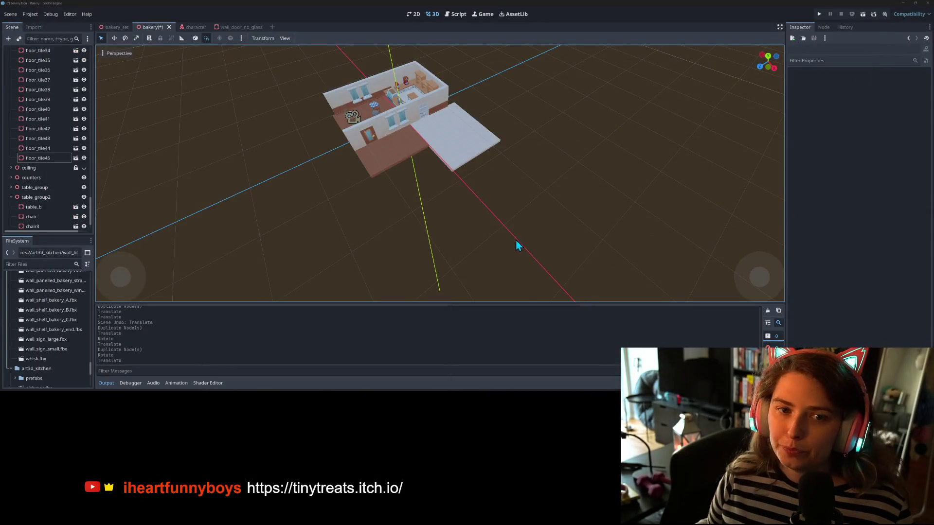
Step: Lock the invisible_wall's CollisionShape3D in place and save the bakery scene
drag(454, 222, 541, 225)
scroll(up, 3)
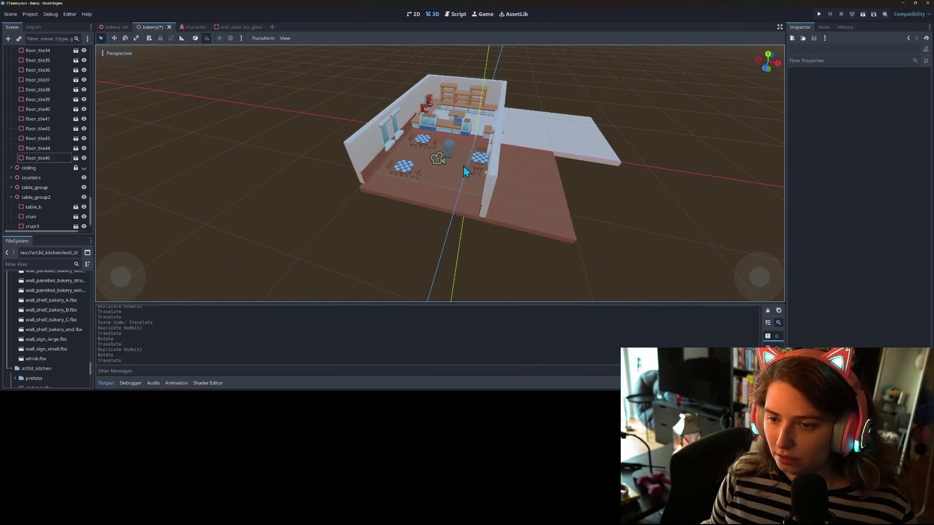
click(460, 149)
drag(463, 159, 207, 144)
scroll(up, 3)
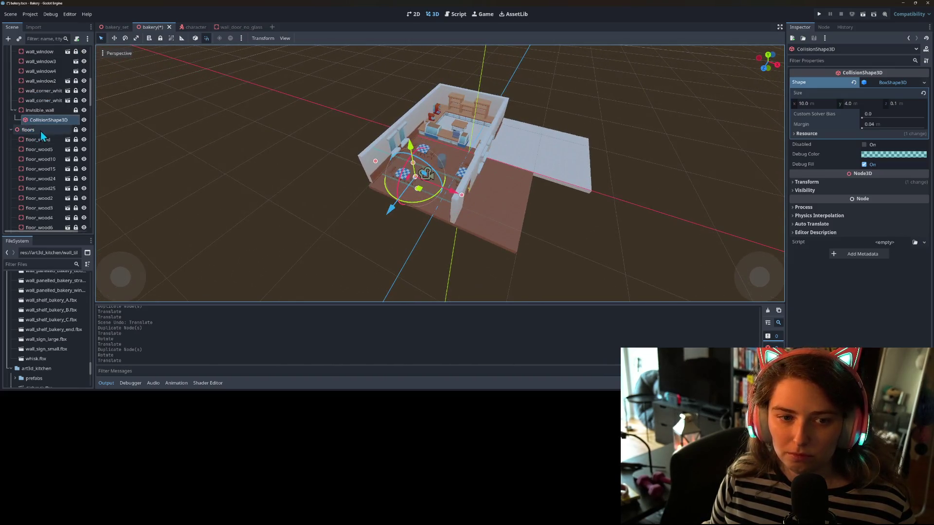
click(48, 111)
click(50, 119)
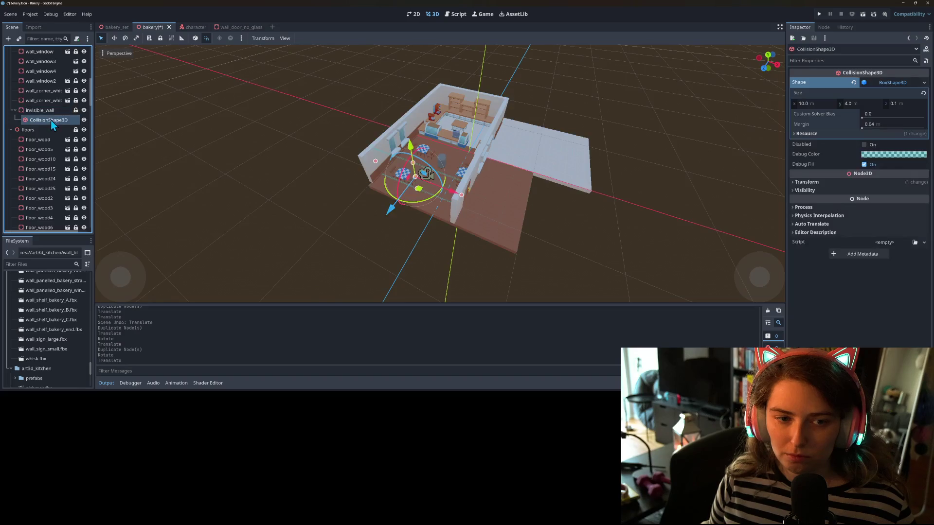
click(160, 38)
key(ctrl+s)
scroll(up, 3)
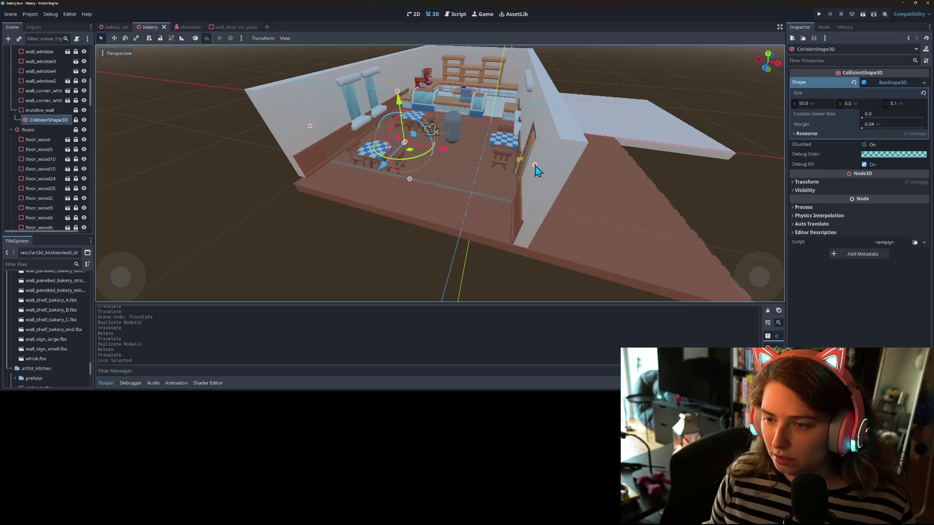
Step: Widen the collision box along X from 10 m to about 16 m
drag(535, 166, 610, 182)
drag(667, 200, 774, 234)
scroll(down, 3)
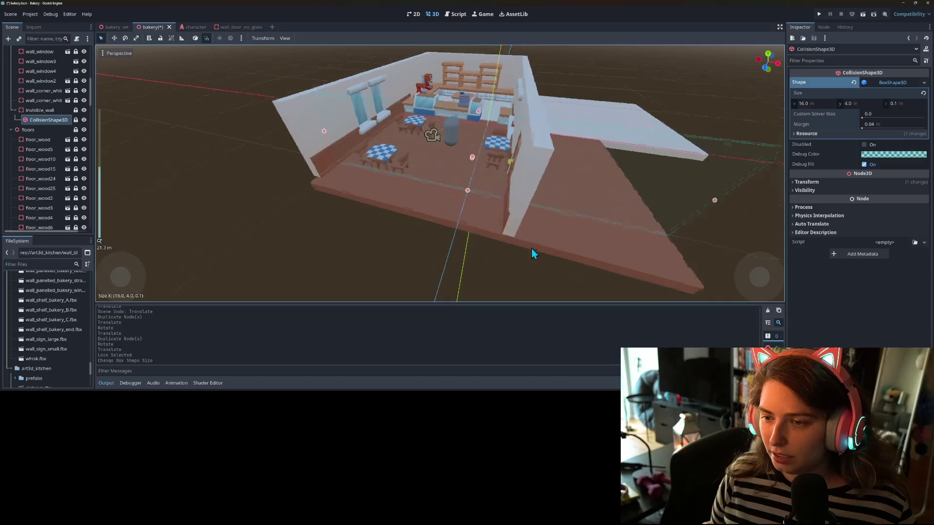
click(509, 256)
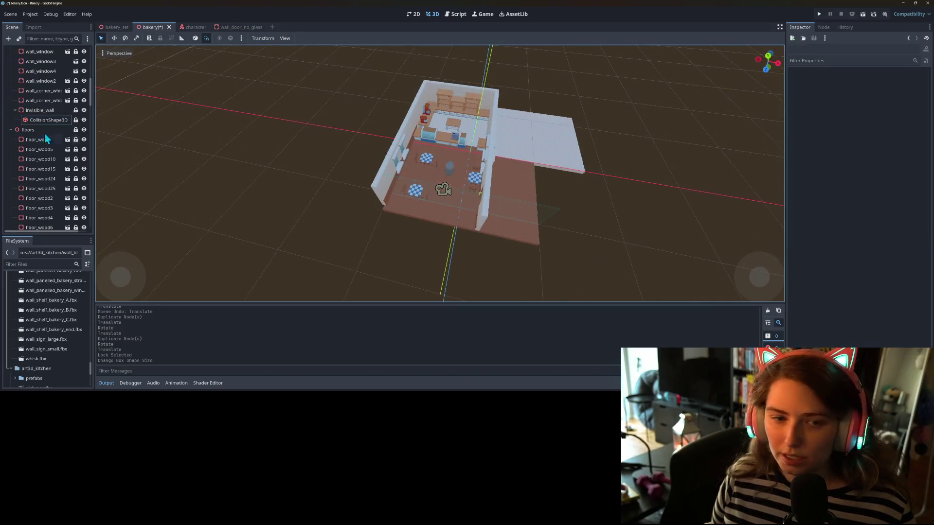
Step: Move wall_door 5.5 m along X onto the extended floor
scroll(up, 3)
scroll(down, 3)
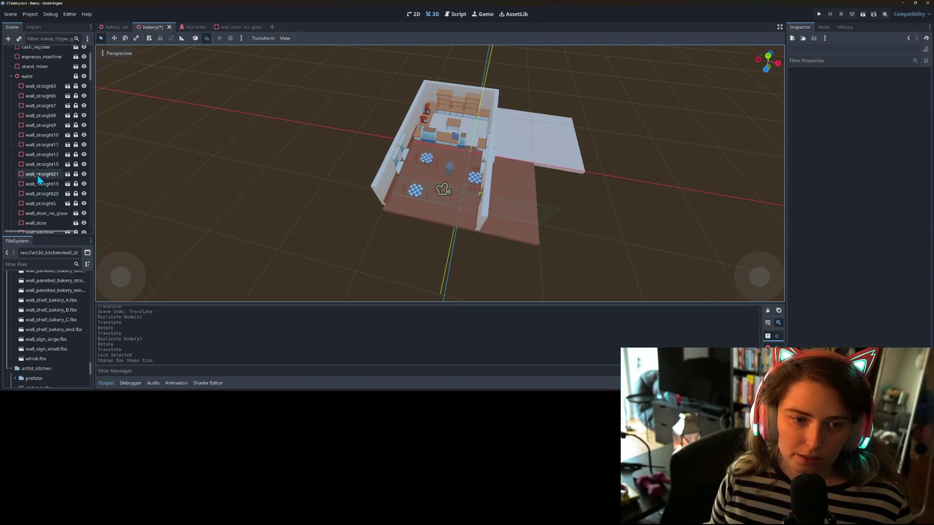
click(57, 156)
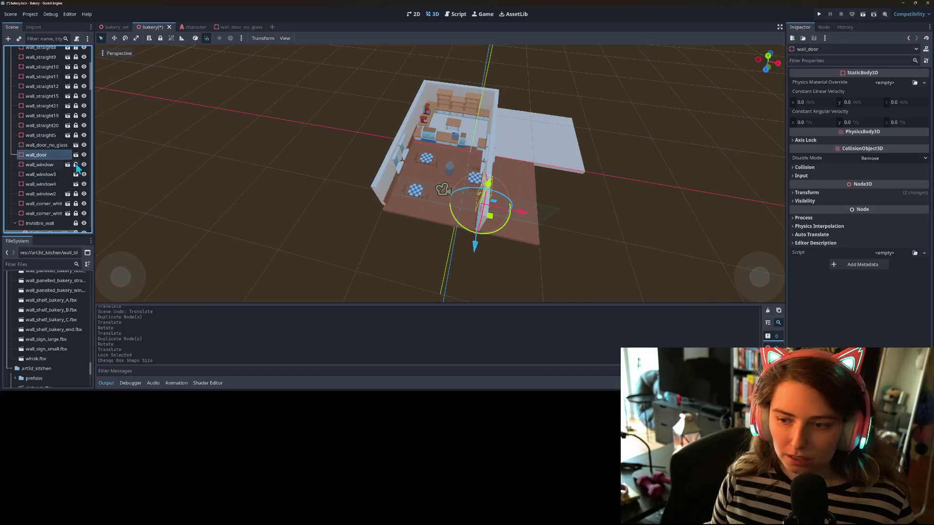
scroll(up, 3)
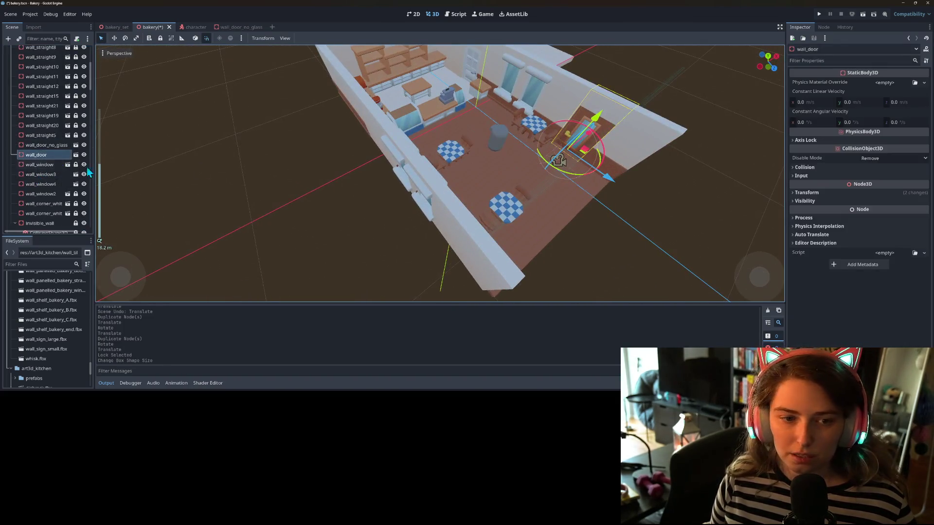
click(46, 165)
click(43, 154)
click(44, 155)
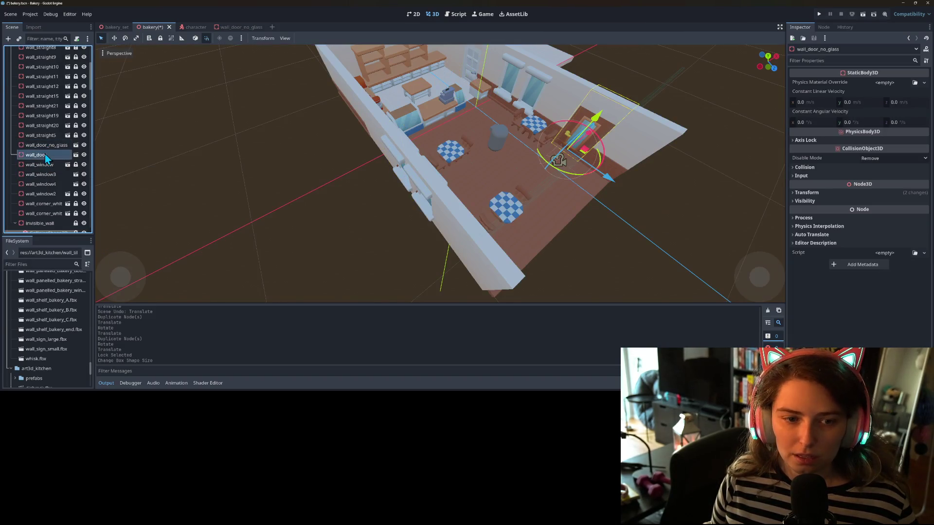
click(57, 135)
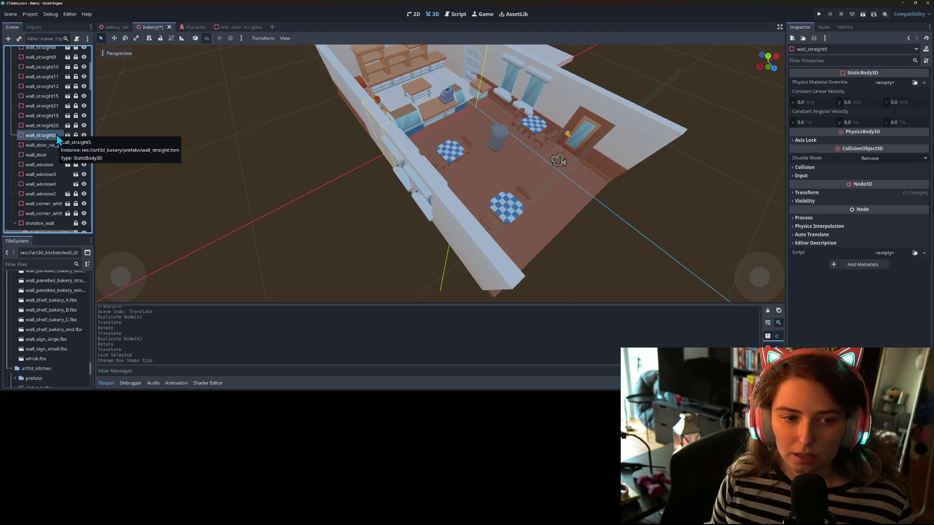
double_click(49, 154)
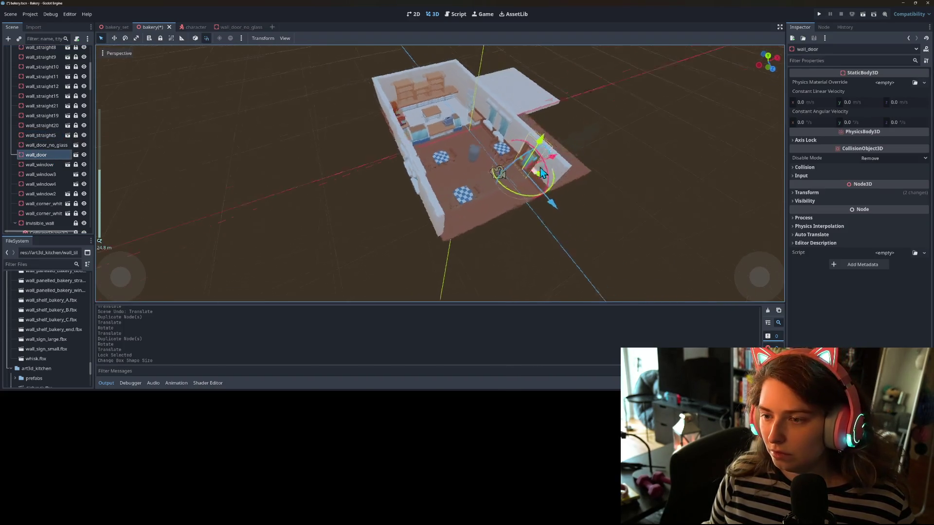
drag(513, 232, 597, 255)
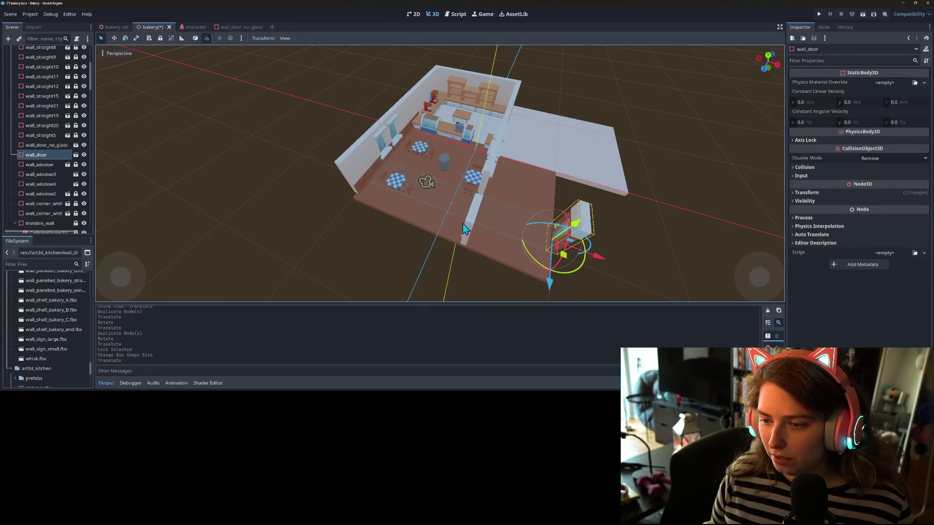
drag(473, 226, 448, 221)
scroll(up, 3)
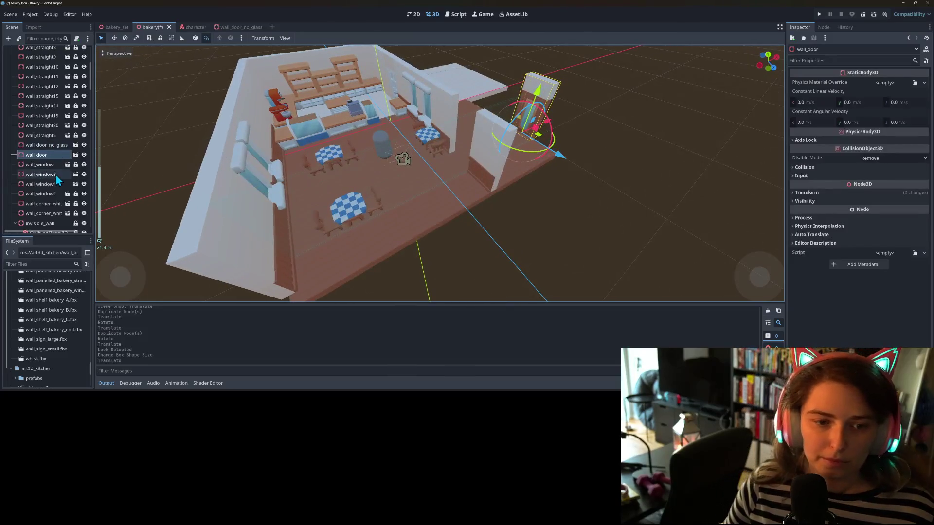
scroll(up, 3)
Step: Unlock wall_straight15 and wall_straight21 in the Scene tree
click(51, 165)
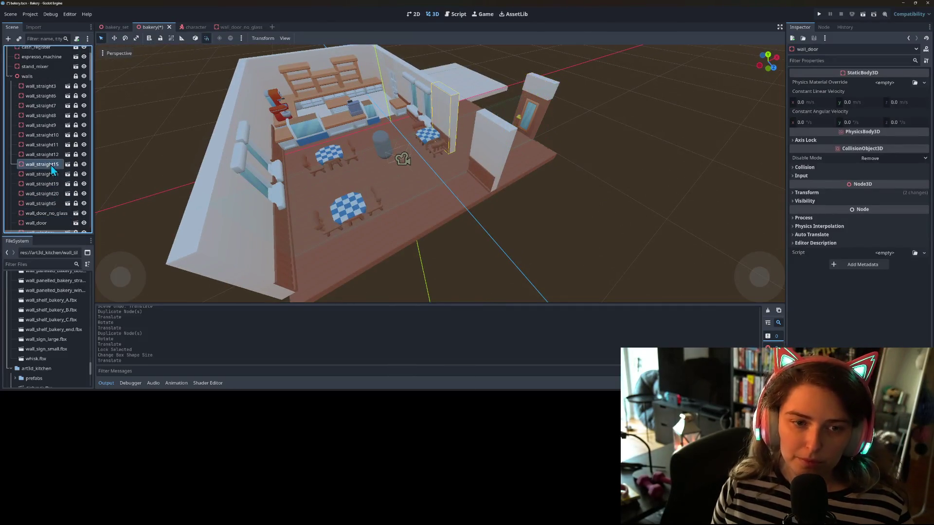
click(75, 164)
click(50, 174)
click(75, 174)
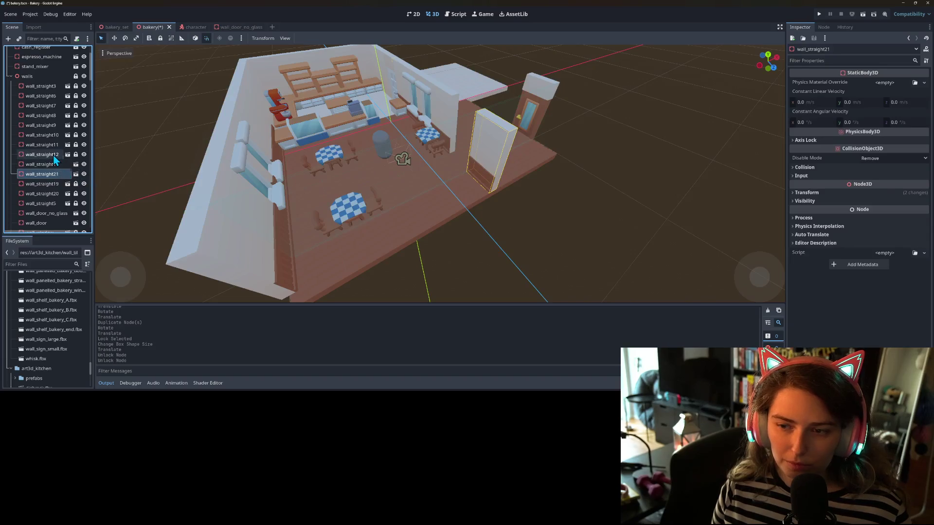
Step: Move wall_straight15 and wall_straight21 together out to the extended floor's right edge
click(54, 164)
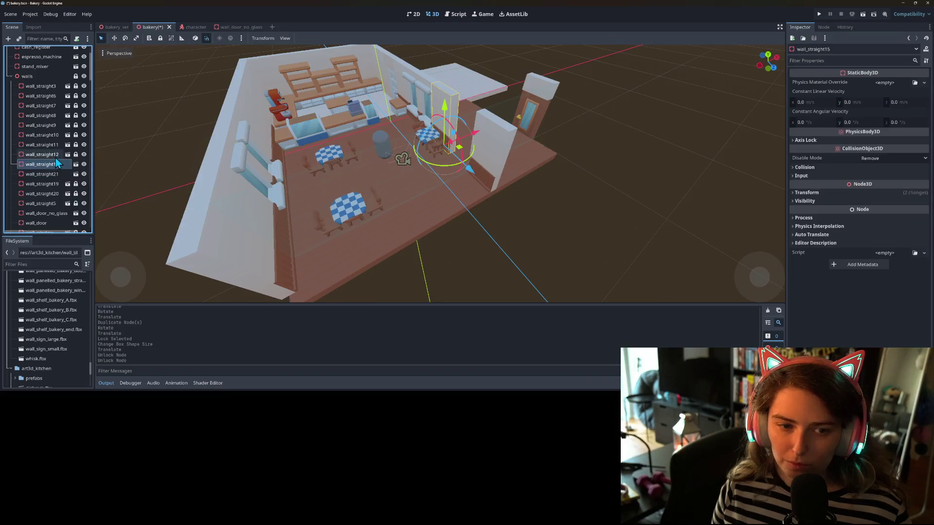
click(54, 154)
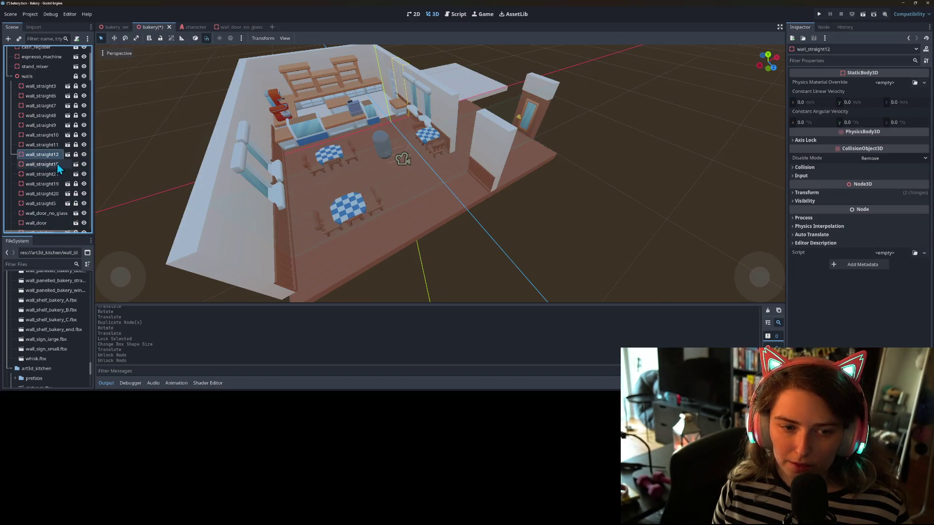
click(54, 165)
click(48, 174)
drag(497, 156, 551, 133)
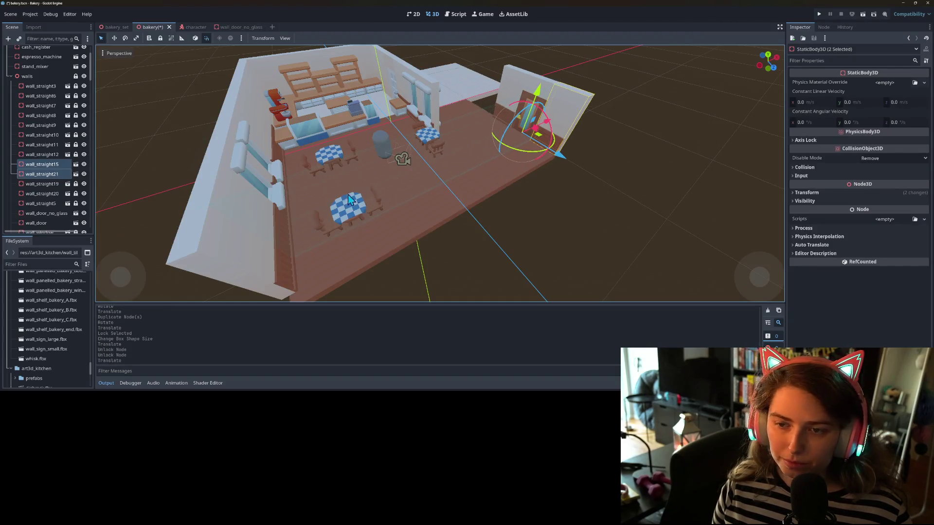
scroll(down, 3)
scroll(up, 3)
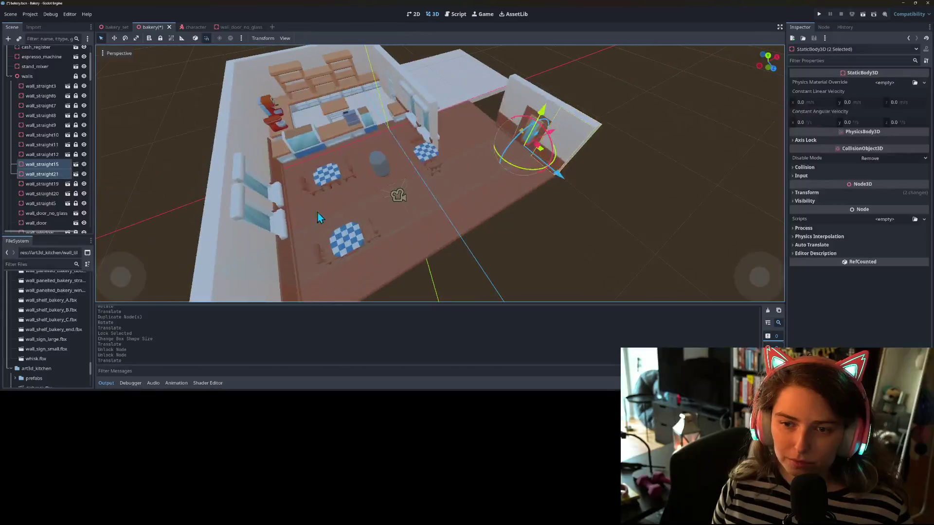
scroll(down, 3)
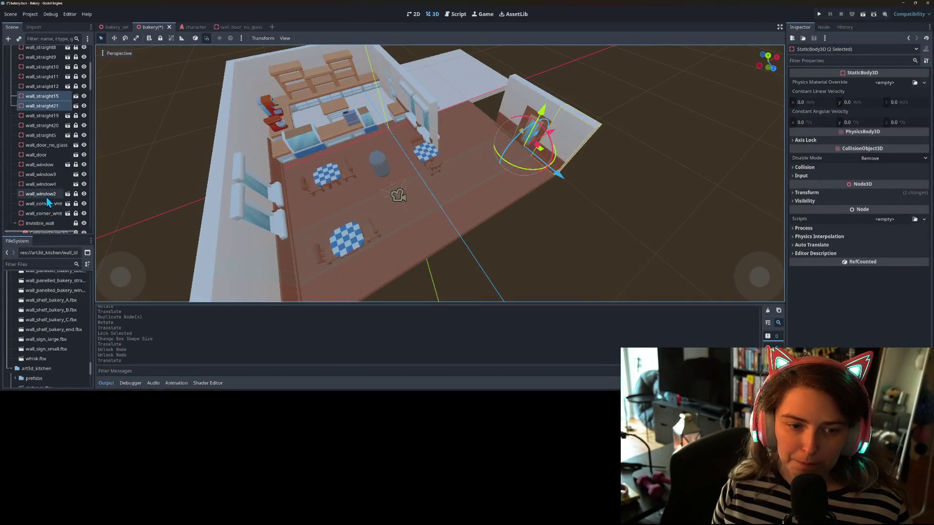
click(47, 195)
click(47, 174)
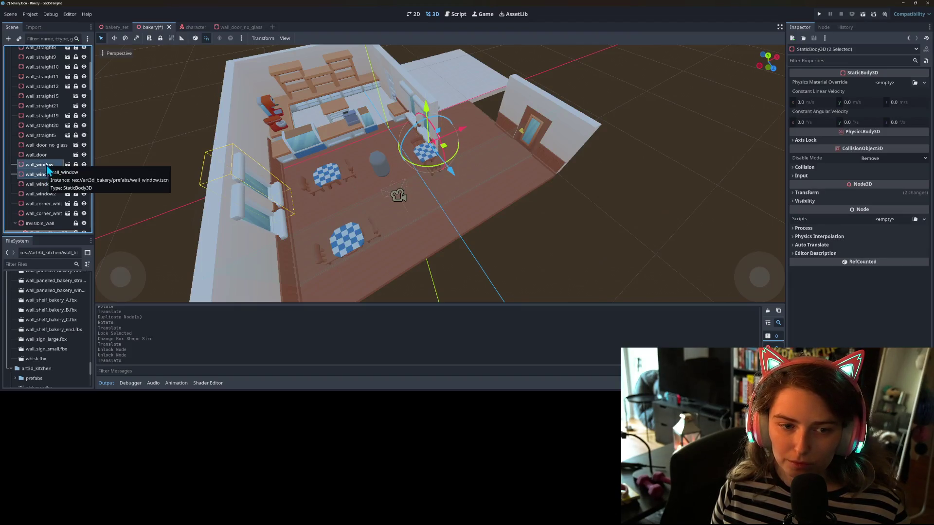
Step: Shift wall_window3 and wall_window4 together 6 units along X toward the door
click(51, 186)
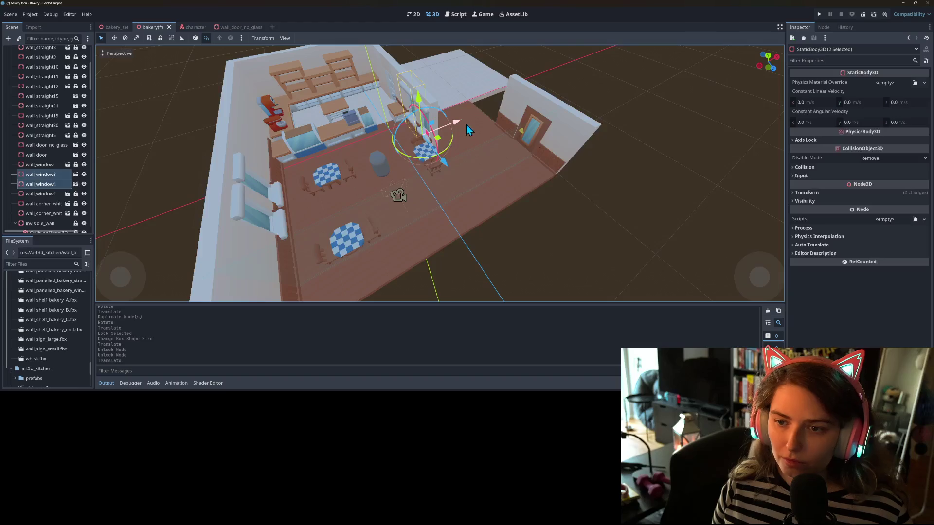
drag(466, 131, 521, 119)
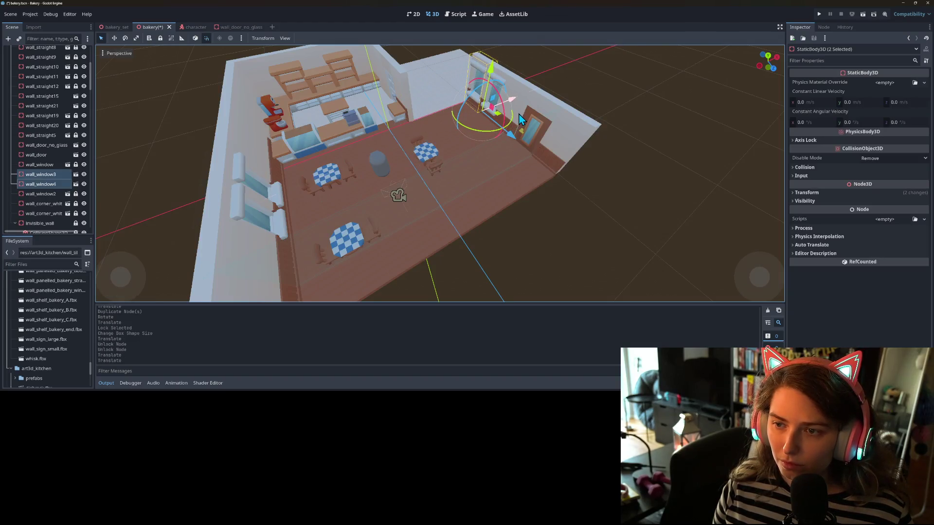
scroll(down, 3)
scroll(up, 3)
drag(371, 230, 393, 215)
scroll(down, 3)
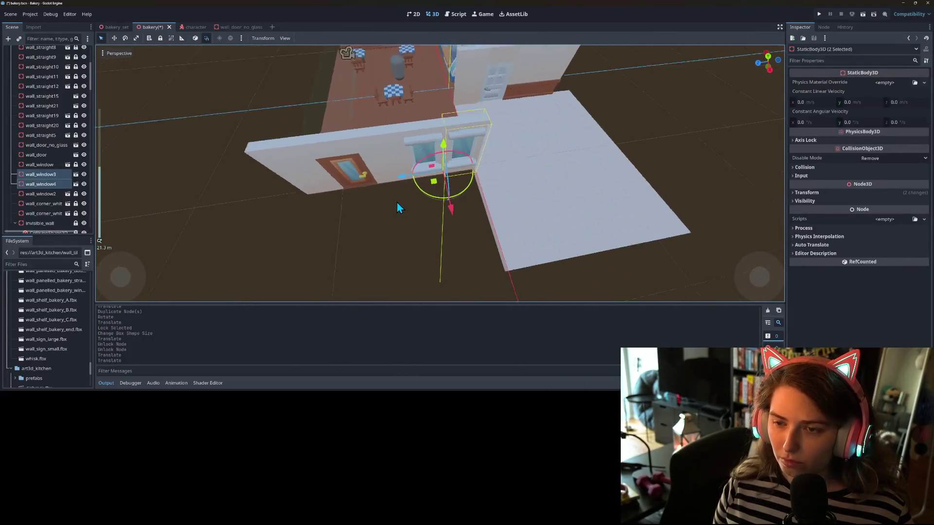
drag(396, 202, 527, 200)
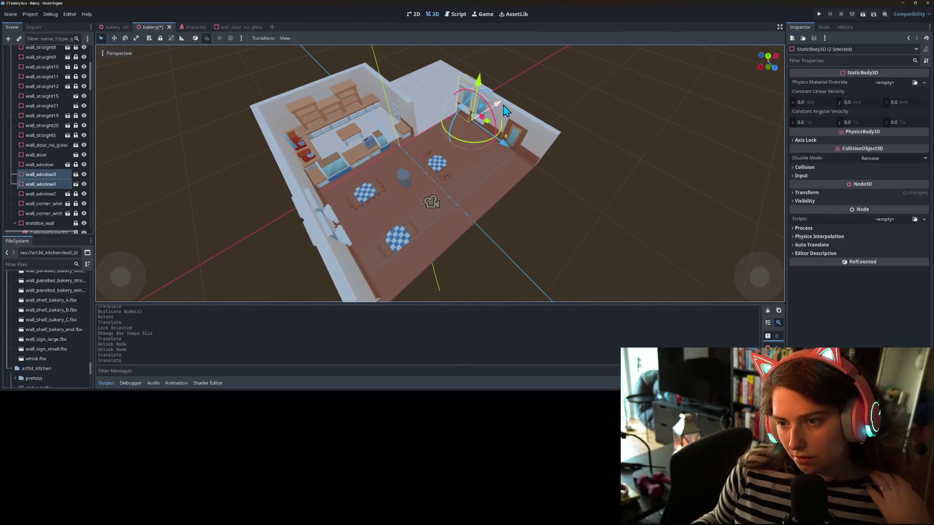
Step: Move wall_straight15 to the back of the room and wall_window4 toward the lower right corner
click(512, 112)
drag(529, 160, 466, 78)
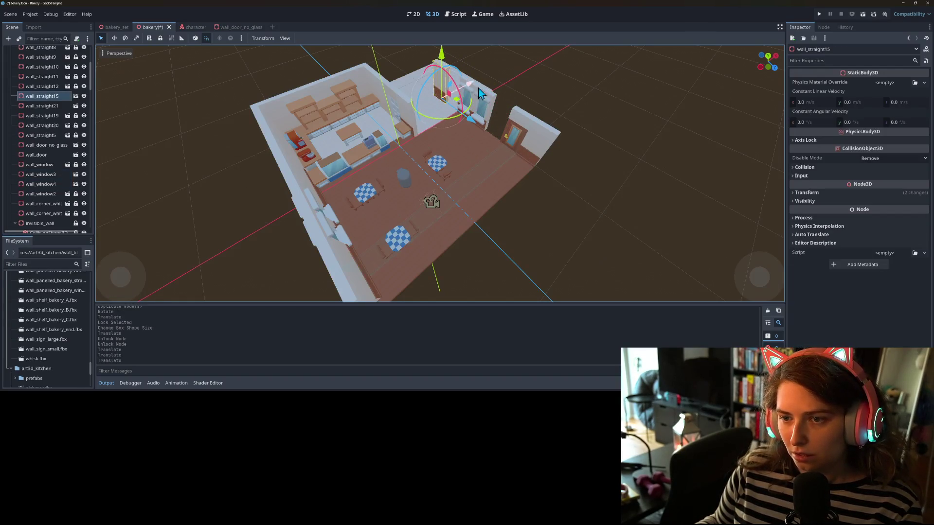
click(464, 101)
drag(503, 147, 538, 165)
scroll(up, 3)
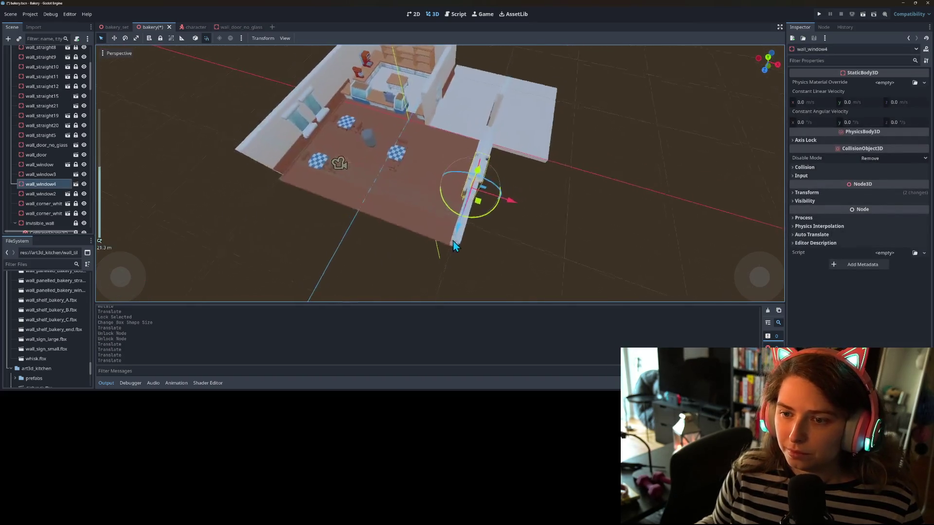
scroll(down, 3)
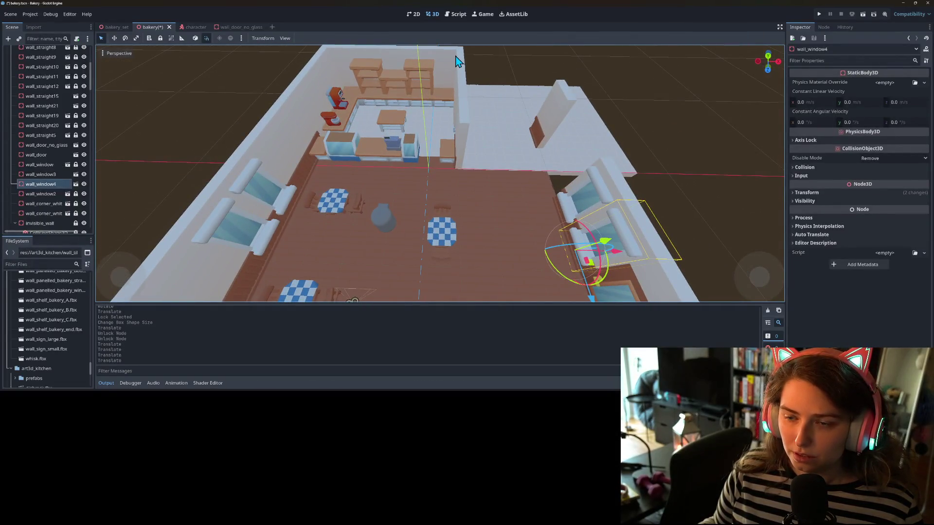
scroll(up, 3)
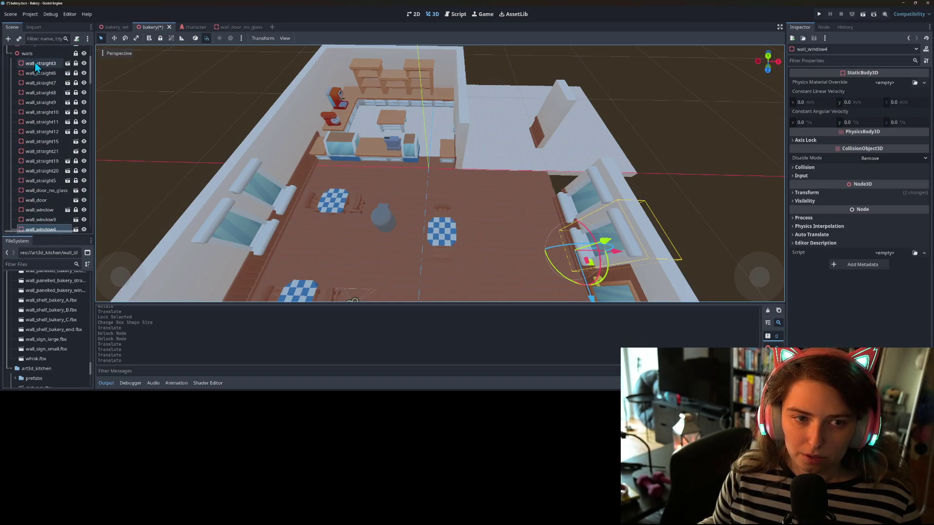
Step: Instance wall_corner_panelled as a child of the walls group
scroll(up, 3)
right_click(36, 56)
key(Escape)
key(ctrl+shift+a)
text(was)
key(BackSpace)
text(ll)
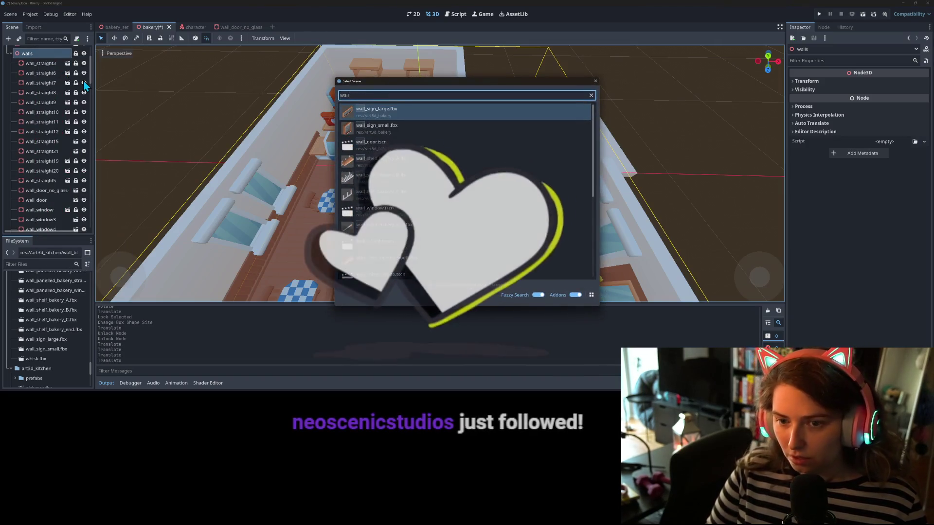
text(c)
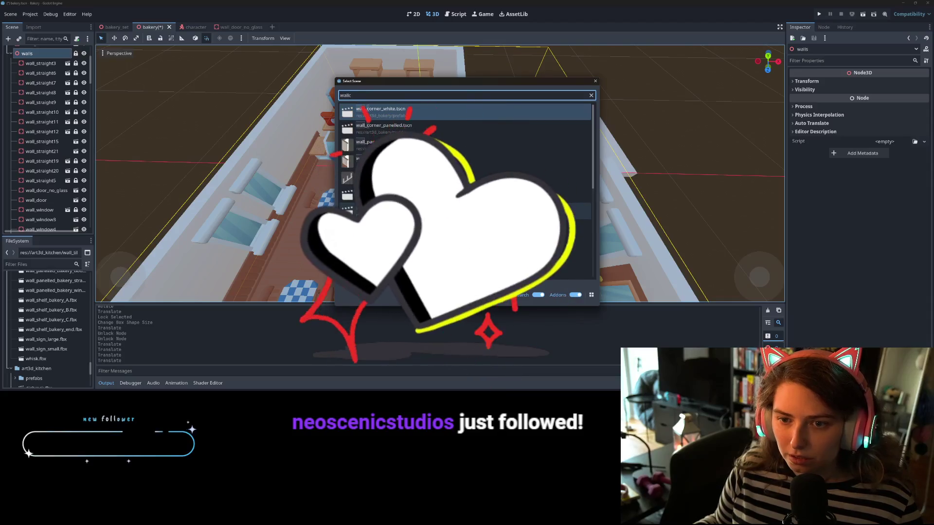
double_click(424, 129)
Step: Rotate the wall_corner_panelled piece by -45 degrees
scroll(down, 3)
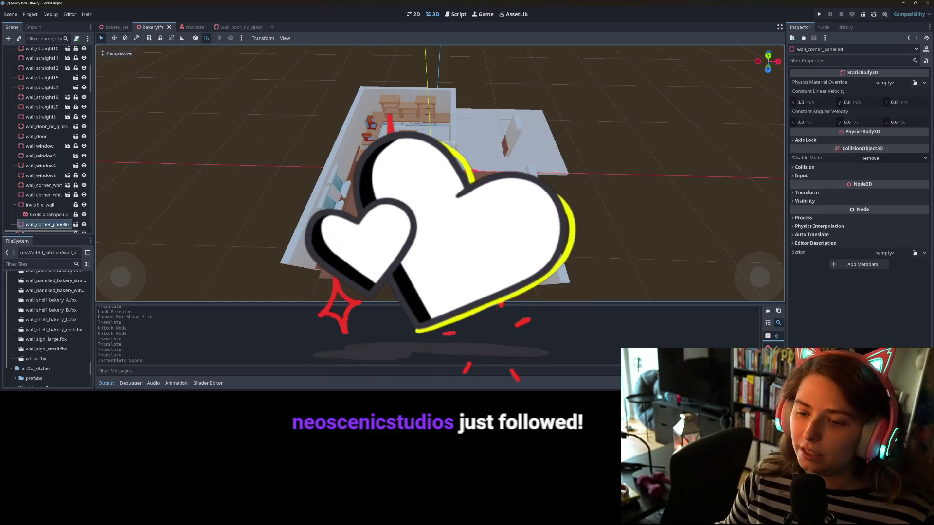
drag(428, 204, 520, 181)
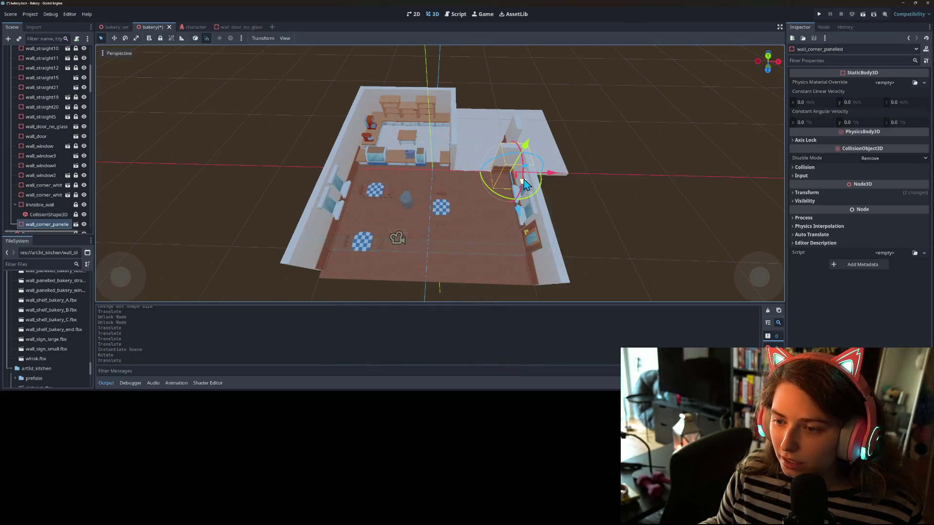
scroll(up, 3)
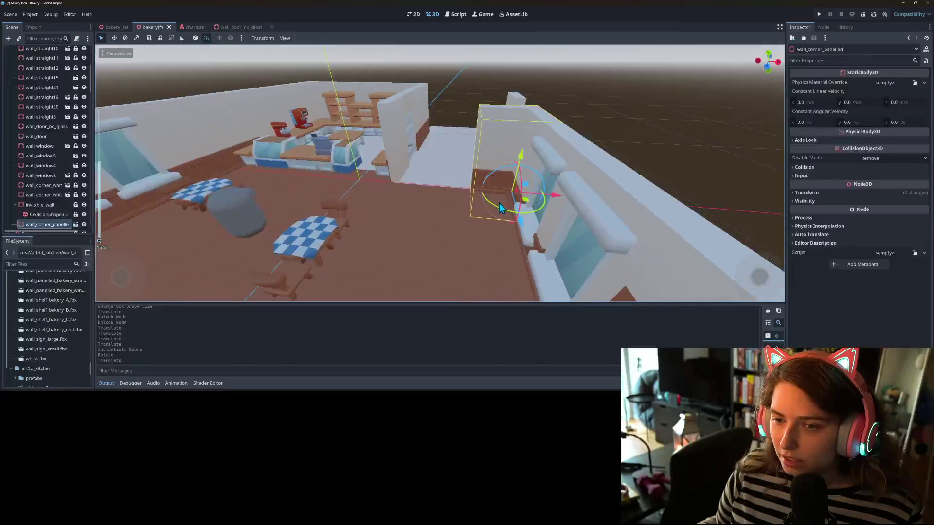
scroll(up, 3)
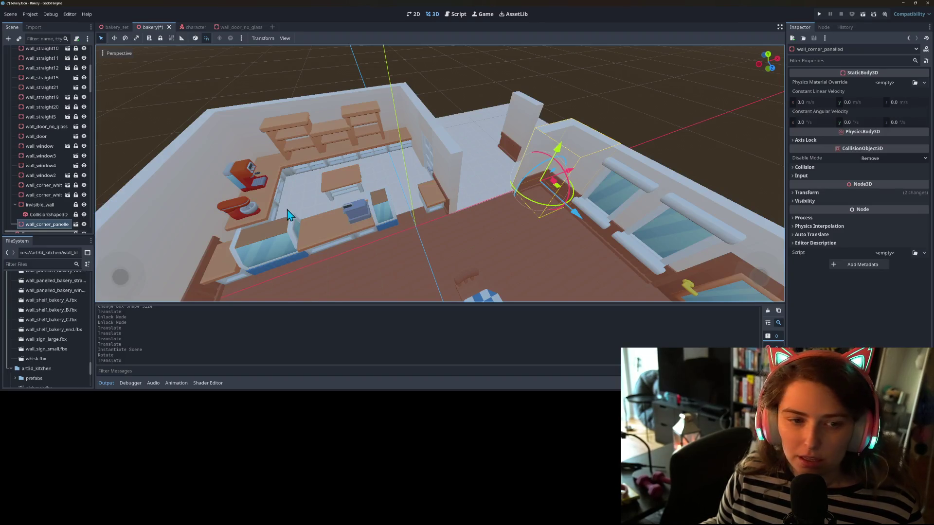
scroll(down, 3)
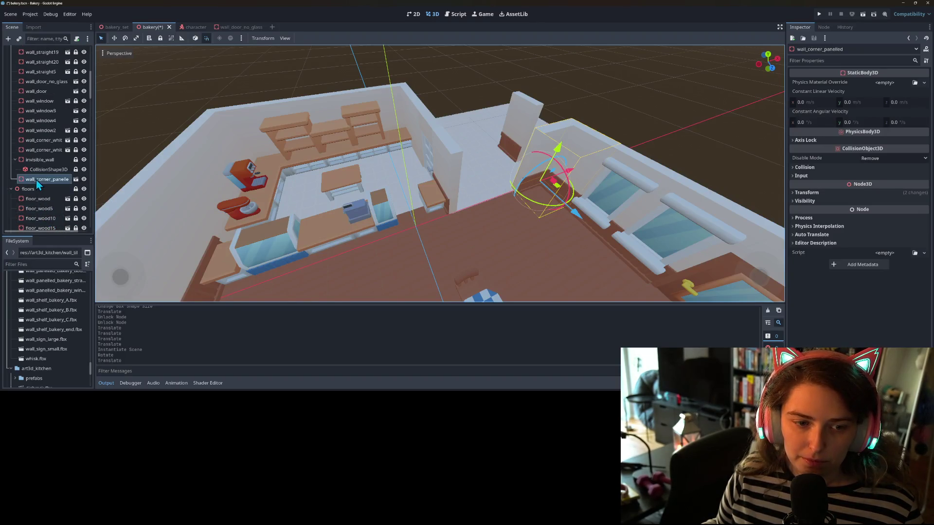
Step: Move wall_corner_panelled below wall_straight5 in the scene tree and duplicate it
drag(29, 183, 36, 75)
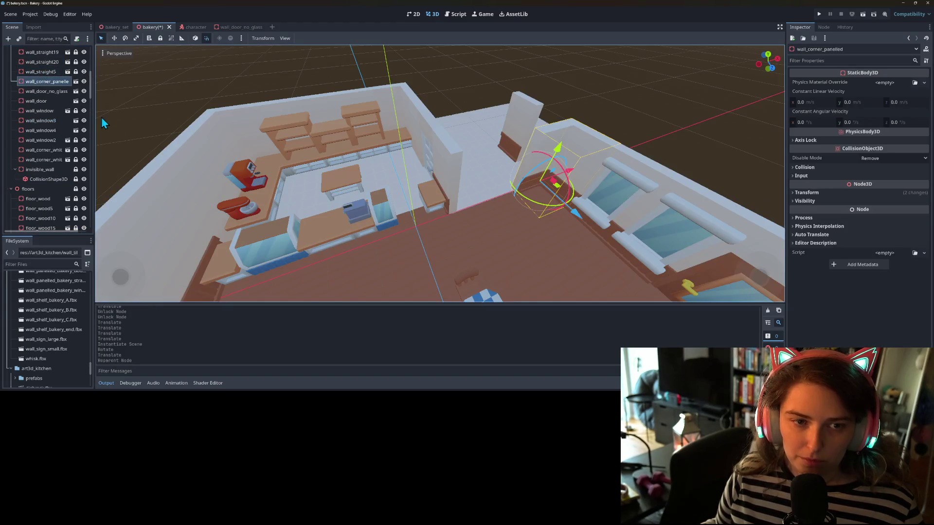
scroll(up, 3)
scroll(down, 3)
scroll(up, 3)
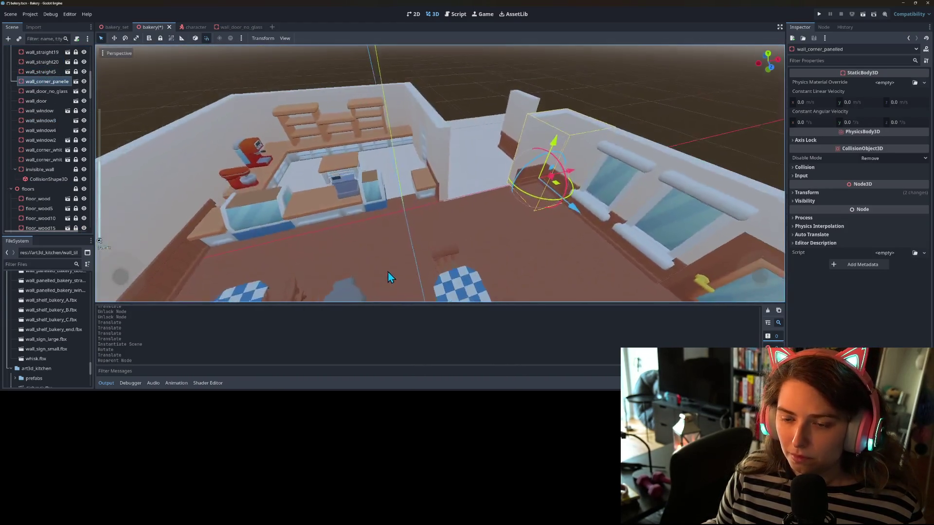
key(ctrl+d)
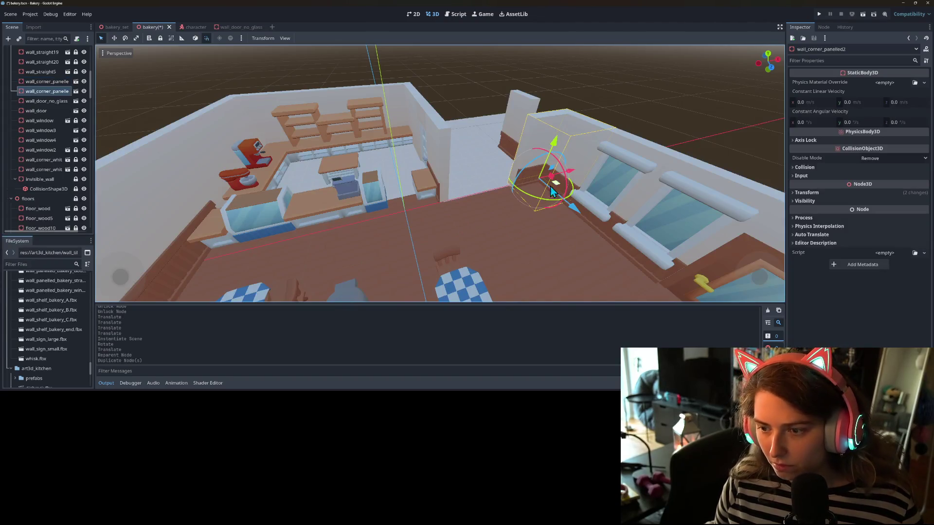
Step: Rotate the duplicate corner wall 135 degrees and move it toward the room centre
drag(551, 205, 512, 150)
drag(559, 190, 482, 247)
scroll(up, 3)
drag(416, 215, 422, 229)
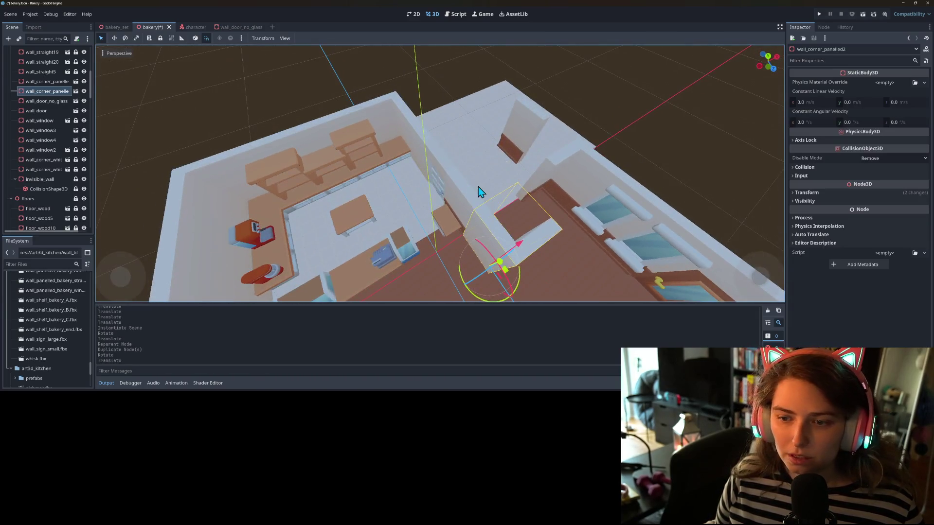
Step: Unlock wall_straight12, then move and rotate it to fit the new corner
click(475, 197)
scroll(up, 3)
scroll(up, 3)
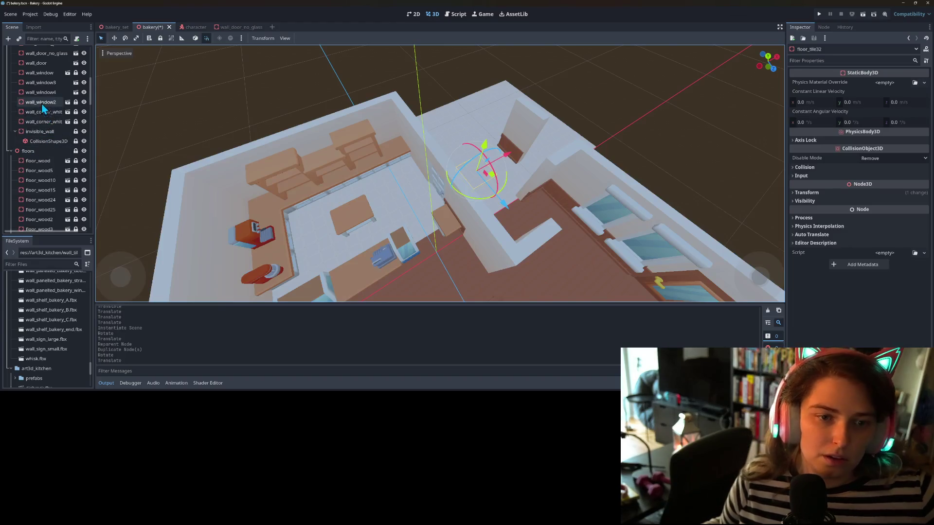
scroll(up, 3)
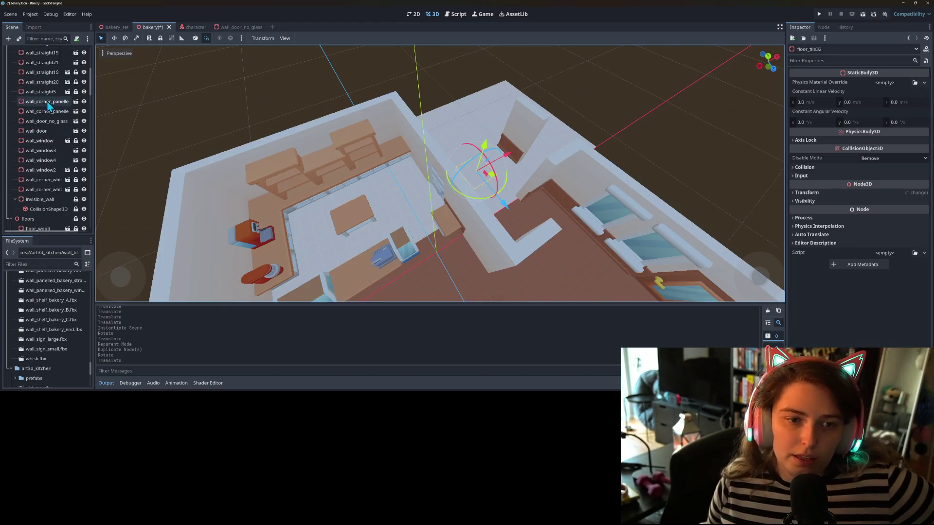
click(44, 83)
click(41, 73)
scroll(up, 3)
click(39, 97)
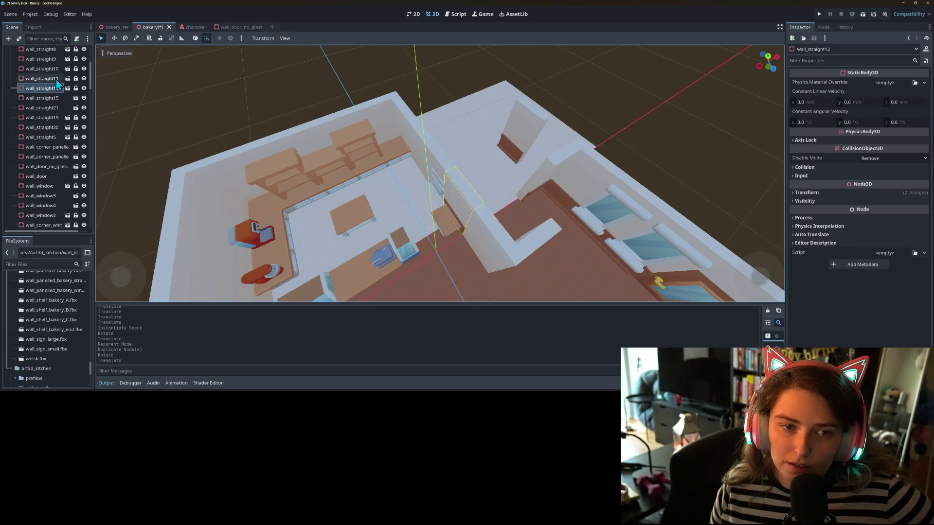
click(75, 88)
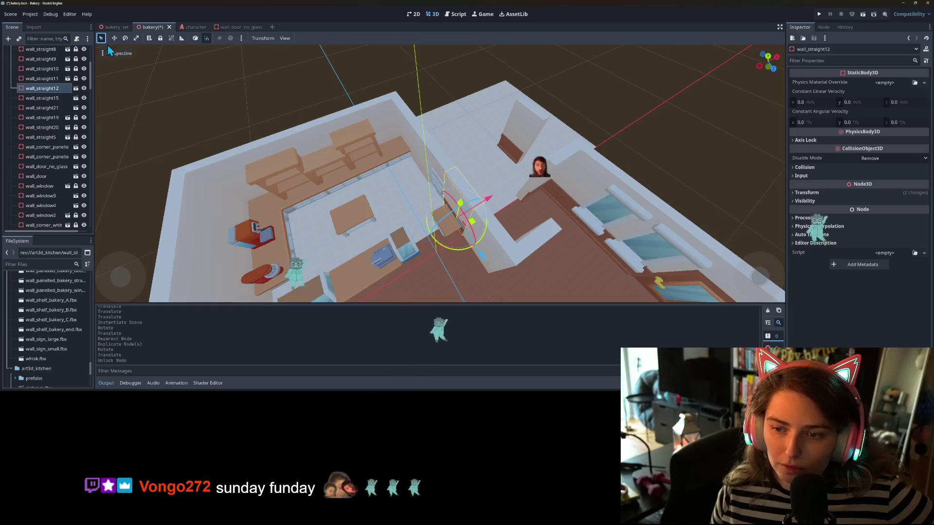
drag(482, 208, 521, 191)
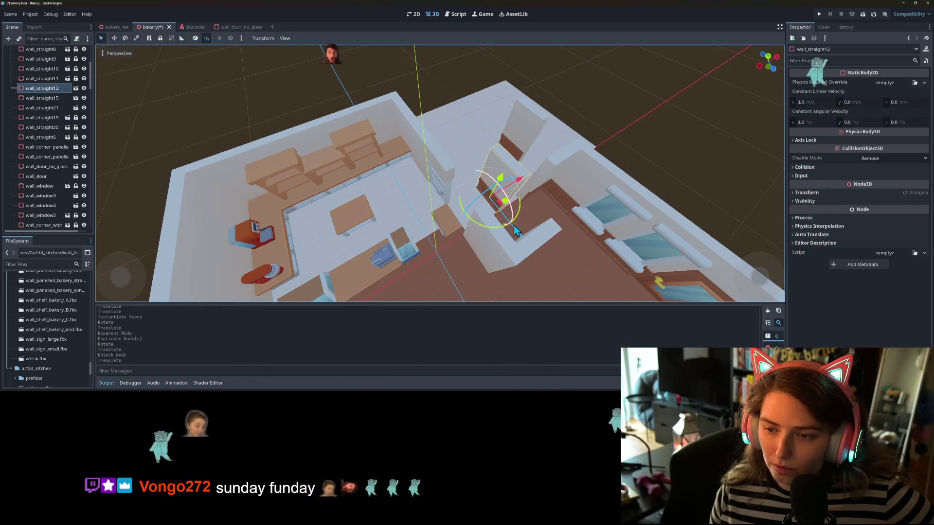
drag(515, 224, 486, 246)
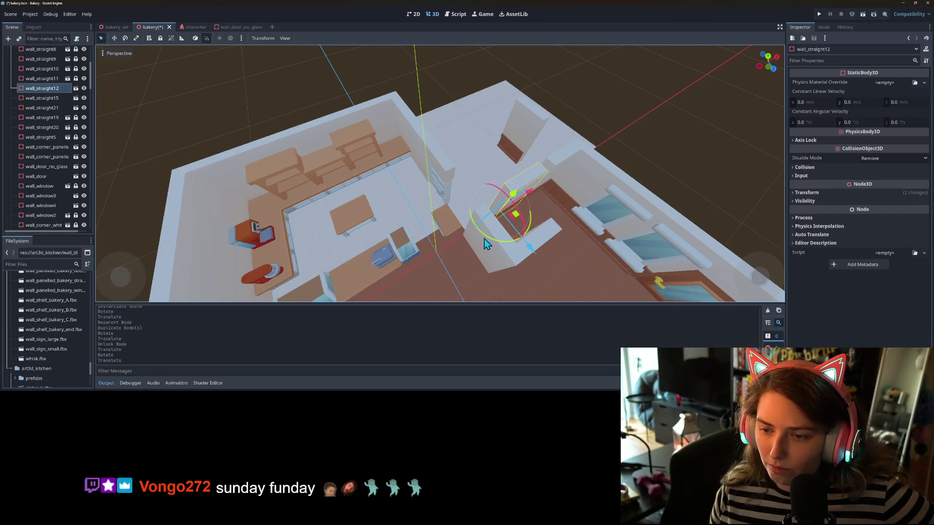
drag(529, 194, 537, 191)
Step: Move wall_corner_panelled2 -2 units along Z
scroll(down, 3)
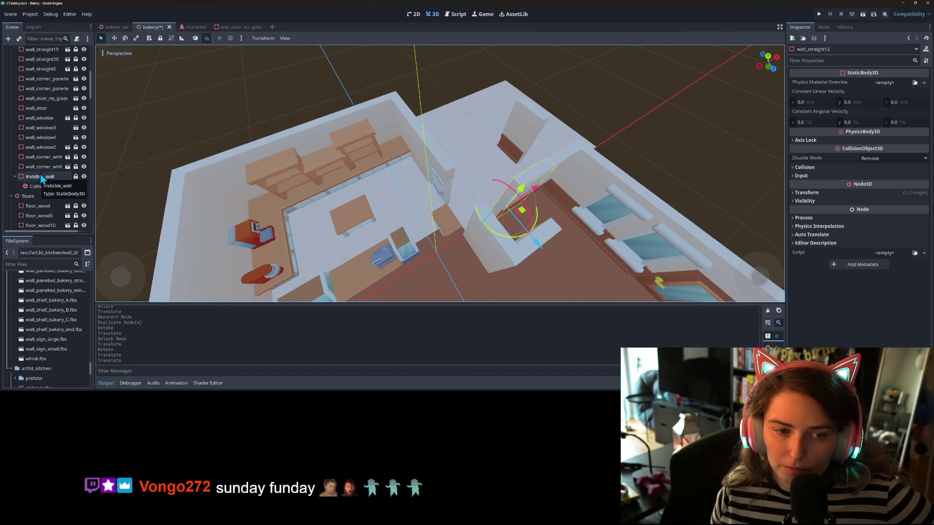
click(47, 89)
scroll(up, 3)
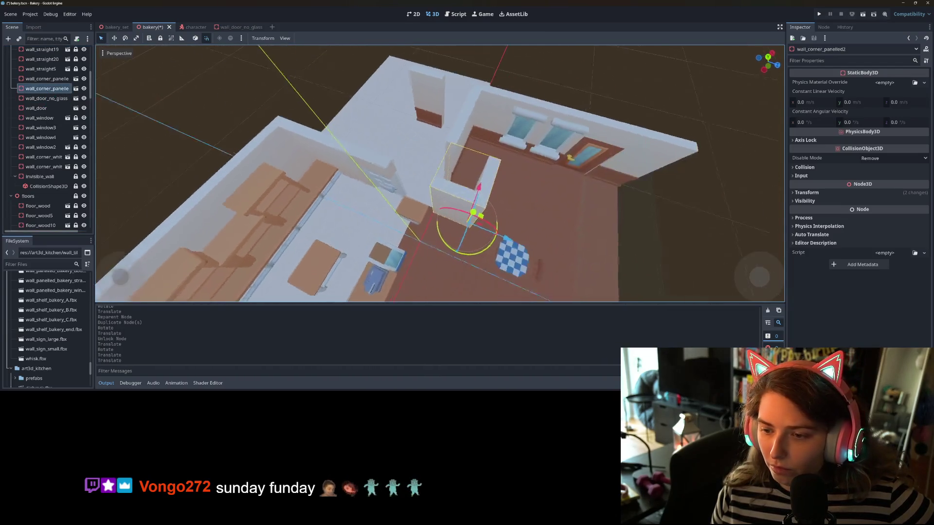
drag(516, 239, 468, 258)
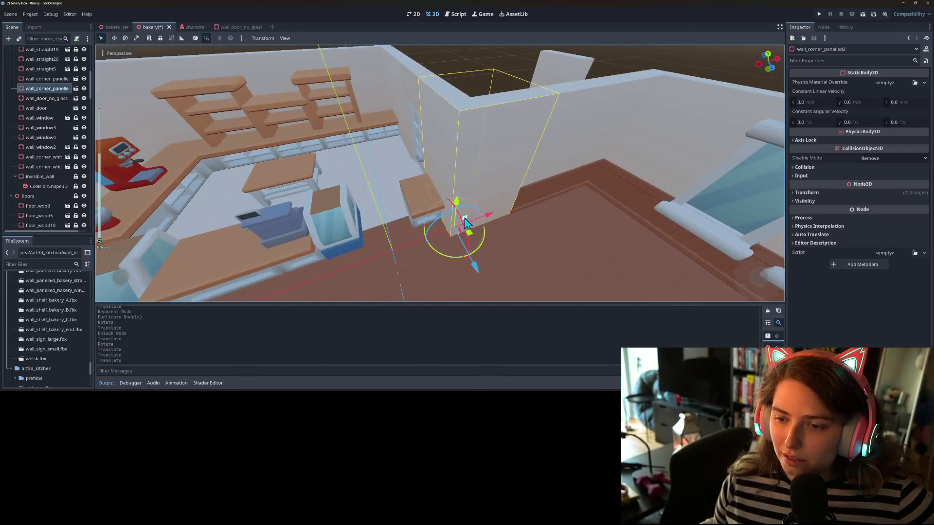
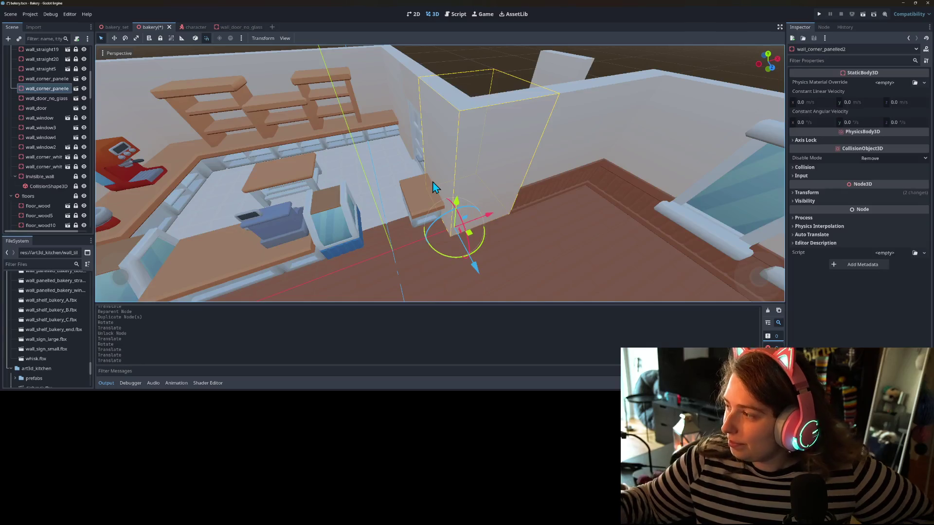
Step: Save the scene, then rotate wall_corner_panelled by 90° twice so it fits the wall junction
drag(431, 202, 413, 151)
key(ctrl+s)
click(434, 124)
click(461, 193)
drag(485, 209, 407, 156)
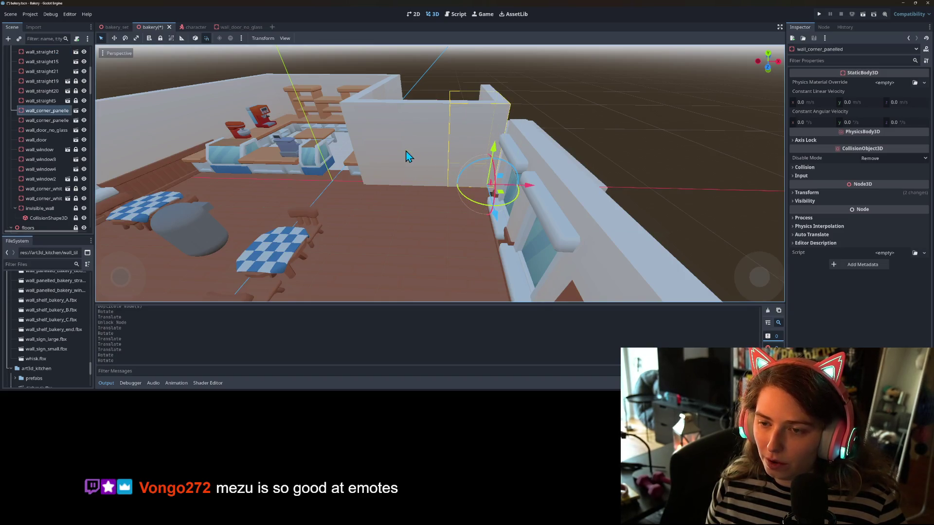
scroll(up, 3)
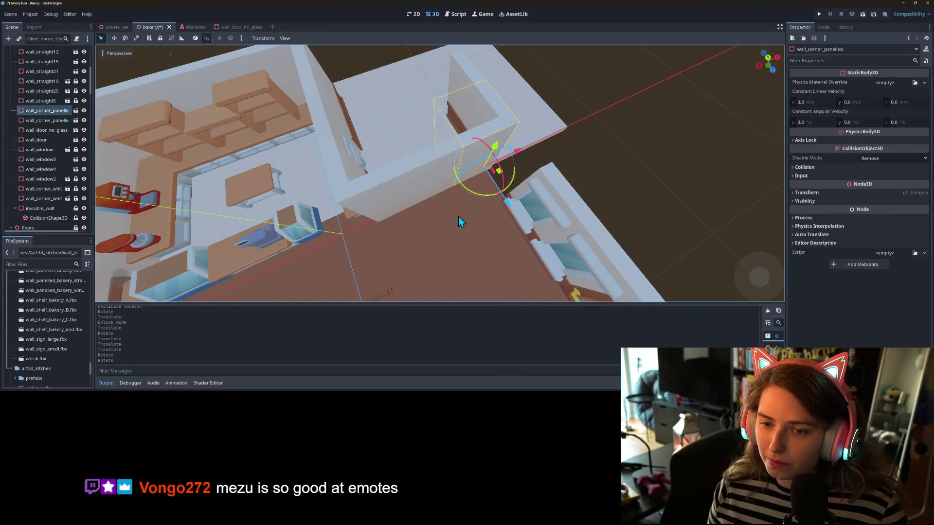
scroll(up, 3)
drag(484, 196, 554, 180)
scroll(down, 3)
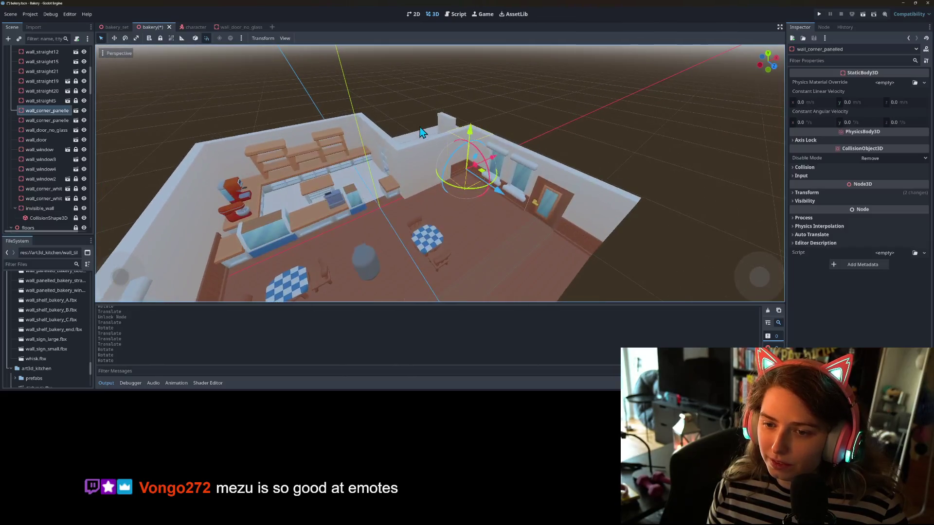
Step: Spin wall_straight12 around its vertical axis
click(428, 147)
click(437, 161)
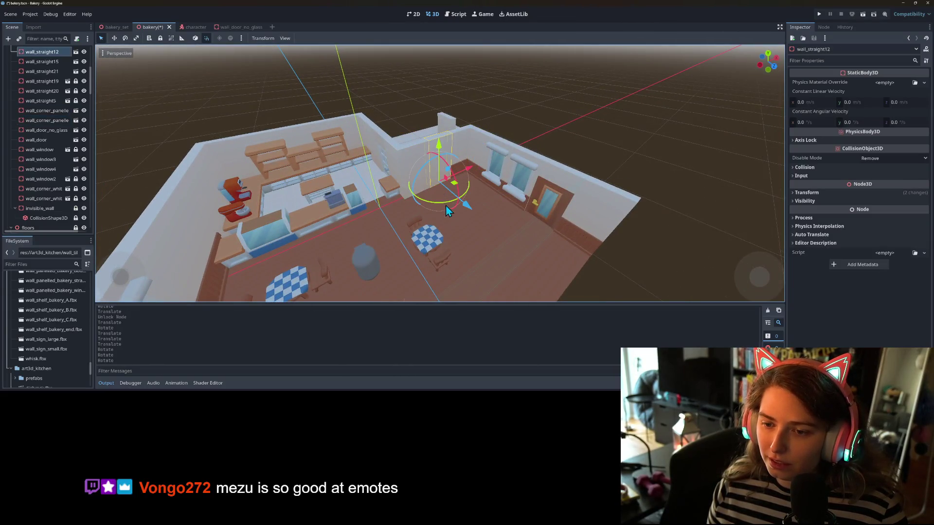
drag(448, 203, 401, 171)
drag(413, 137, 413, 136)
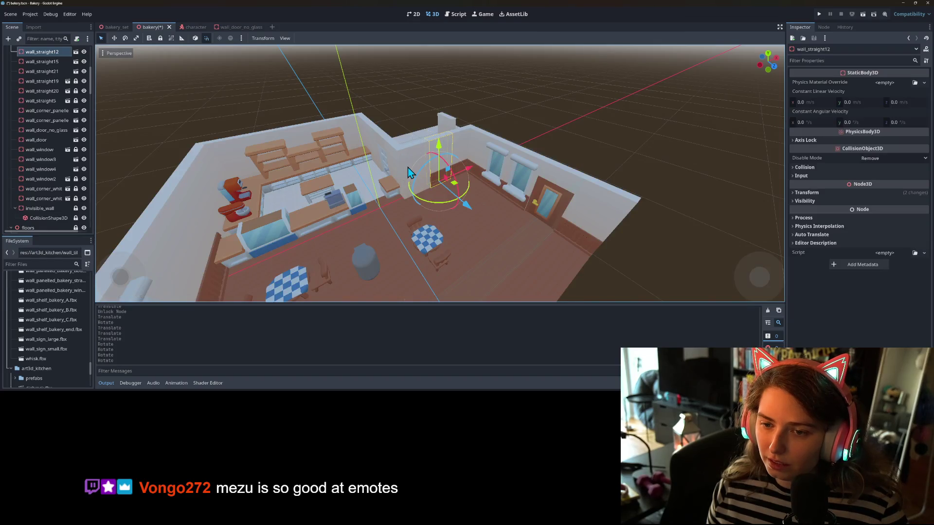
Step: Slide the second panelled corner along its depth and move wall_straight15 toward the room's front
click(408, 167)
drag(428, 226, 394, 170)
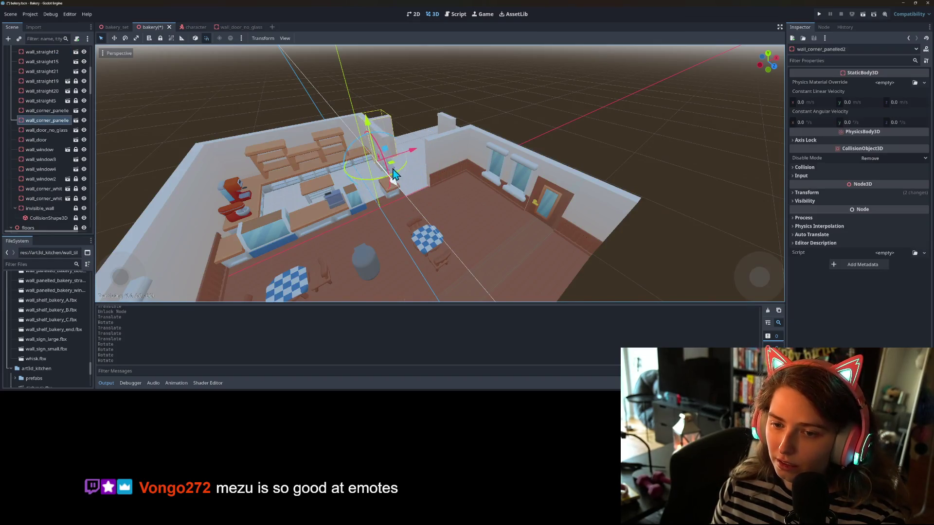
click(451, 127)
drag(461, 172, 430, 192)
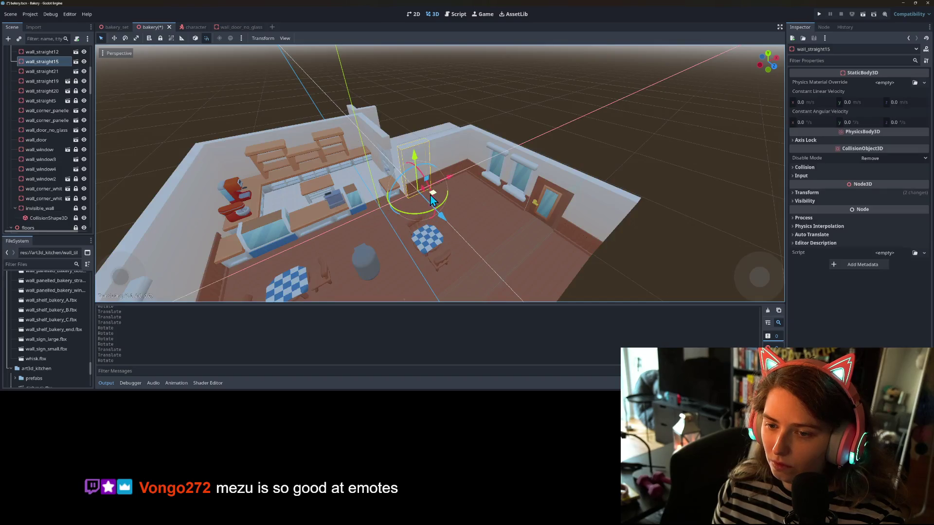
Step: Slide wall_corner_panelled2 toward the front and fine-tune its position
click(374, 117)
drag(382, 162, 445, 239)
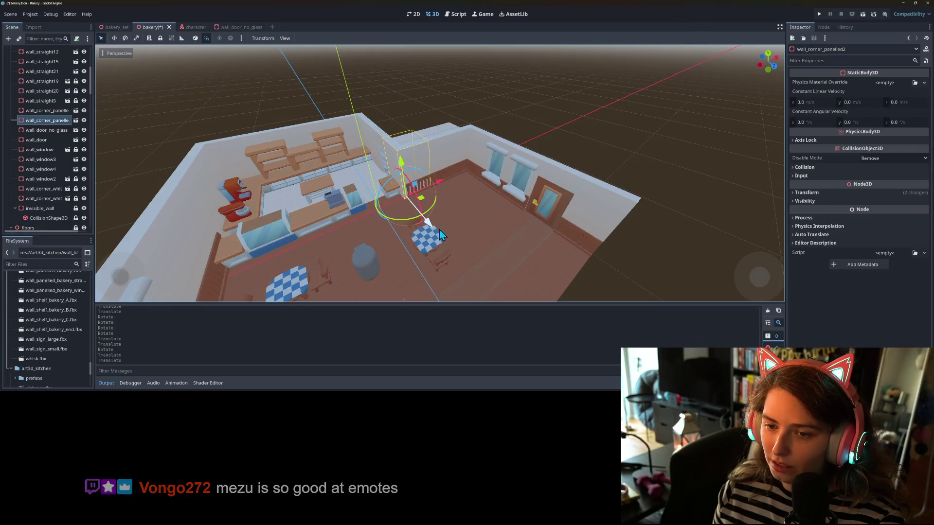
scroll(up, 3)
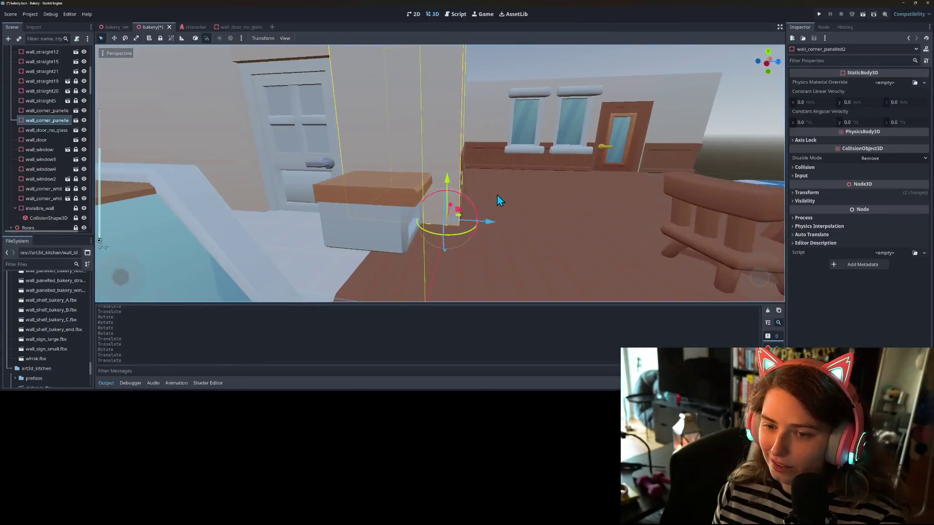
scroll(down, 3)
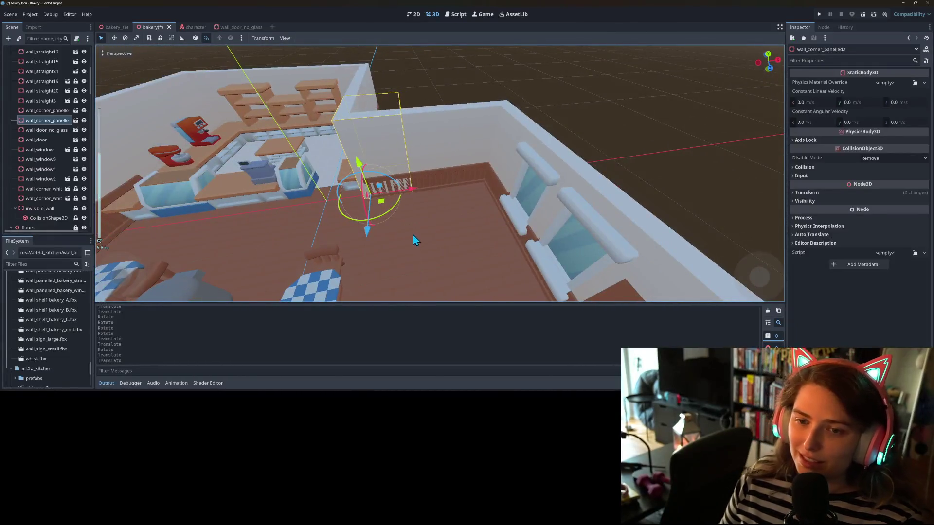
scroll(down, 3)
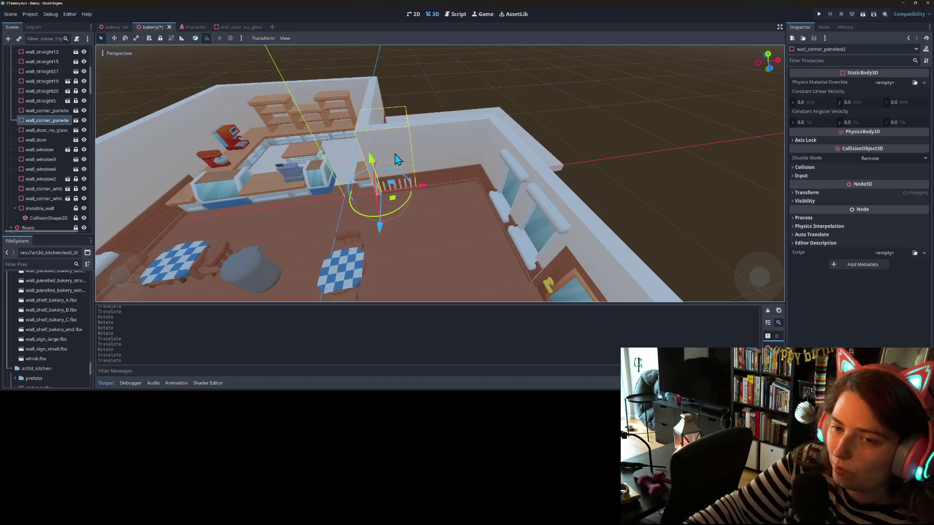
drag(380, 236, 378, 232)
click(477, 146)
click(399, 164)
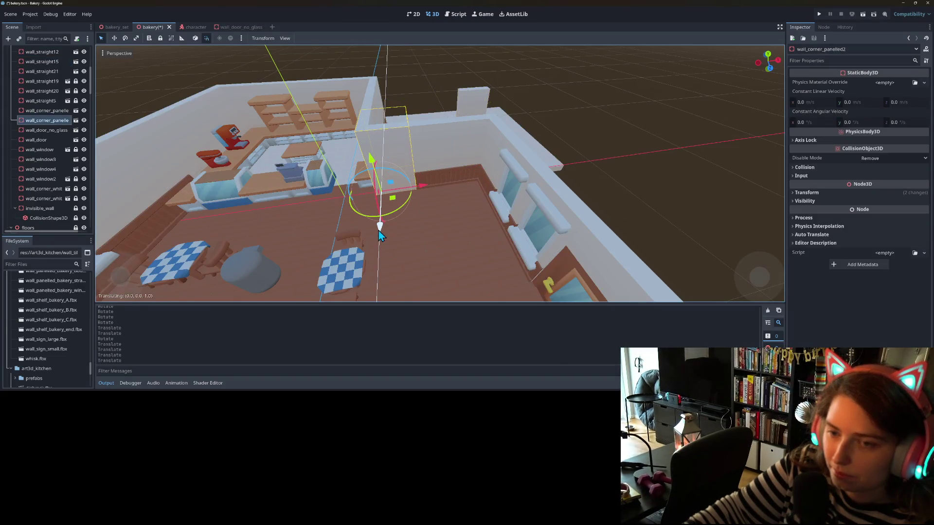
scroll(up, 3)
scroll(down, 3)
scroll(up, 3)
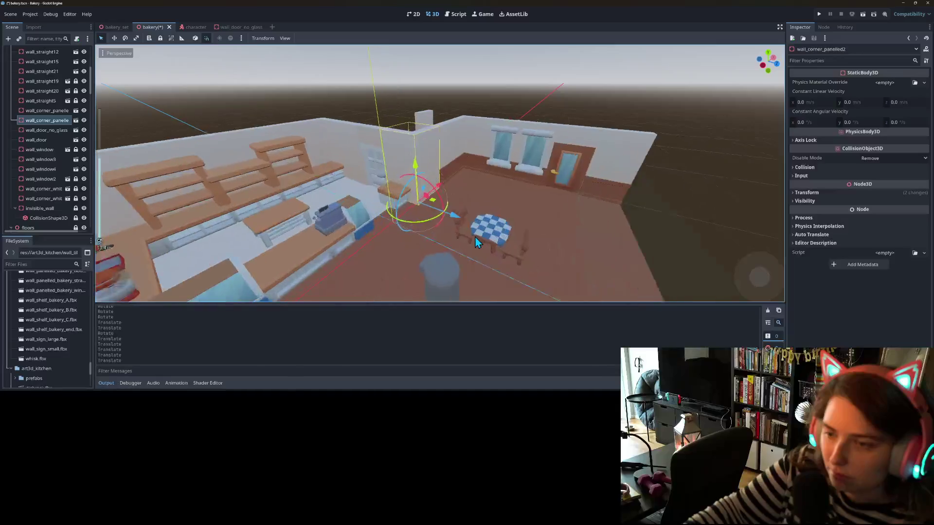
drag(476, 238, 465, 256)
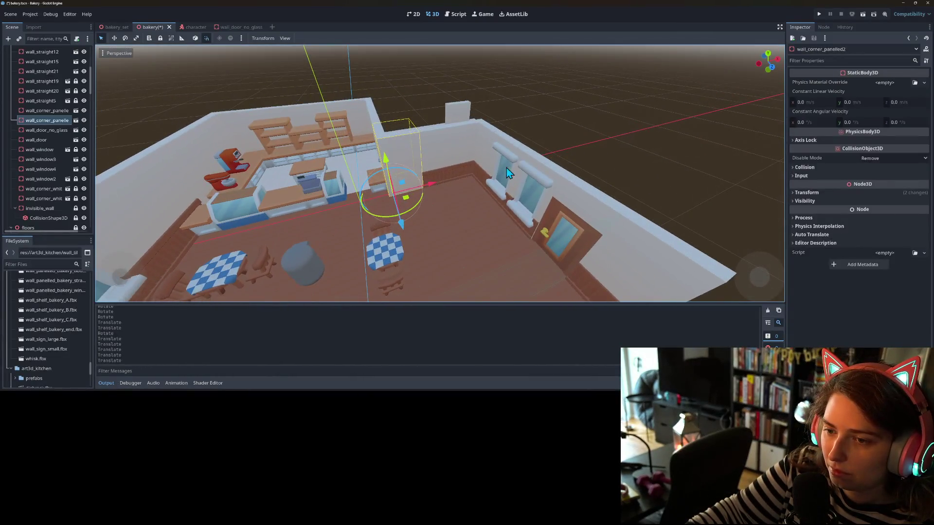
Step: Move wall_corner_panelled onto the back wall
click(486, 168)
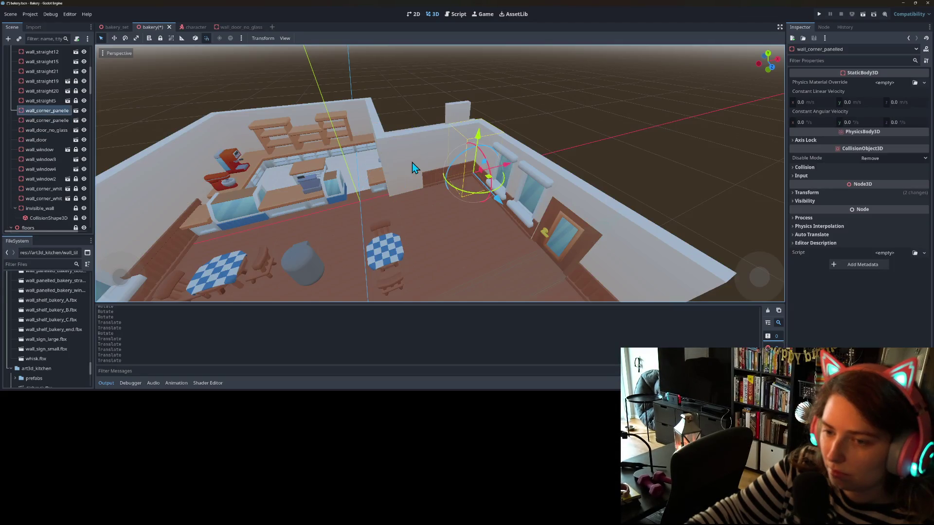
click(413, 162)
click(434, 170)
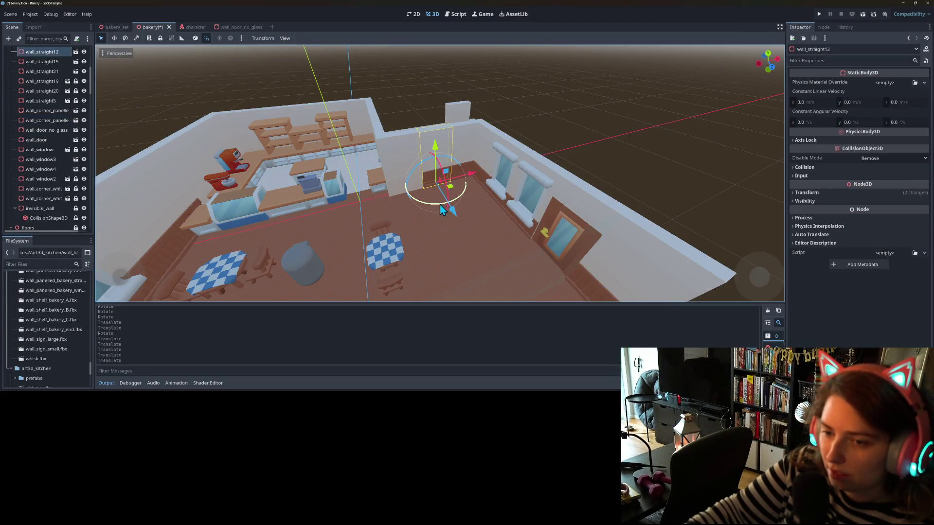
click(475, 201)
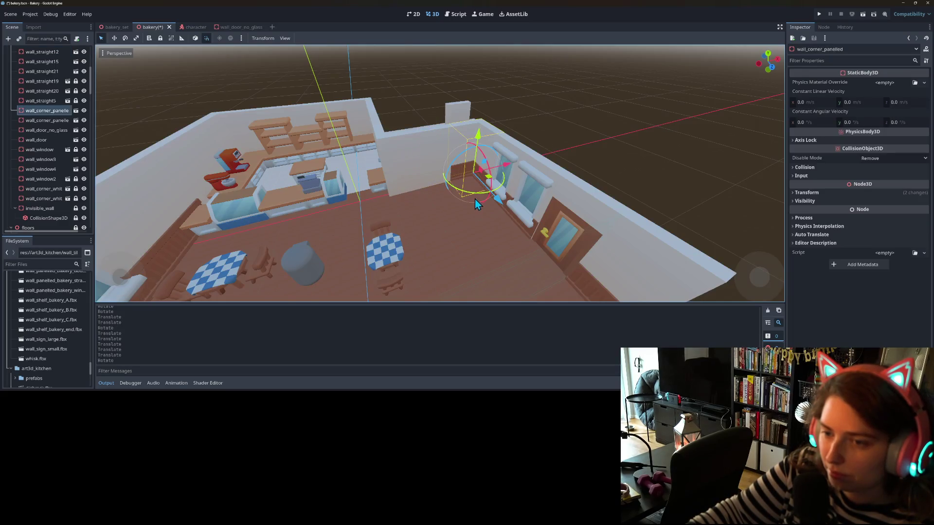
drag(489, 183, 533, 169)
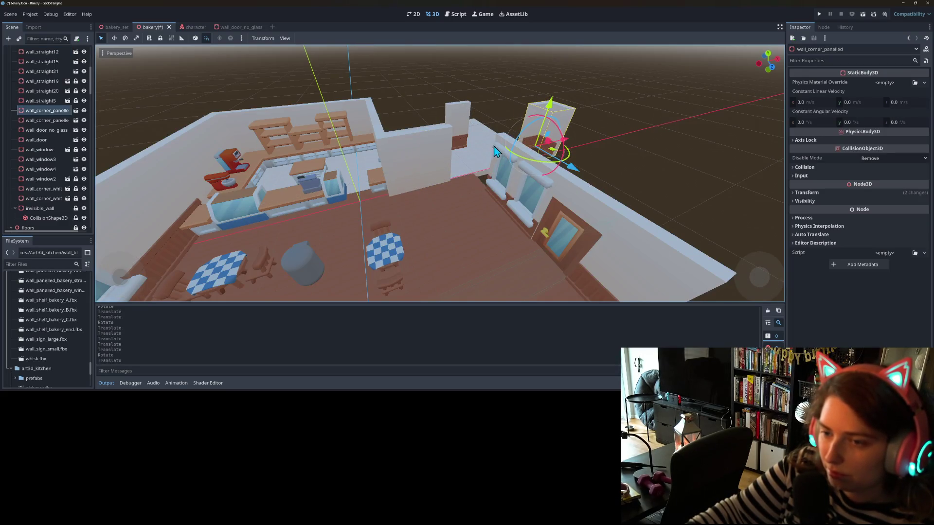
Step: Turn wall_window3 and wall_window4 around 180 degrees
click(499, 214)
drag(497, 224, 471, 160)
click(540, 174)
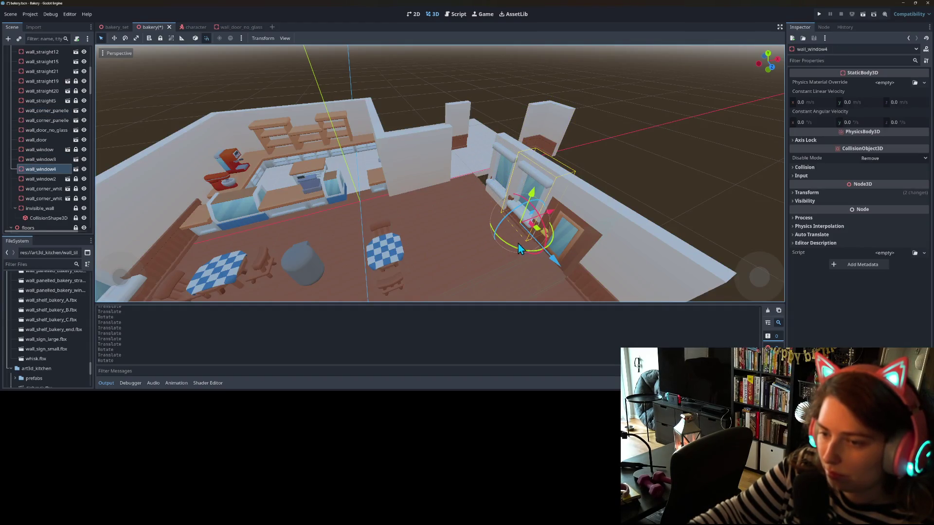
drag(521, 249, 518, 178)
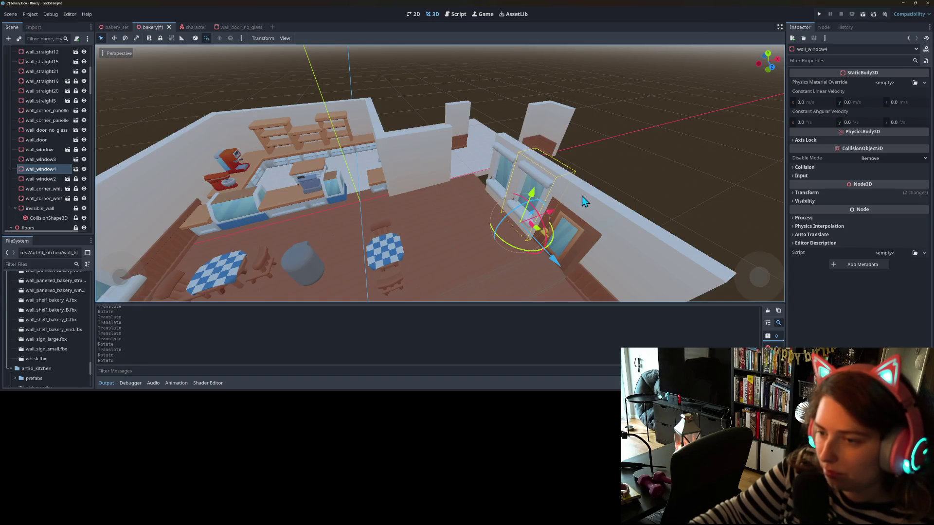
Step: Rotate the wall_door piece by about 80 degrees into the side wall
click(582, 196)
drag(544, 282, 530, 258)
scroll(up, 3)
drag(463, 210, 488, 134)
Step: Turn wall_straight21 around its vertical axis, then view the bakery from above
click(535, 173)
drag(535, 166, 535, 161)
click(591, 236)
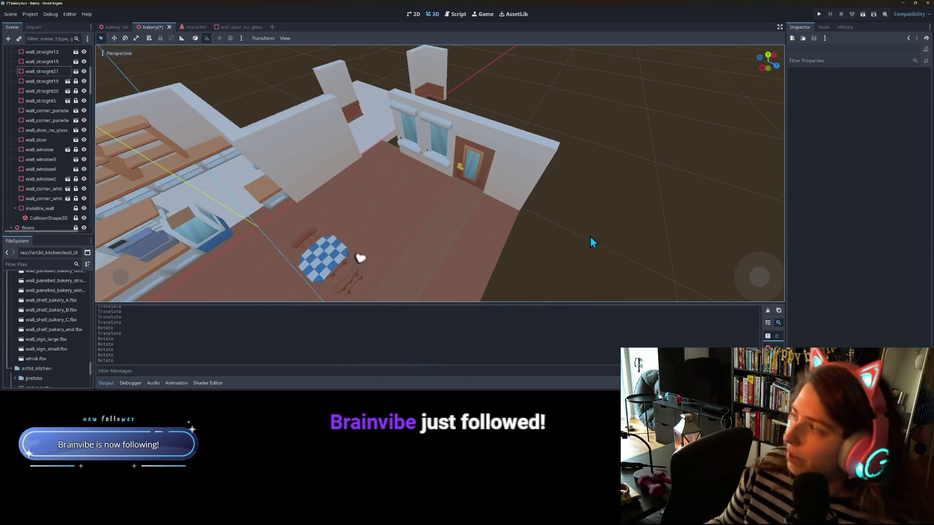
scroll(down, 3)
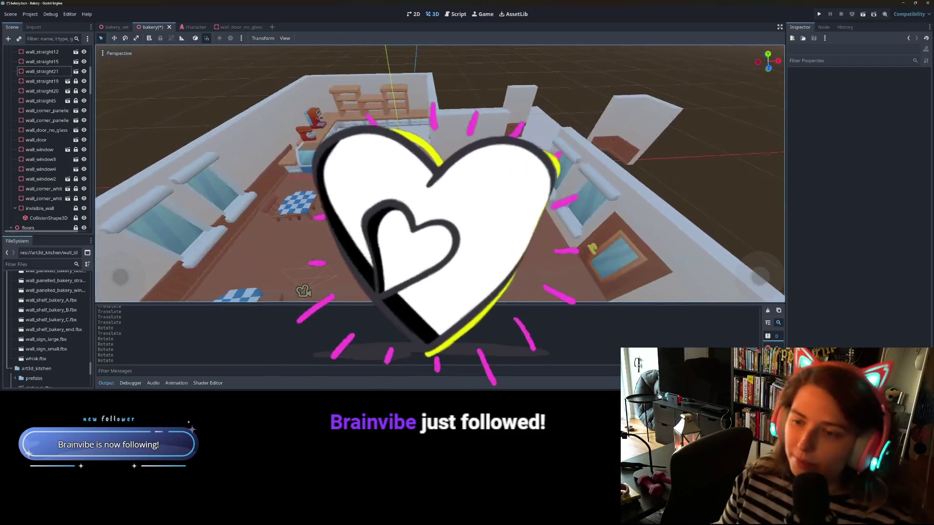
drag(437, 112, 396, 90)
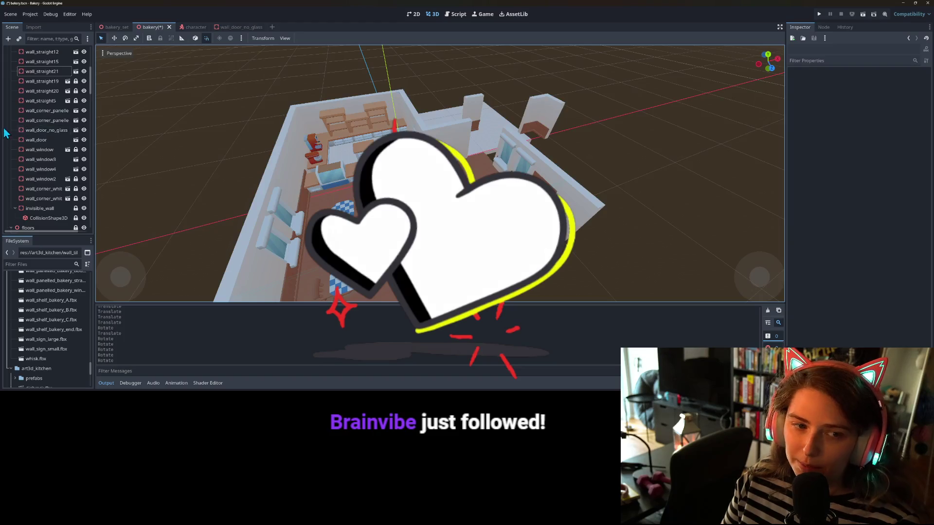
scroll(up, 3)
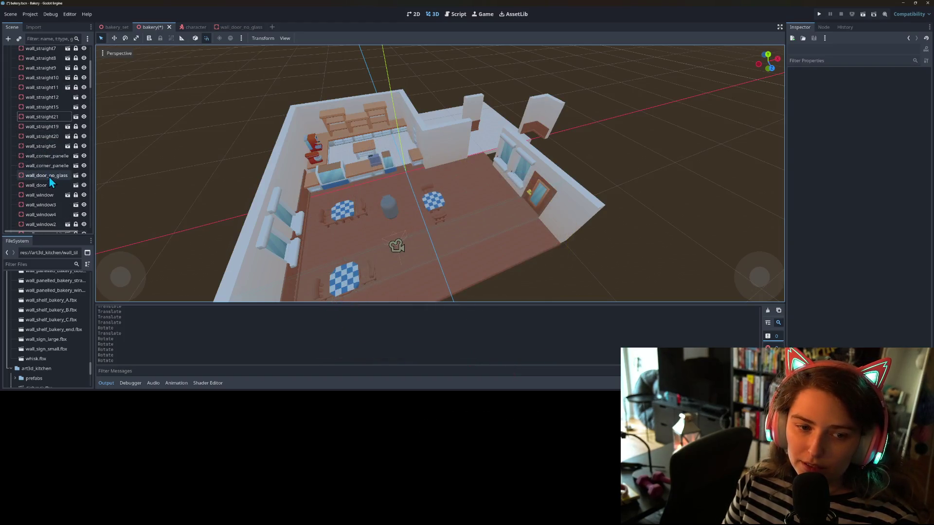
Step: Unlock wall_corner_white2, duplicate it, and move the copy to the right wall
scroll(down, 3)
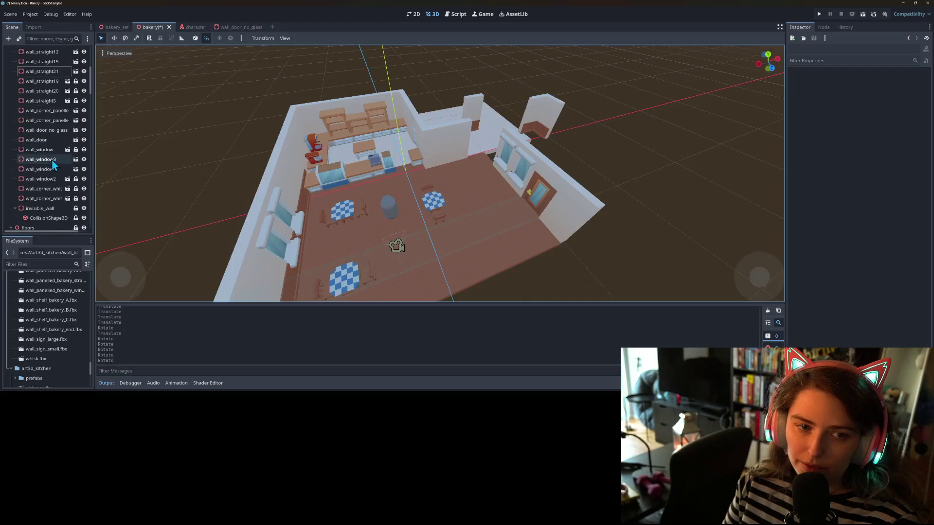
click(54, 176)
click(76, 175)
key(ctrl+d)
drag(421, 132, 502, 162)
click(645, 226)
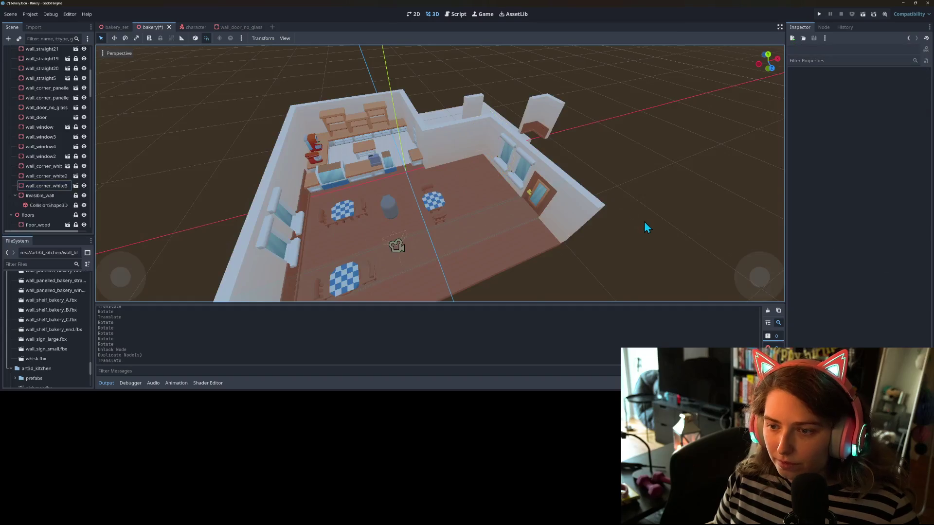
Step: Delete the stray wall piece and wall_straight15, then inspect the enclosed room
click(549, 117)
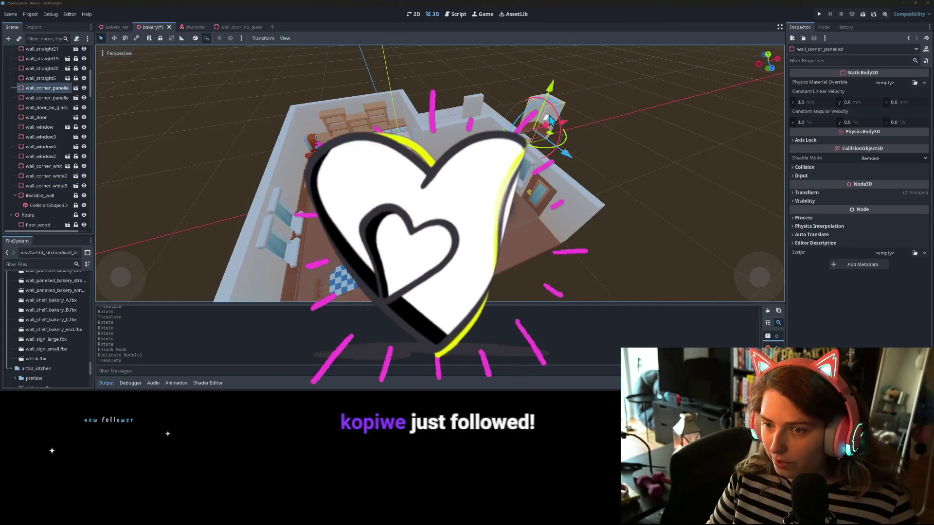
key(Delete)
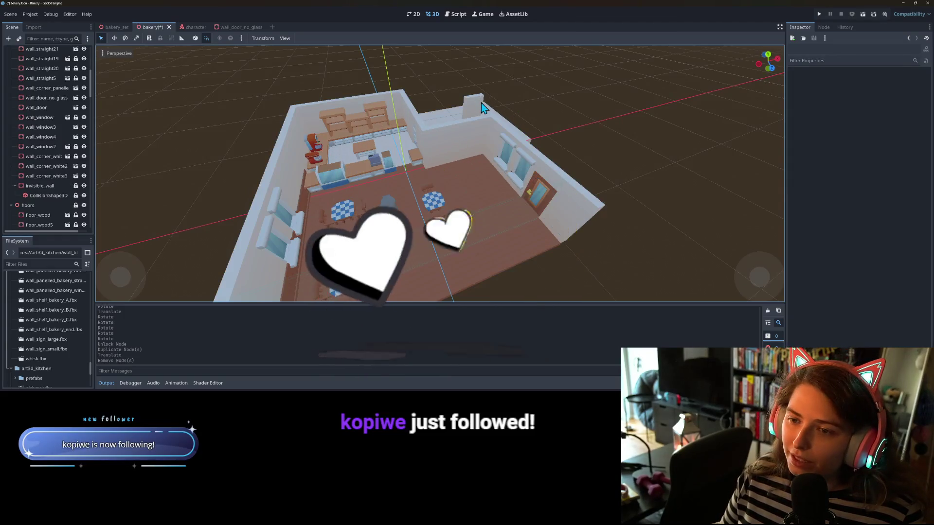
click(481, 103)
key(Delete)
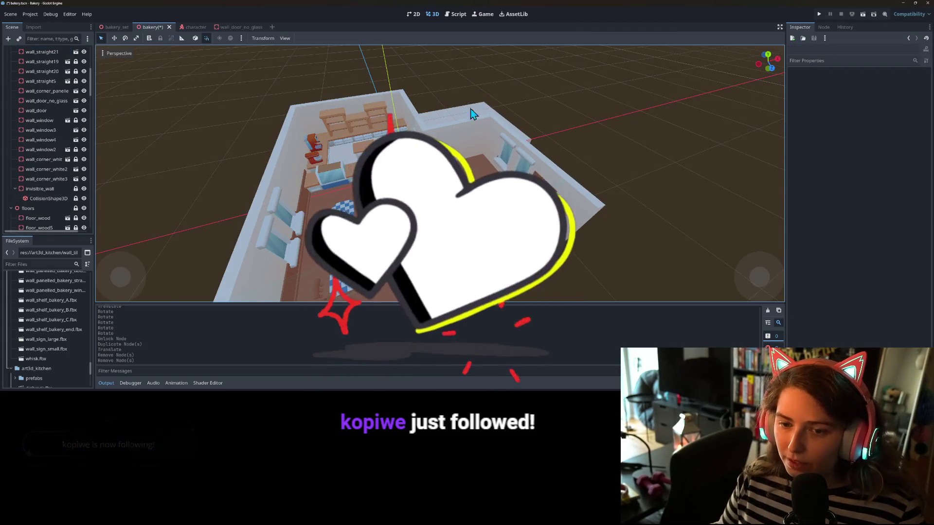
drag(437, 195, 336, 195)
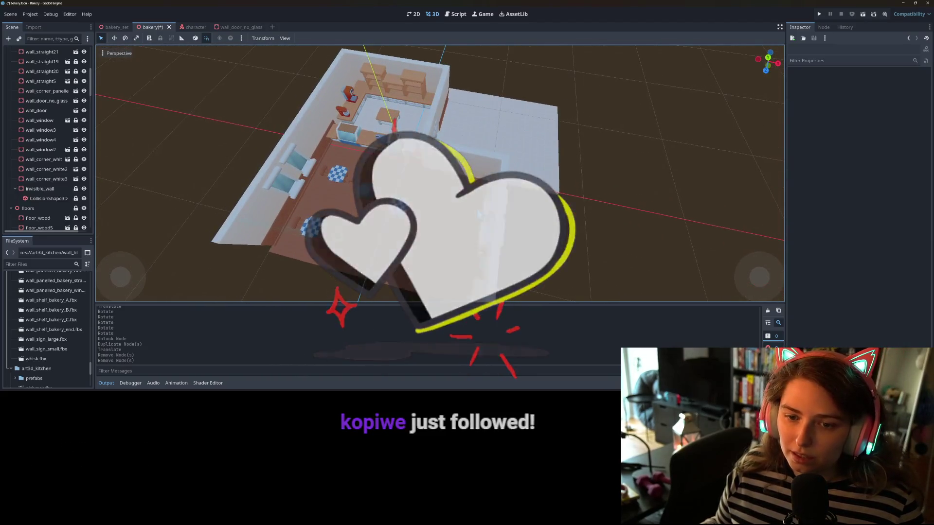
scroll(up, 3)
drag(501, 176, 652, 240)
scroll(up, 3)
scroll(down, 3)
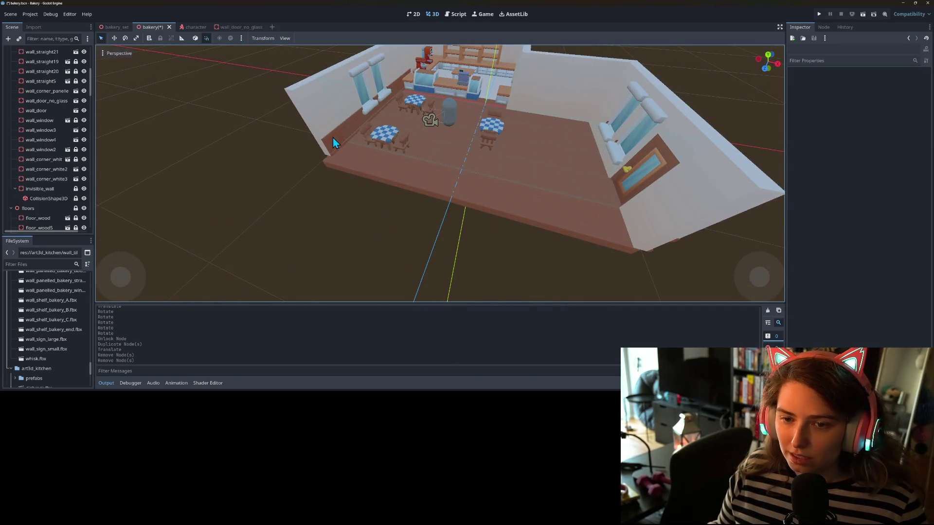
Step: Select all 22 wall nodes and unlock them for editing
click(49, 180)
scroll(up, 3)
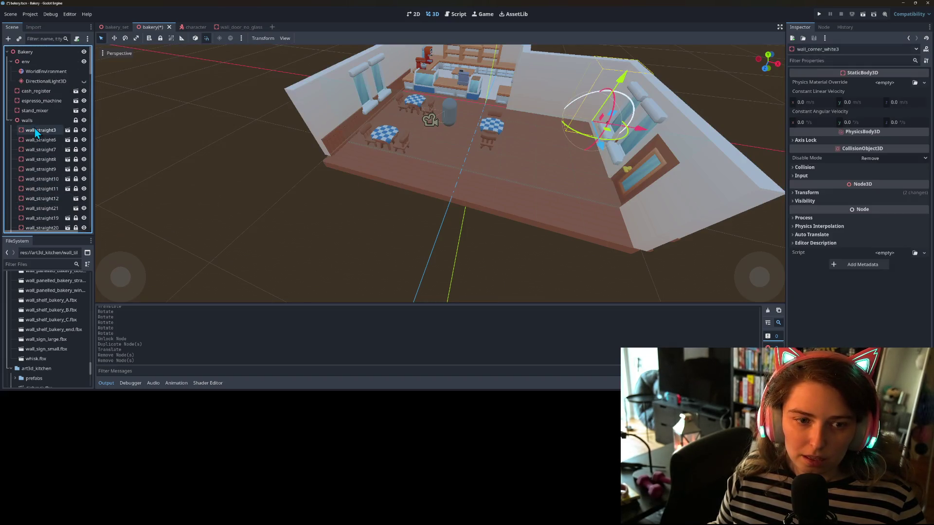
click(37, 131)
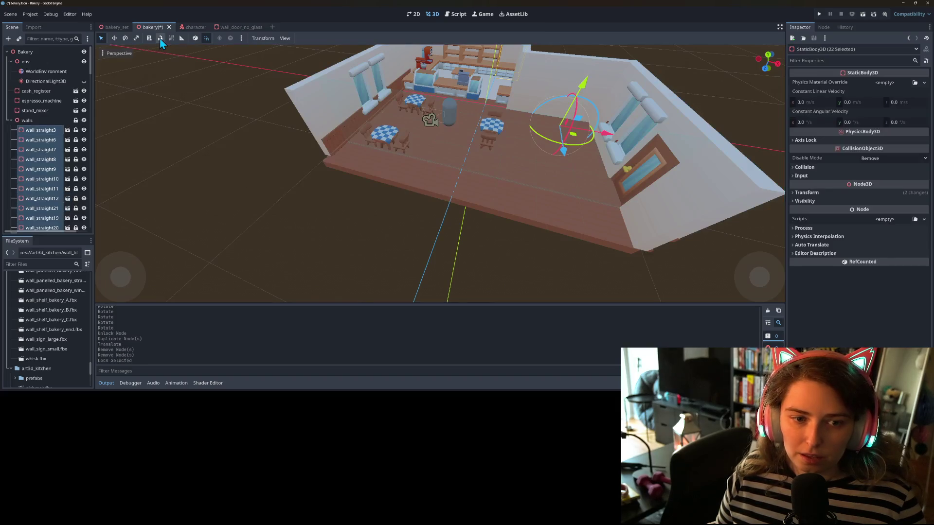
click(238, 209)
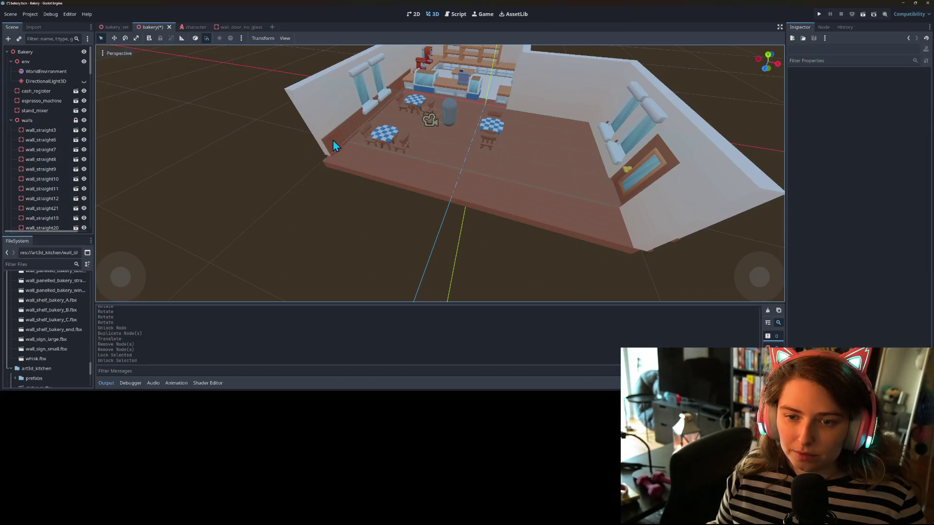
click(330, 146)
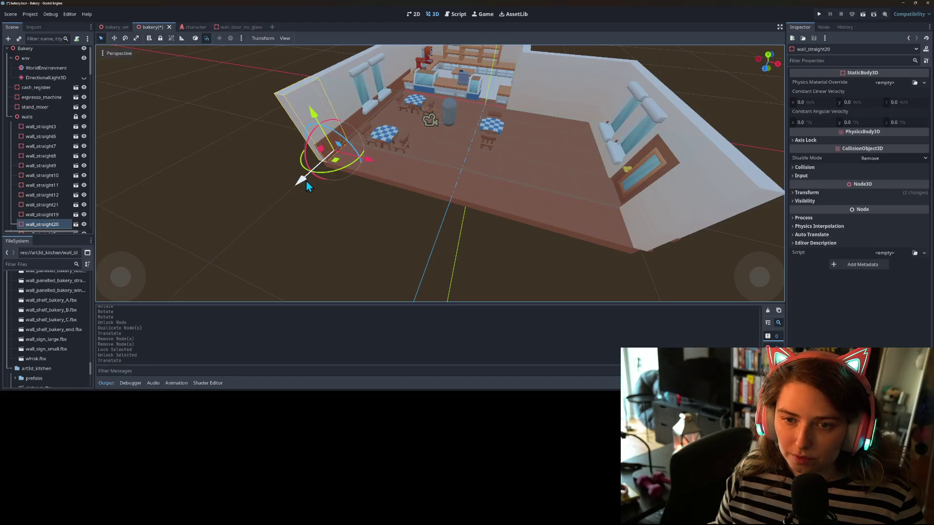
click(322, 230)
Step: Save the bakery scene and duplicate wall_corner_white2 into wall_corner_white3
drag(331, 234, 298, 248)
scroll(down, 3)
key(ctrl+s)
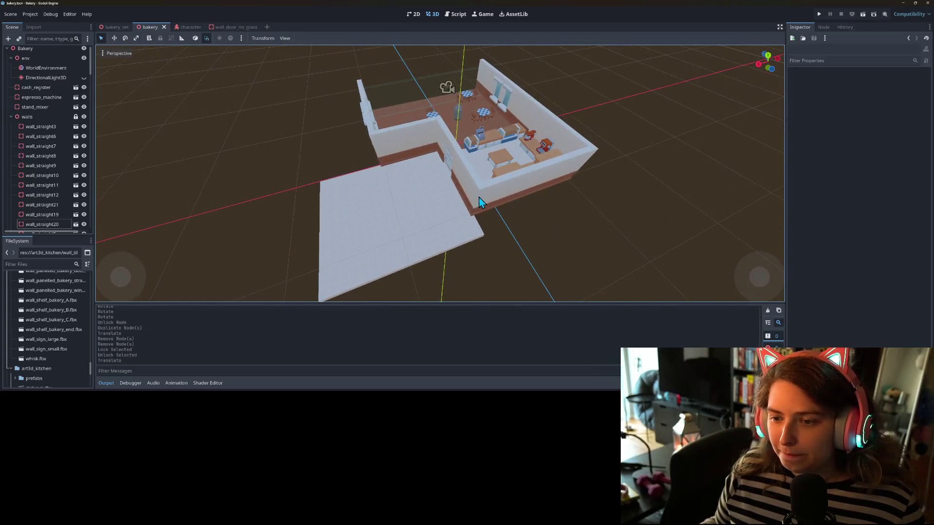
click(480, 197)
key(ctrl+d)
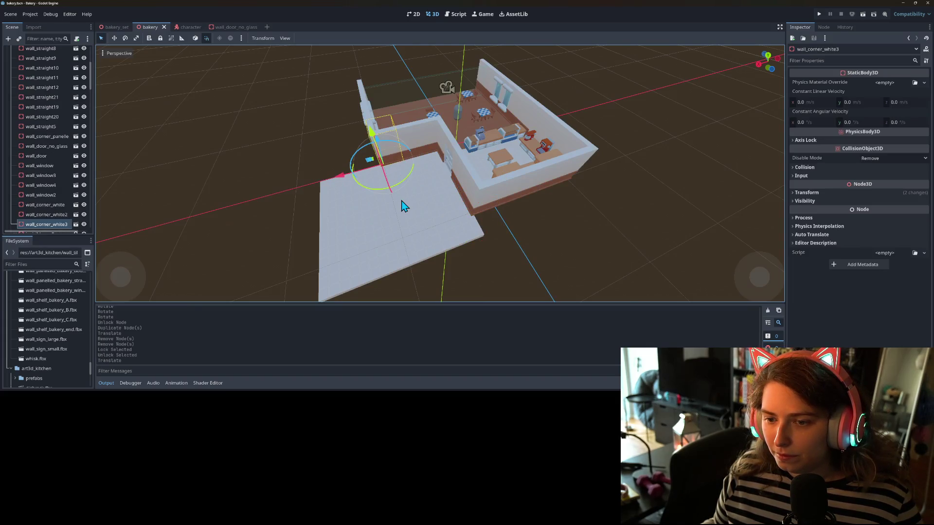
Step: Copy the panelled corner onto the extension floor and turn it 90 degrees
click(439, 133)
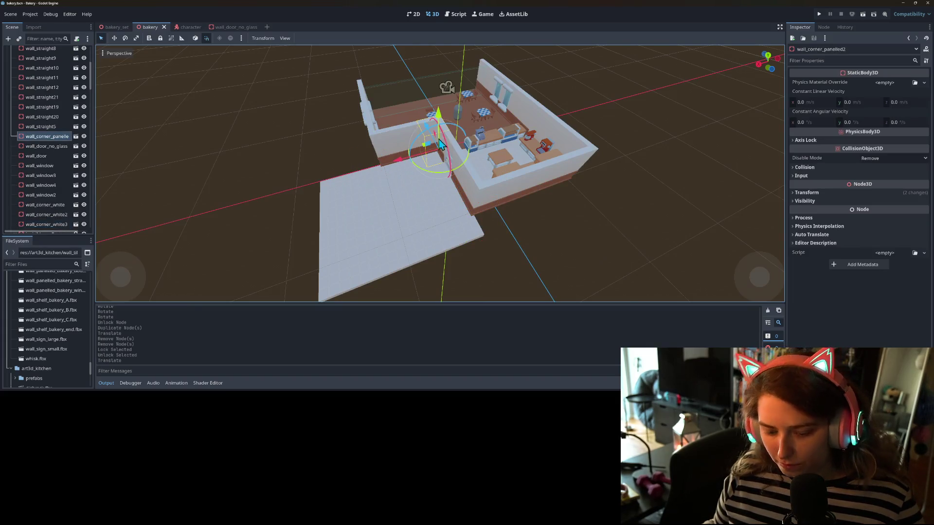
key(ctrl+d)
drag(425, 134, 458, 229)
drag(480, 267, 530, 275)
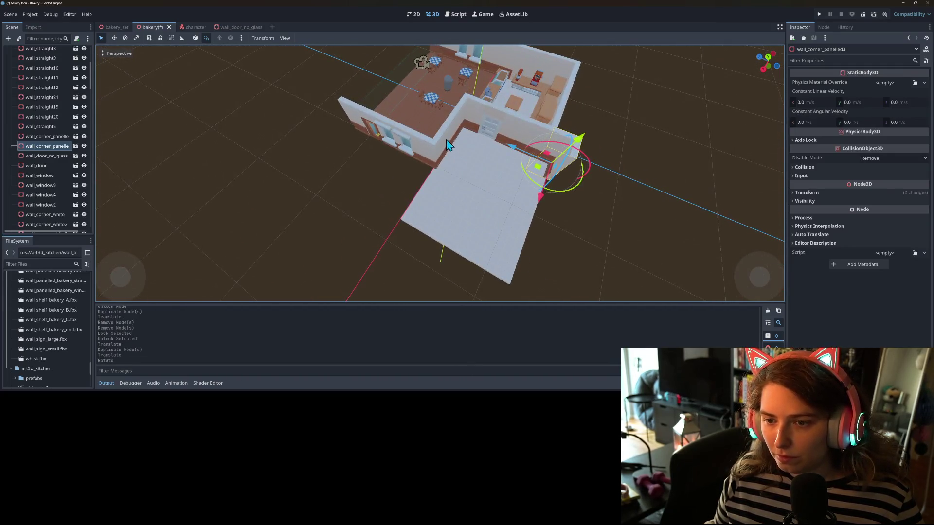
Step: Copy a straight wall to the extension's edge and rotate it into line
click(448, 144)
click(453, 126)
key(ctrl+d)
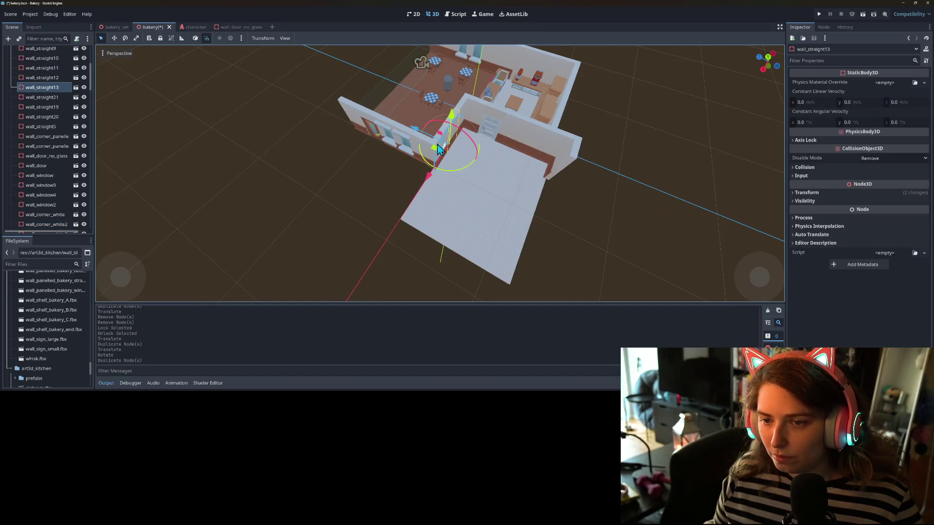
drag(433, 151, 504, 179)
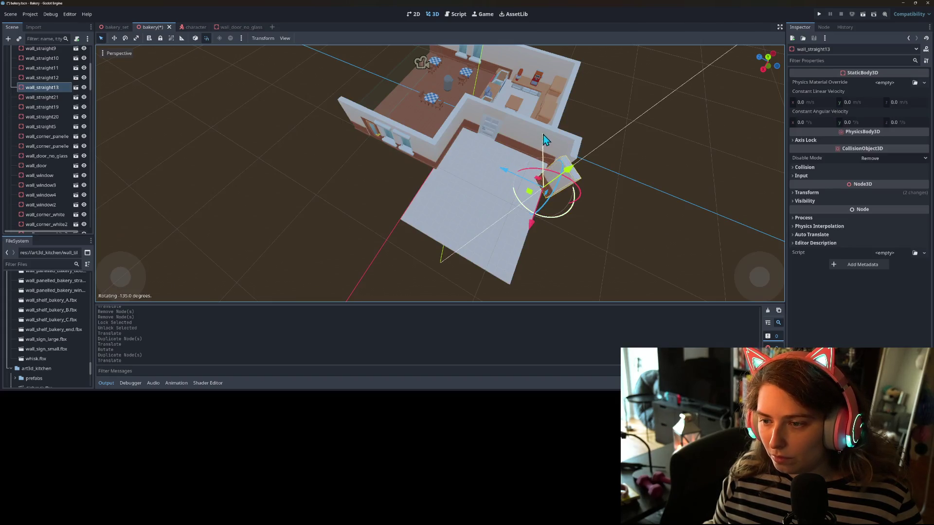
drag(572, 144, 506, 173)
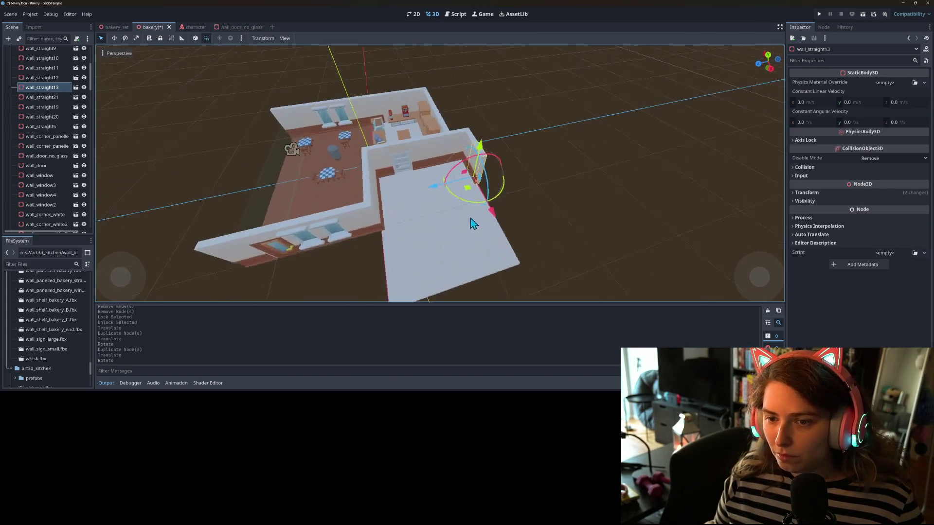
Step: Duplicate the glassless door wall and place the copy on the extension floor
drag(512, 208, 383, 156)
click(474, 127)
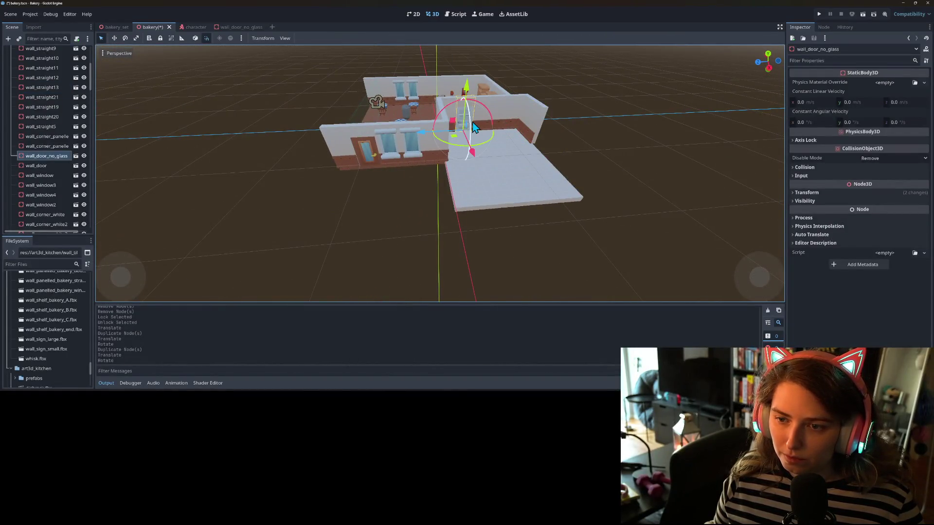
scroll(up, 3)
scroll(down, 3)
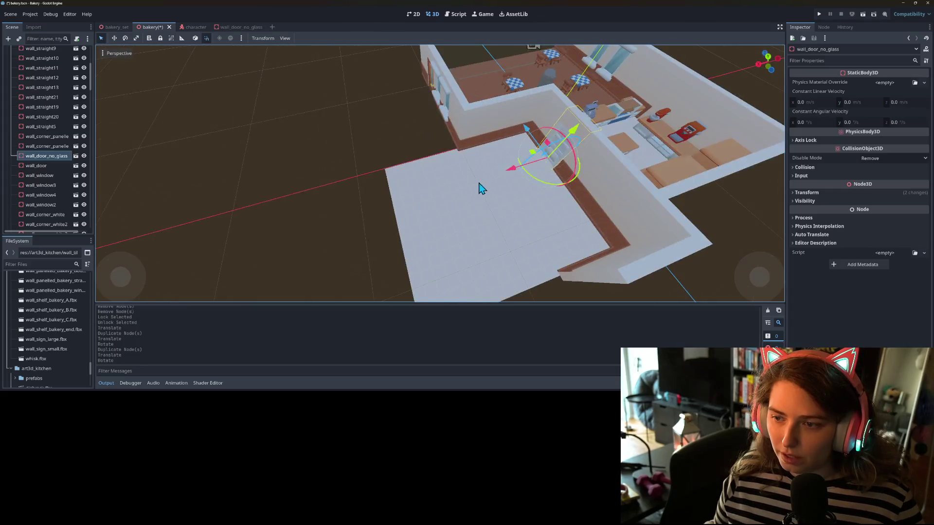
key(ctrl+d)
drag(533, 157, 510, 190)
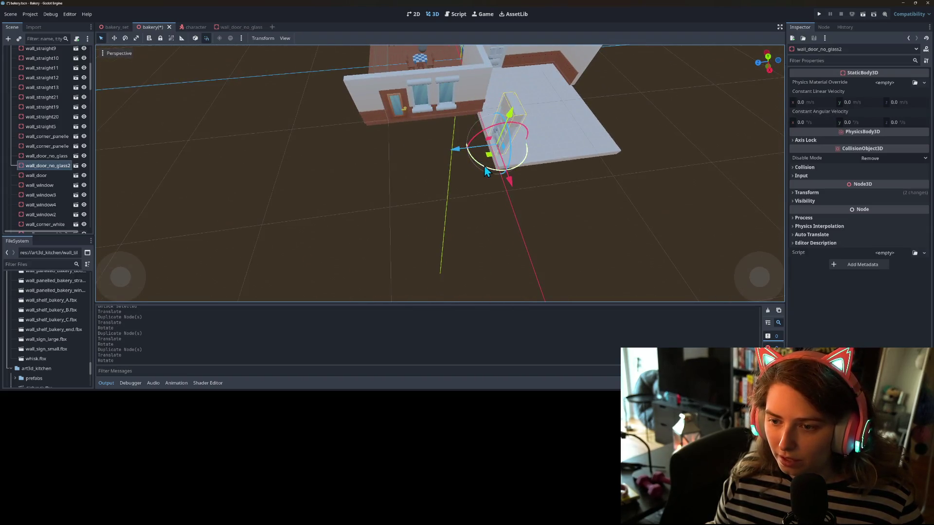
drag(489, 157, 552, 170)
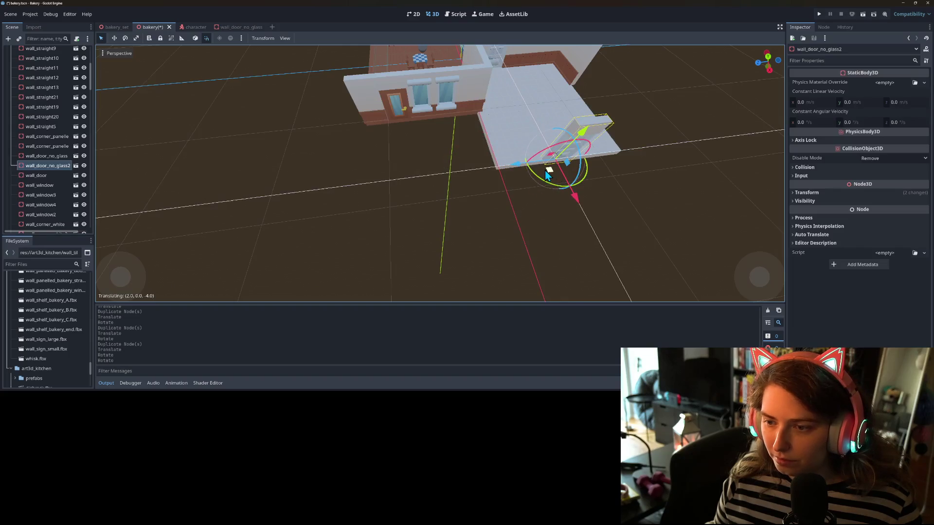
Step: Remove the spare white corner piece
scroll(down, 3)
click(520, 112)
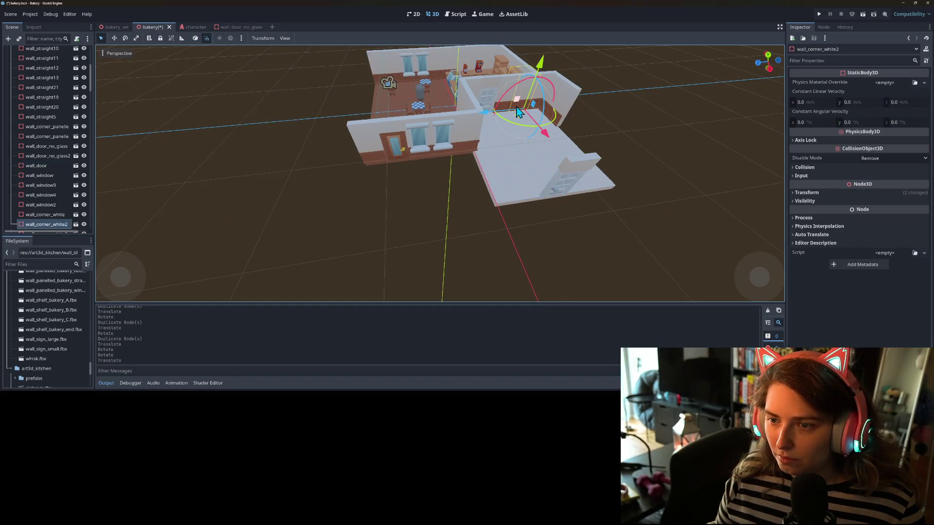
drag(522, 127, 574, 156)
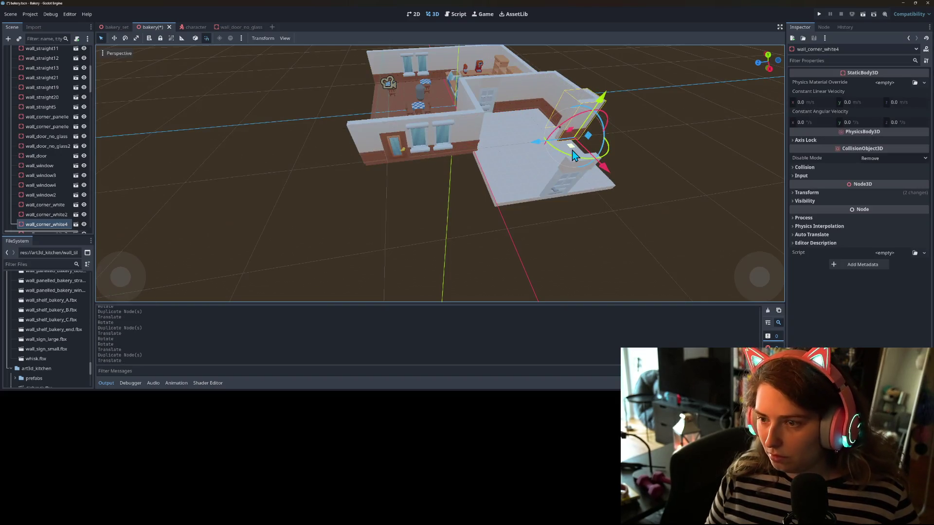
key(Delete)
key(Return)
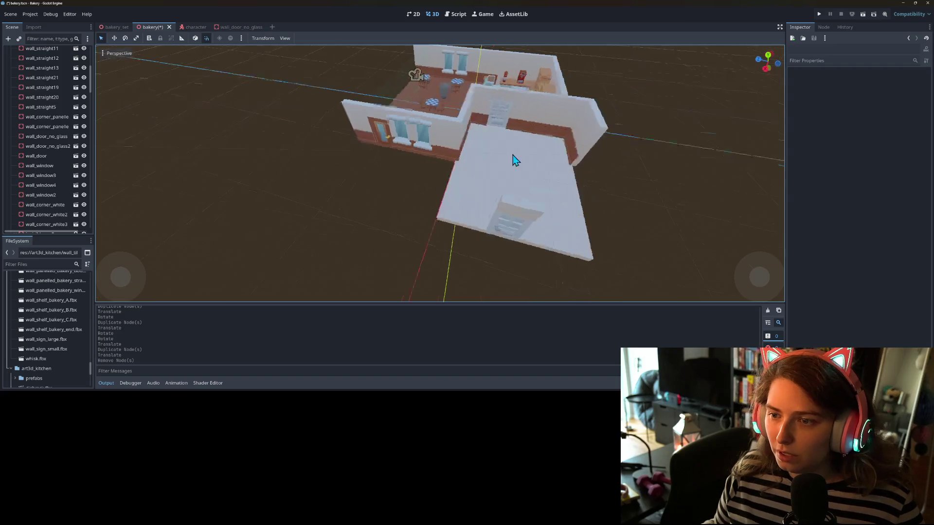
Step: Copy wall_corner_panelled3 to the extension's lower right and rotate a further copy -90 degrees
click(583, 127)
key(ctrl+d)
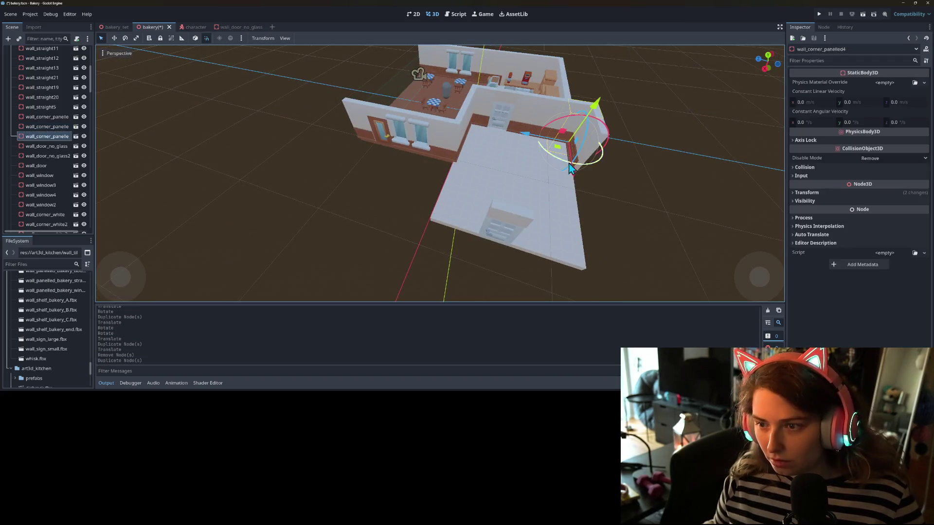
drag(559, 153, 430, 223)
key(ctrl+d)
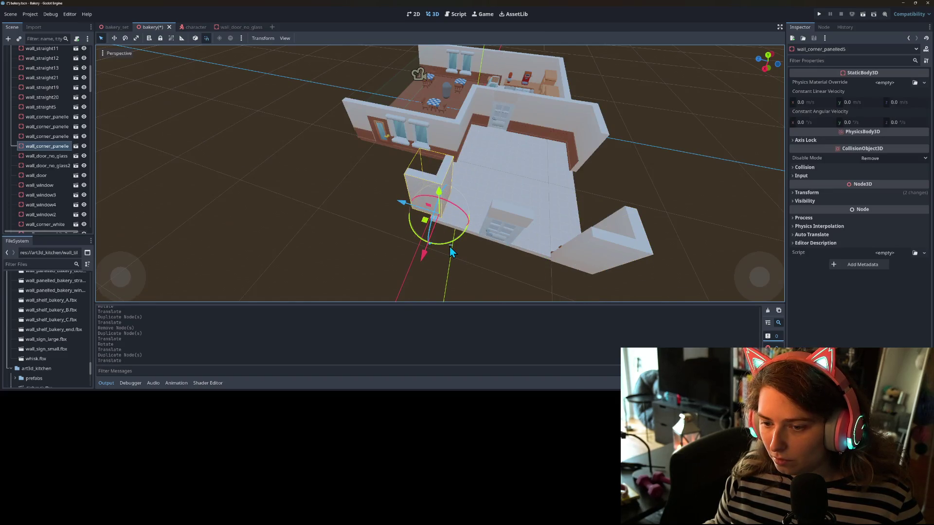
drag(449, 241, 419, 230)
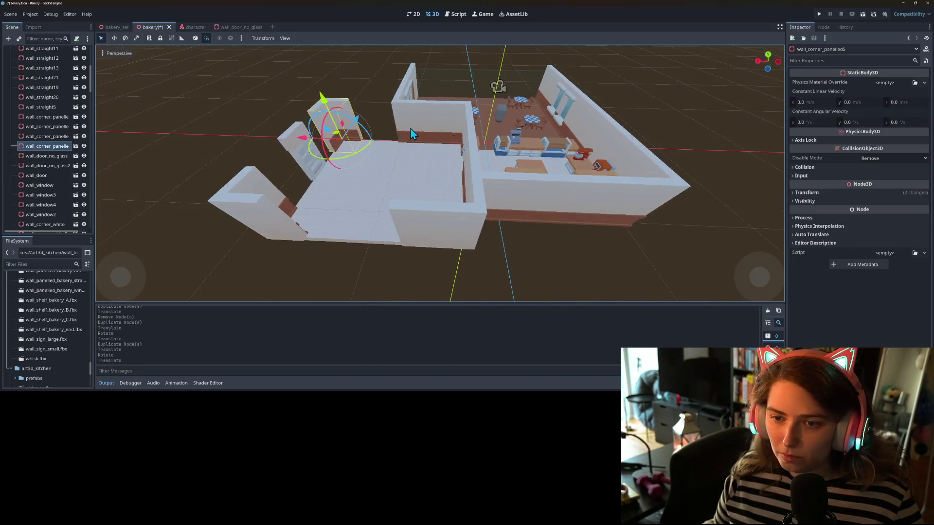
Step: Duplicate a straight wall and slide it 4.5 units along the extension, closing the gap
click(410, 129)
key(ctrl+d)
drag(450, 168, 351, 142)
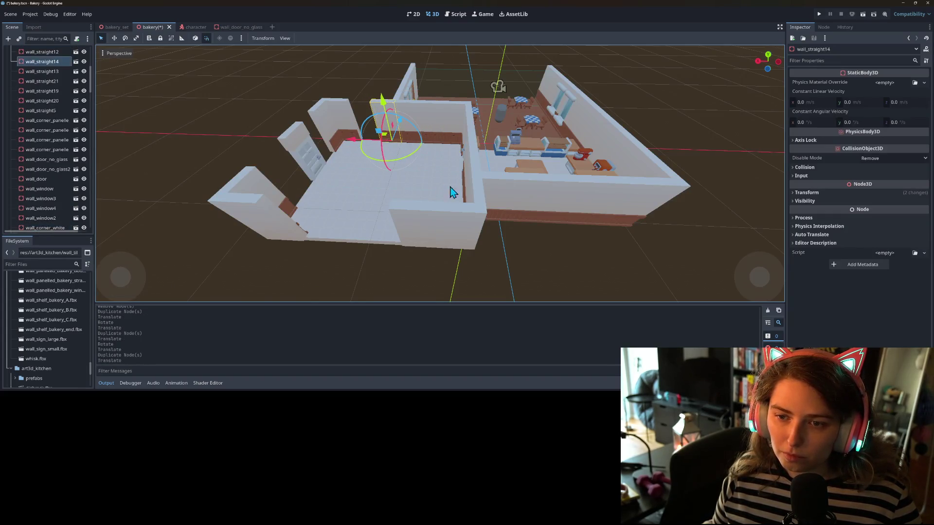
scroll(up, 3)
scroll(down, 3)
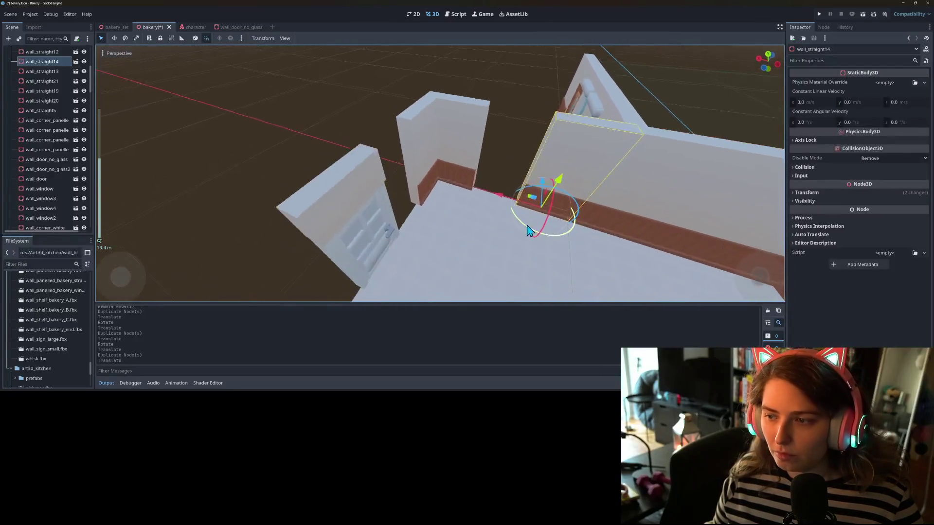
drag(478, 211, 470, 213)
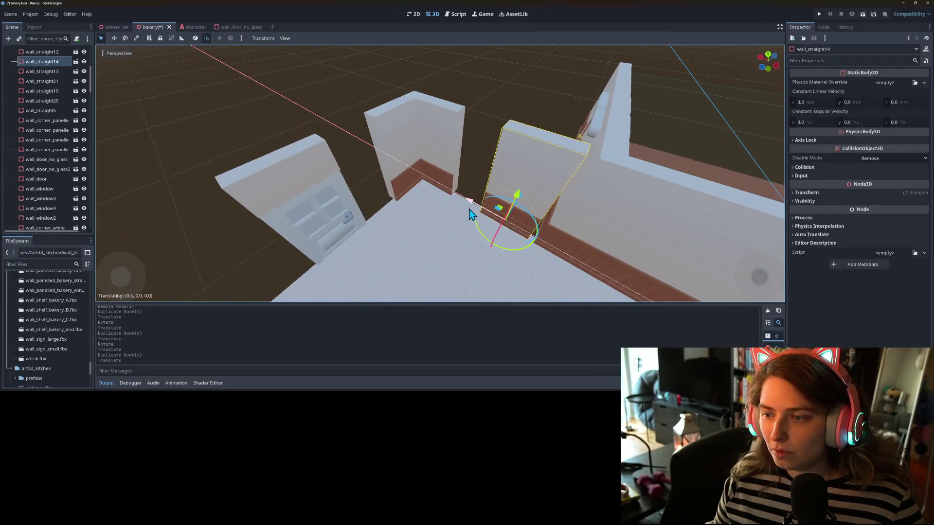
Step: Reset wall_straight14's Transform position to the origin and slide it along X into place
click(807, 193)
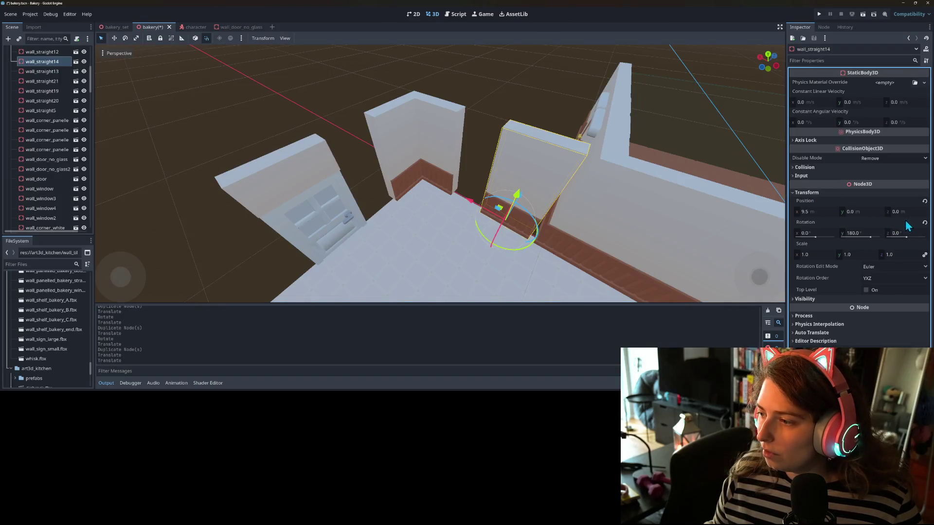
click(925, 201)
scroll(down, 3)
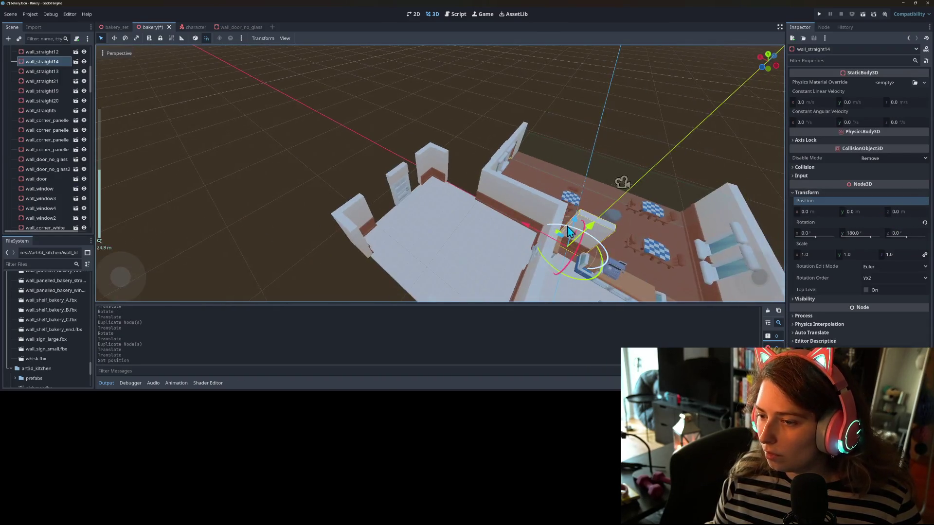
drag(527, 240, 434, 202)
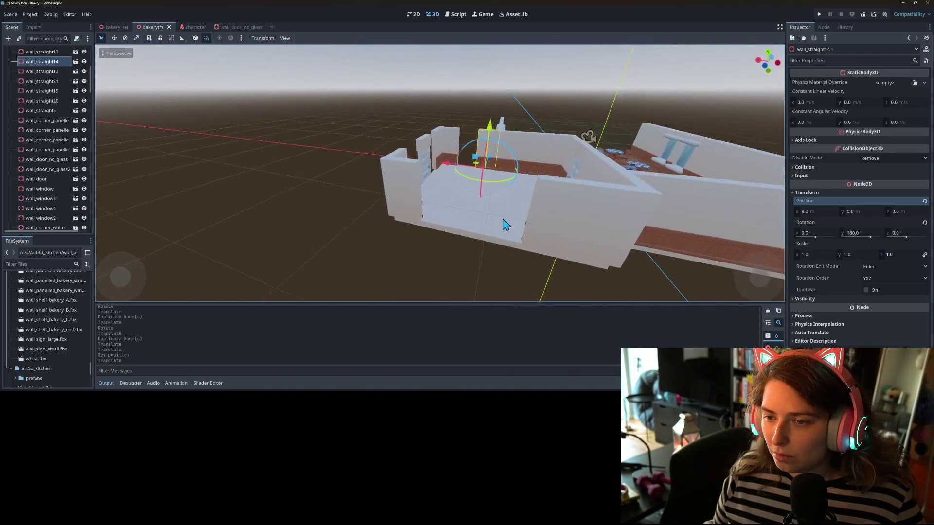
Step: Add a copy, wall_straight15, beside the first wall and duplicate it again
key(ctrl+d)
drag(464, 181, 438, 177)
drag(484, 225, 498, 186)
key(ctrl+d)
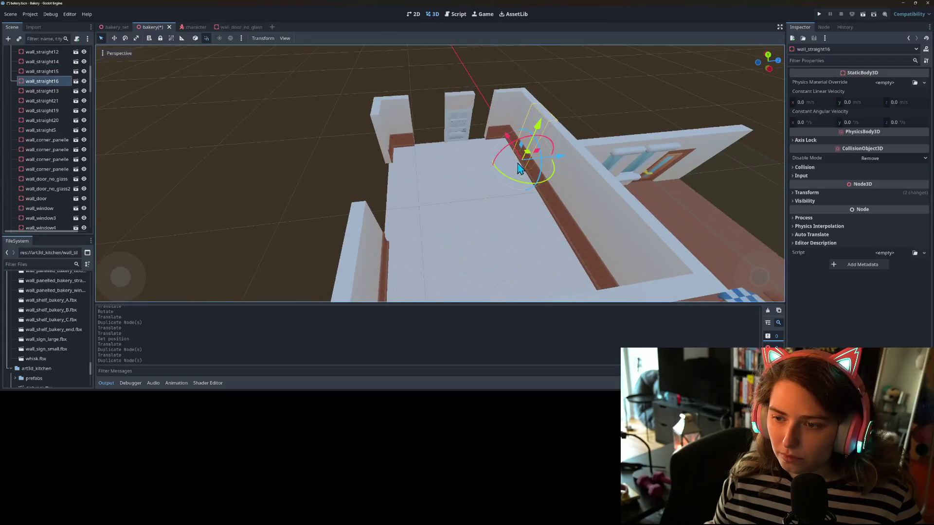
Step: Line the room's far edge with further straight wall copies toward the far corner
drag(530, 156, 363, 170)
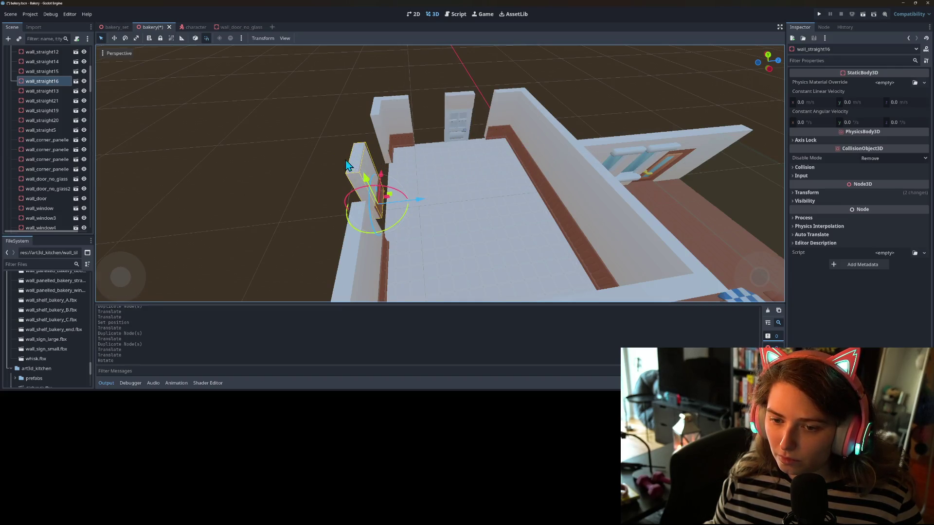
scroll(up, 3)
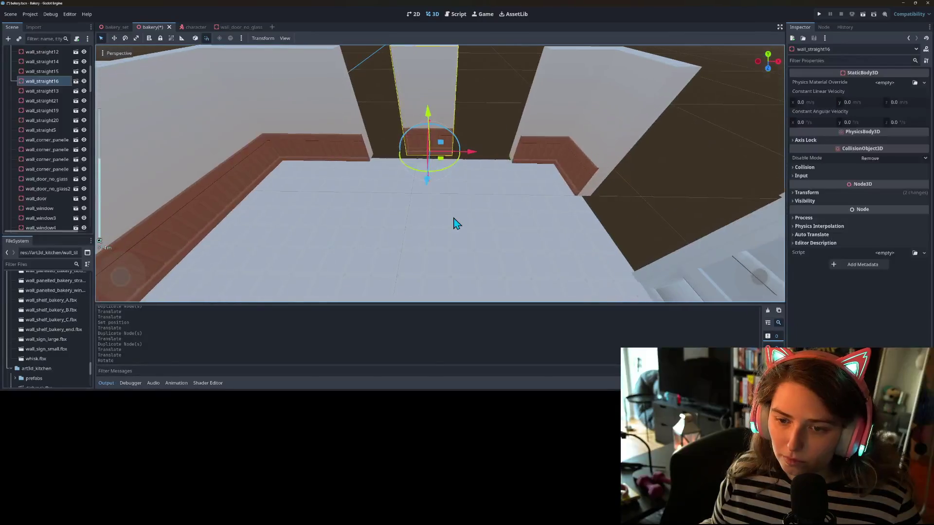
drag(444, 163, 525, 165)
key(ctrl+d)
key(ctrl+d)
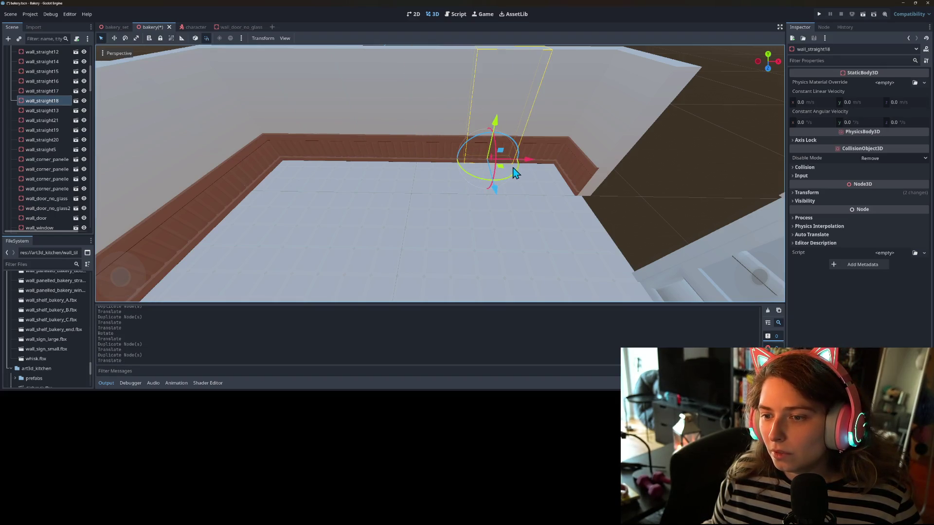
key(ctrl+d)
drag(504, 175, 630, 246)
scroll(down, 3)
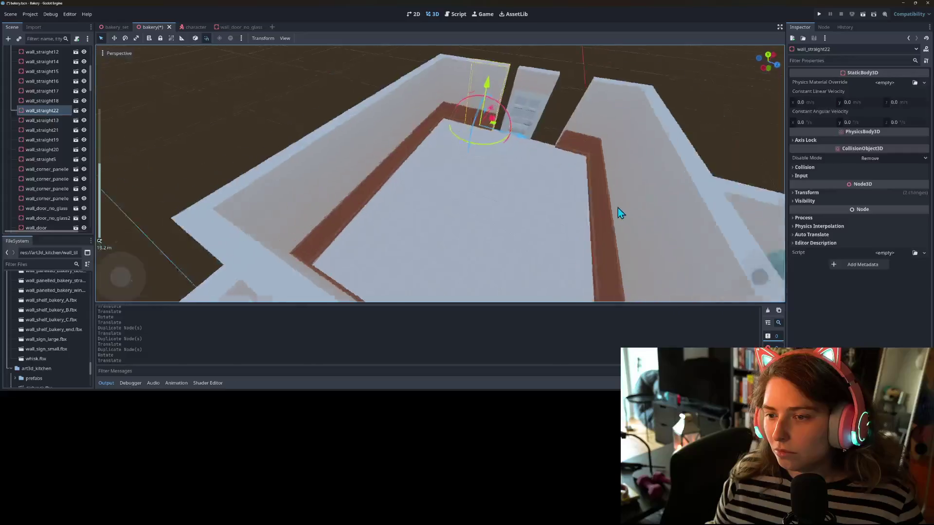
scroll(up, 3)
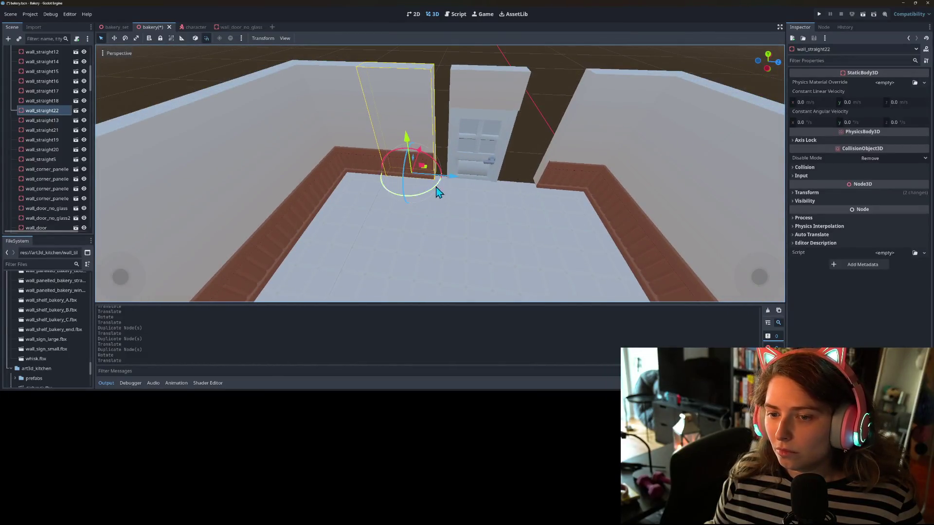
key(ctrl+d)
drag(457, 182, 506, 187)
Step: Nudge wall_door_no_glass2 along X and shift wall_straight23 left to leave a gap for it
click(463, 101)
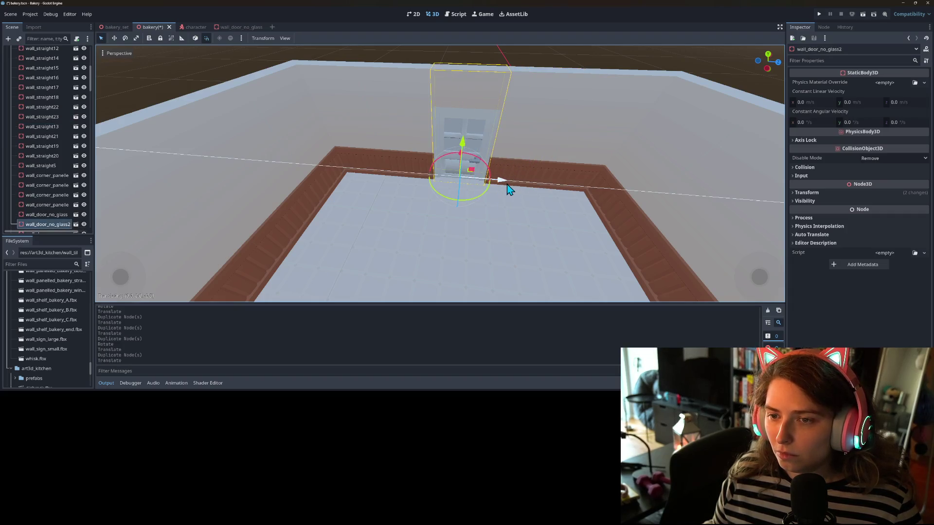
click(558, 69)
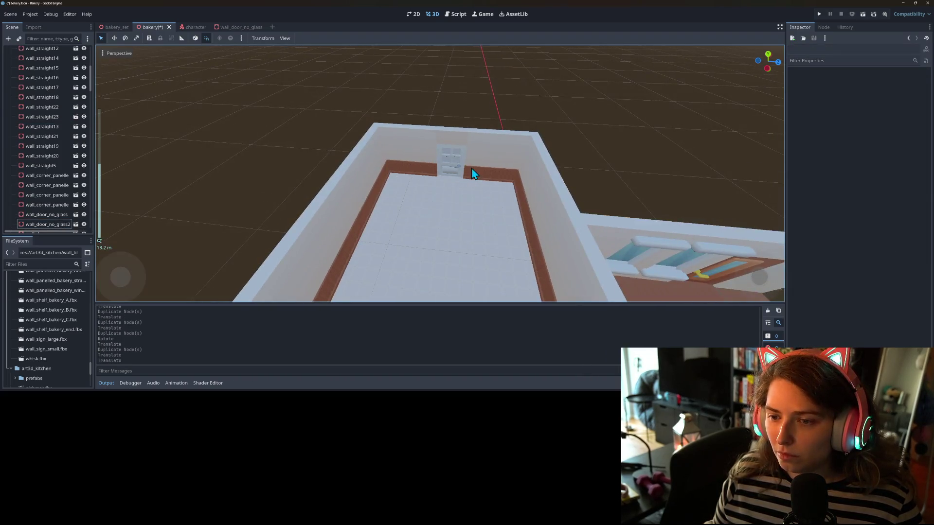
click(472, 168)
drag(520, 184, 518, 180)
click(463, 154)
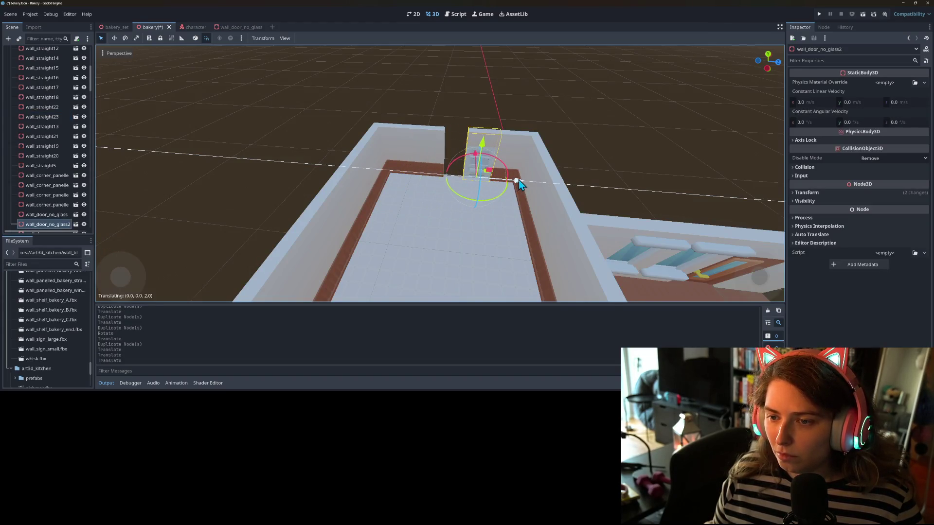
click(436, 149)
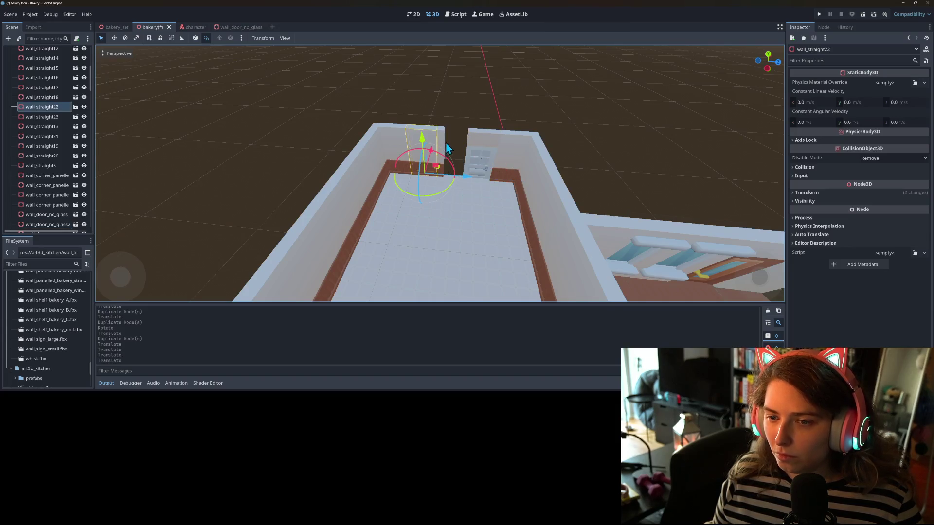
click(441, 141)
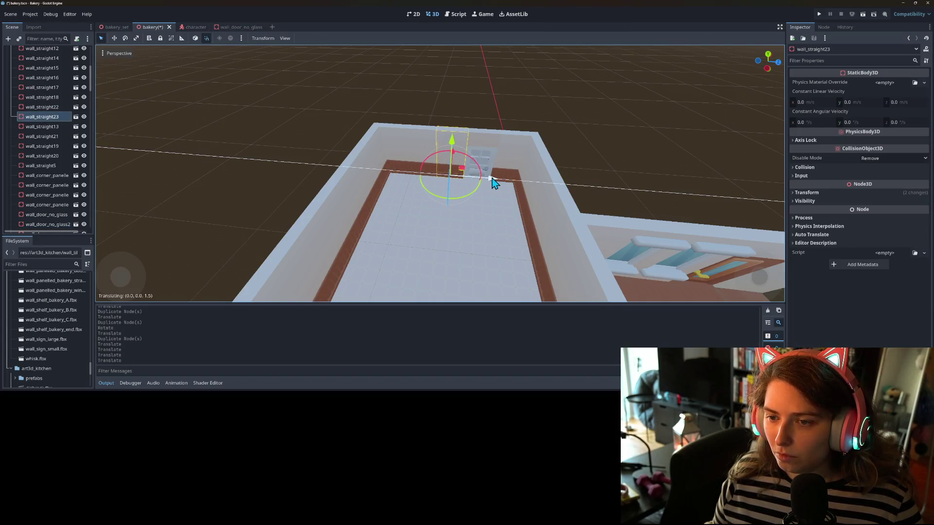
Step: Inspect the walled extension from top-down and low side views
scroll(down, 3)
drag(490, 183, 595, 61)
scroll(down, 3)
drag(498, 224, 607, 204)
scroll(up, 3)
click(584, 243)
Step: Inspect the extension room from above and select the glassless door piece
drag(583, 244, 567, 233)
scroll(up, 3)
scroll(down, 3)
scroll(up, 3)
scroll(up, 3)
scroll(down, 3)
click(595, 137)
Step: Orbit around the bakery to check the walls, then save the scene with Ctrl+S
scroll(down, 3)
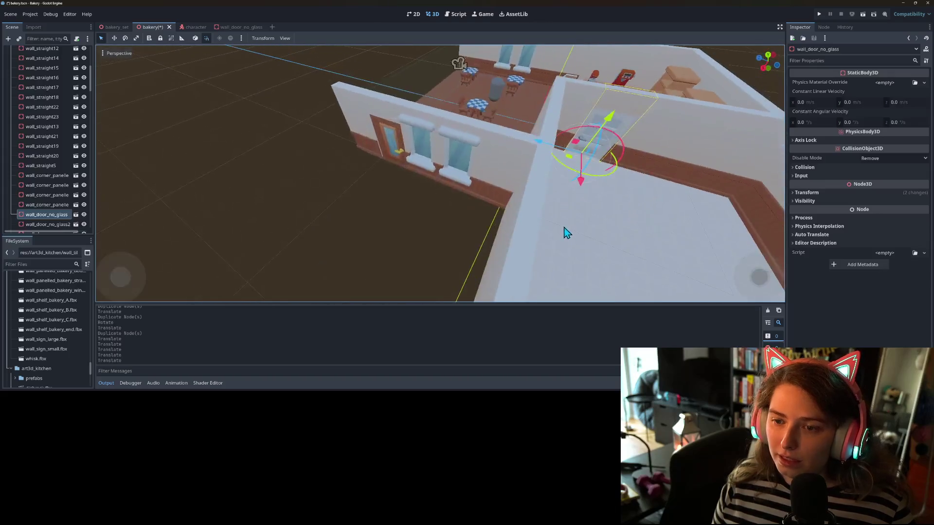
scroll(down, 3)
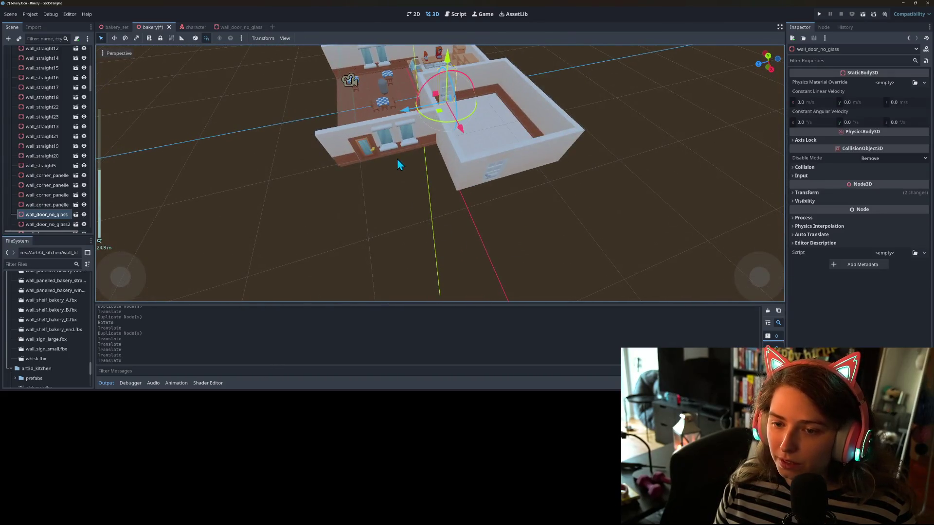
drag(554, 198, 467, 171)
scroll(down, 3)
scroll(up, 3)
key(ctrl+s)
Step: Orbit around the whole bakery and extension room from several sides to review the walls
scroll(up, 3)
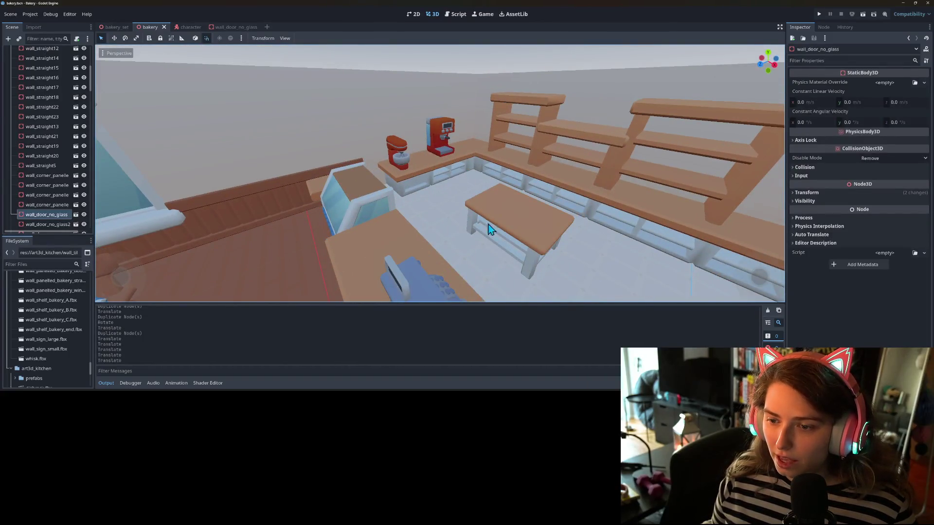
drag(471, 208, 486, 233)
scroll(down, 3)
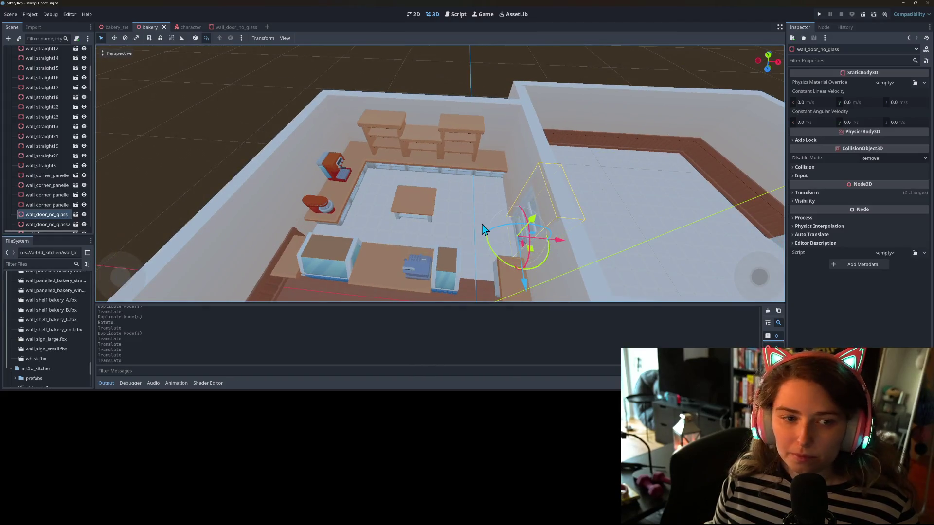
scroll(down, 3)
drag(472, 246, 495, 197)
drag(426, 225, 485, 206)
scroll(up, 3)
scroll(up, 3)
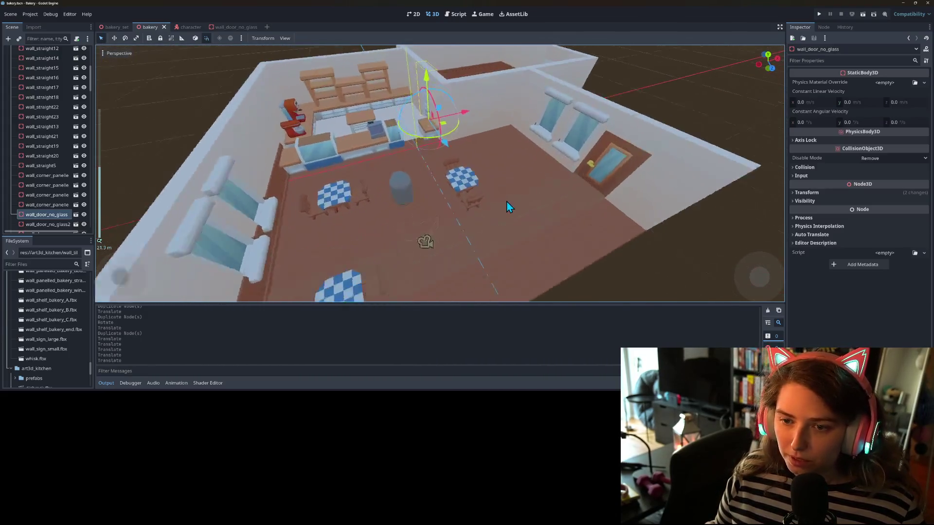
drag(496, 207, 509, 235)
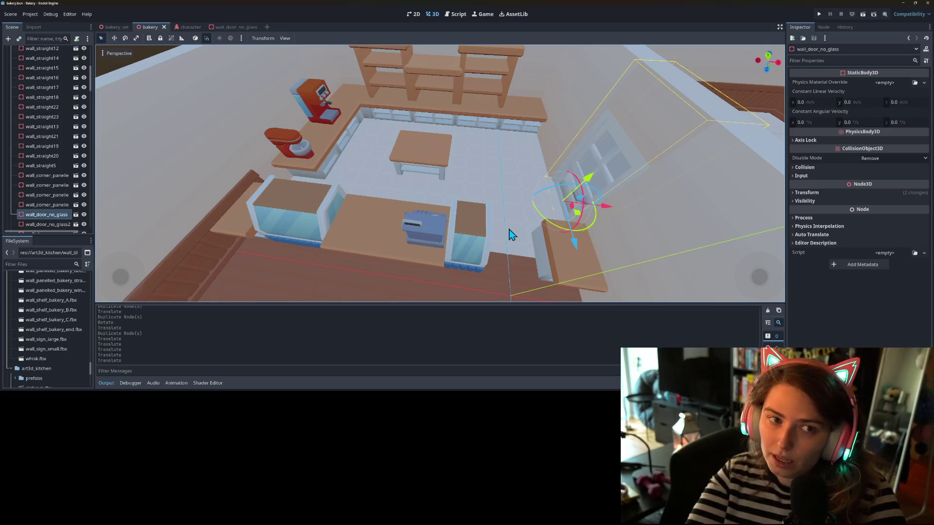
scroll(down, 3)
drag(493, 285, 461, 287)
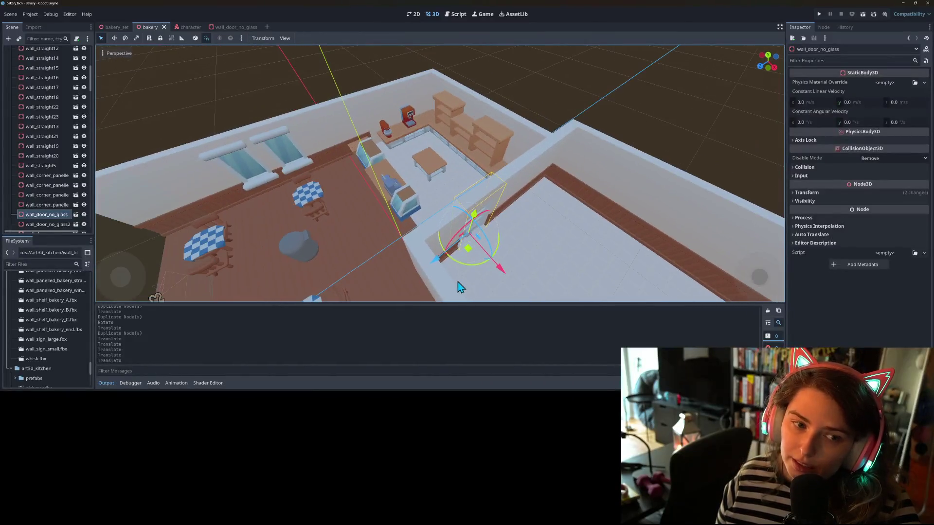
scroll(down, 3)
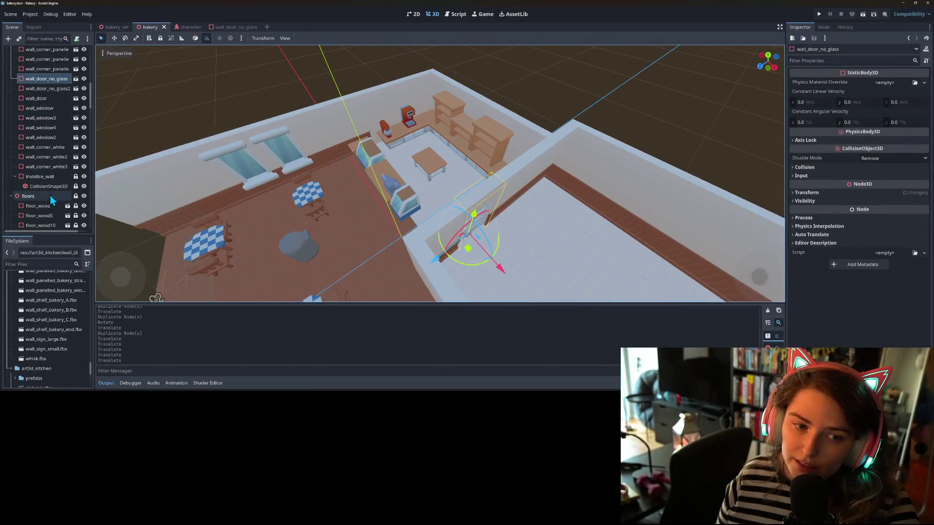
Step: Select all the wall pieces and lock them against accidental edits
click(46, 178)
click(47, 167)
scroll(up, 3)
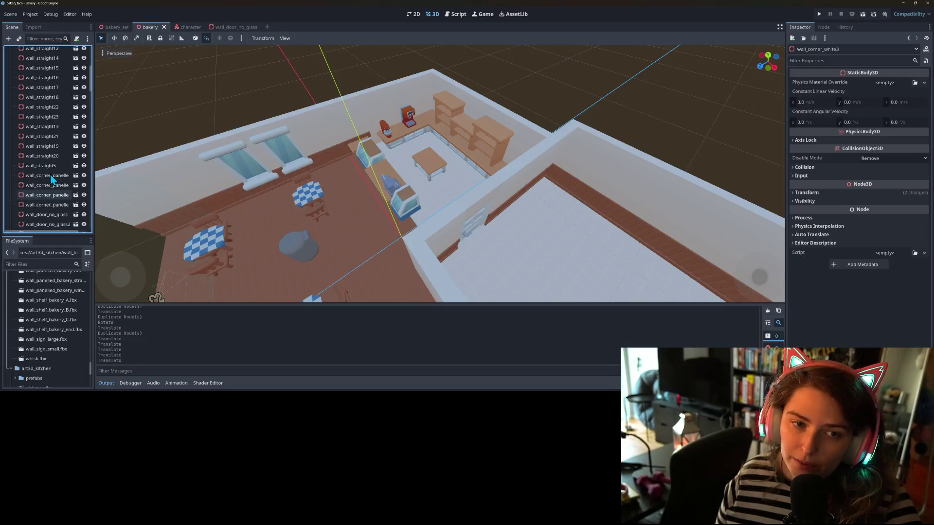
scroll(up, 3)
click(45, 135)
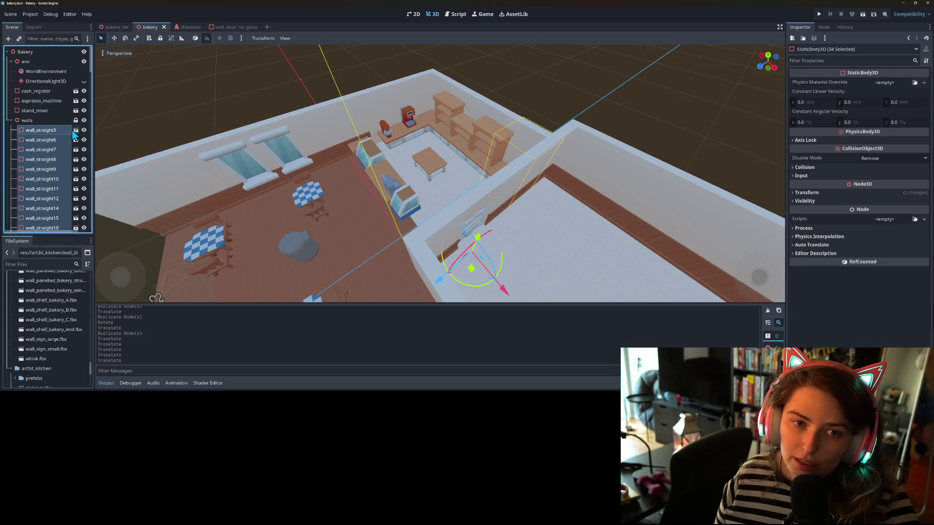
click(161, 40)
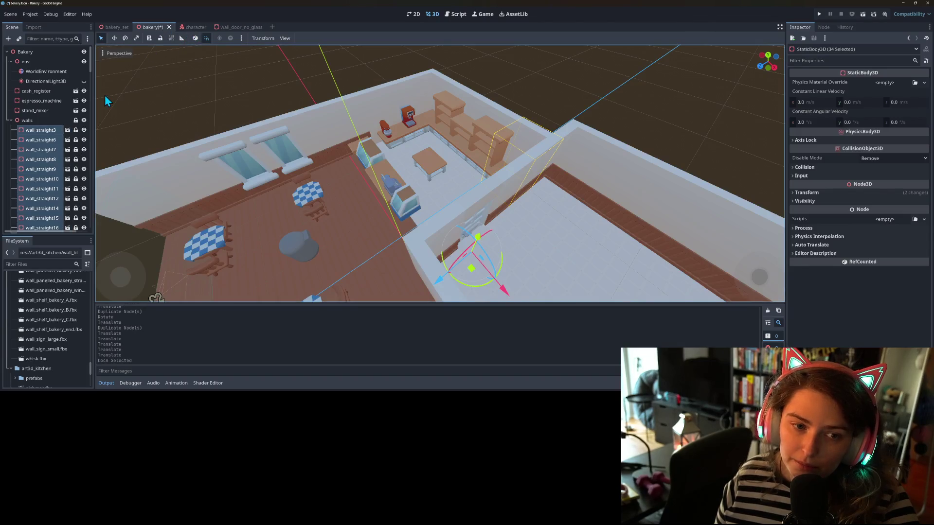
Step: Collapse the walls group, then select all 45 floor tiles and lock them
click(11, 120)
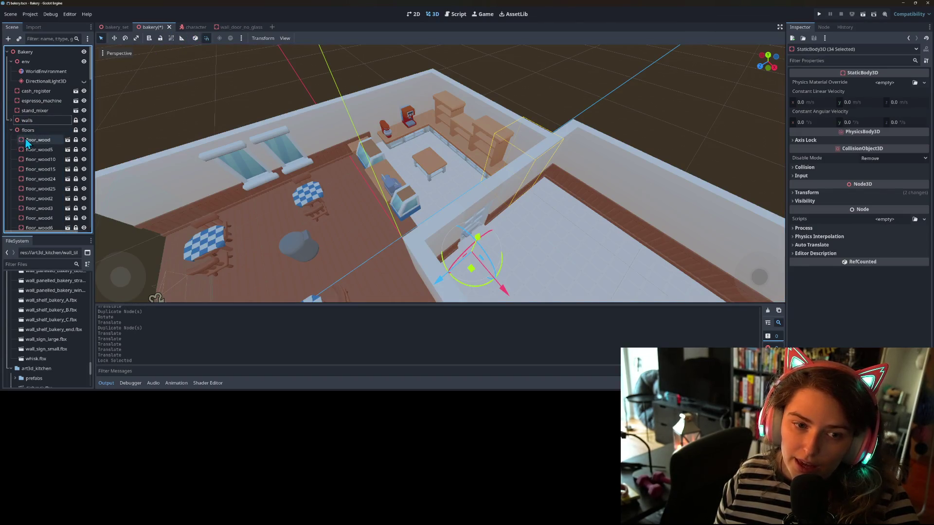
click(28, 112)
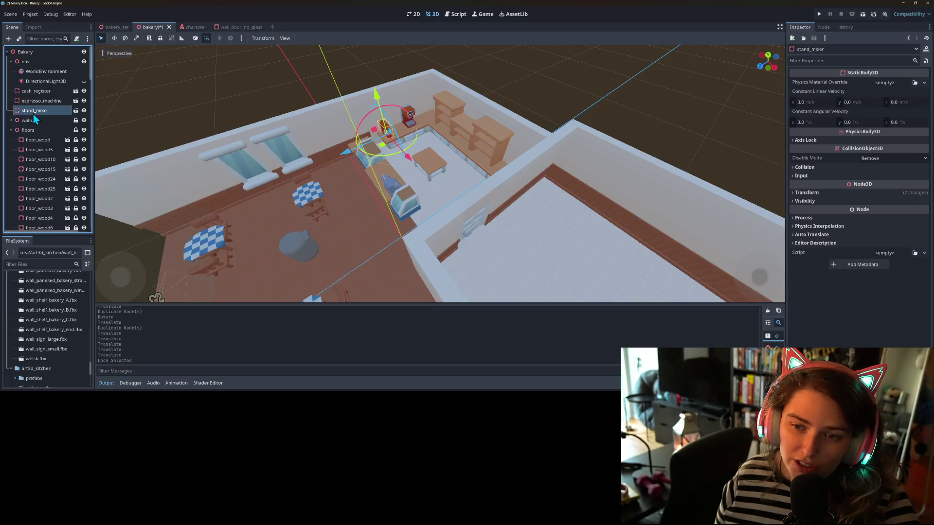
scroll(down, 3)
scroll(down, 3)
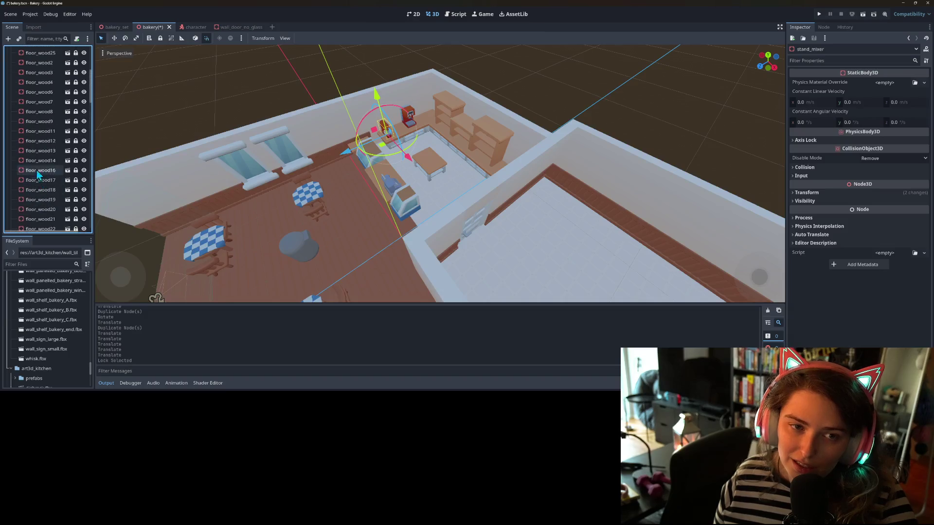
scroll(down, 3)
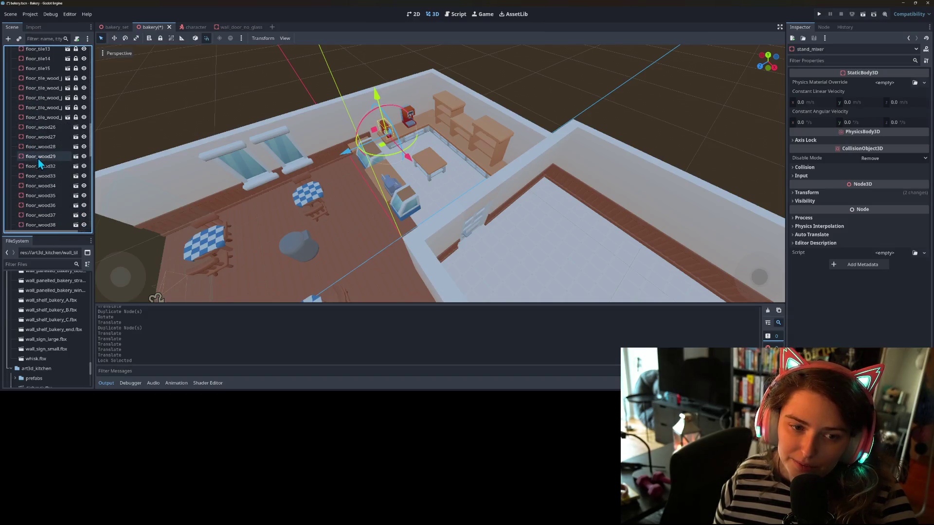
click(51, 128)
scroll(down, 3)
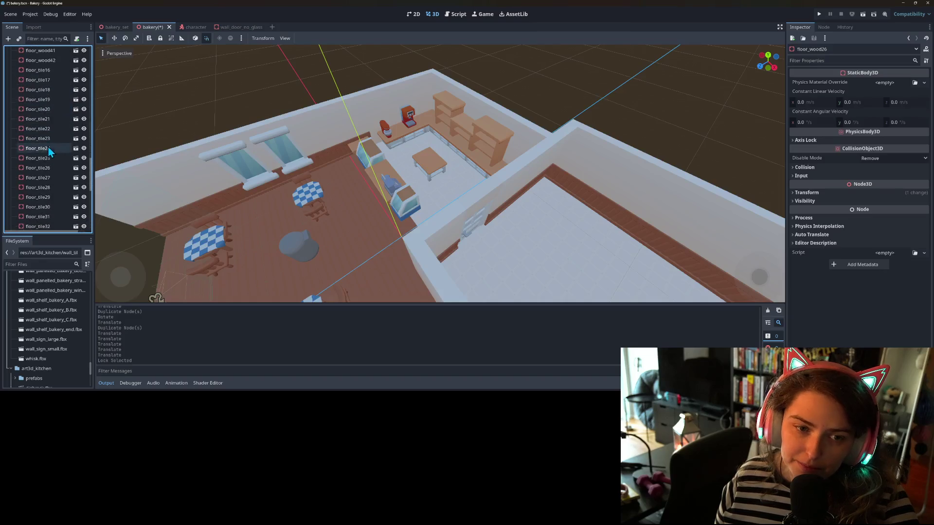
scroll(down, 3)
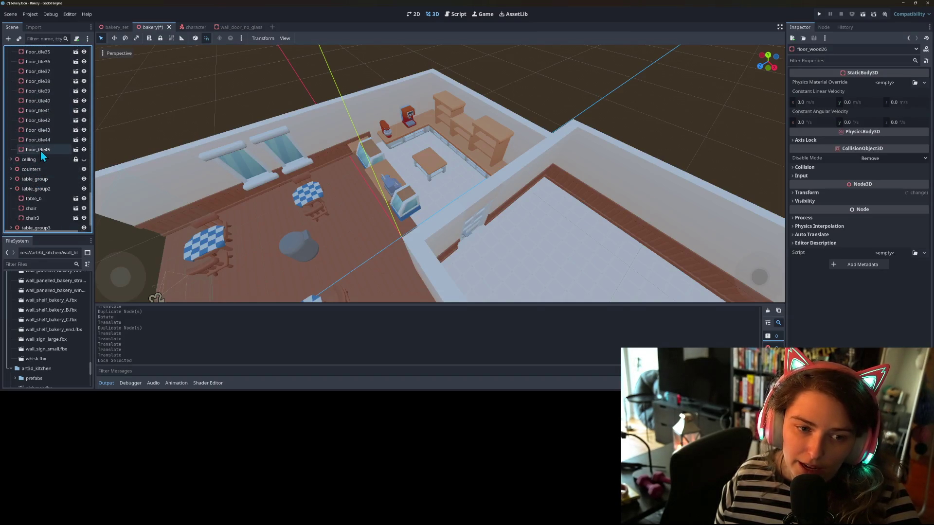
click(39, 151)
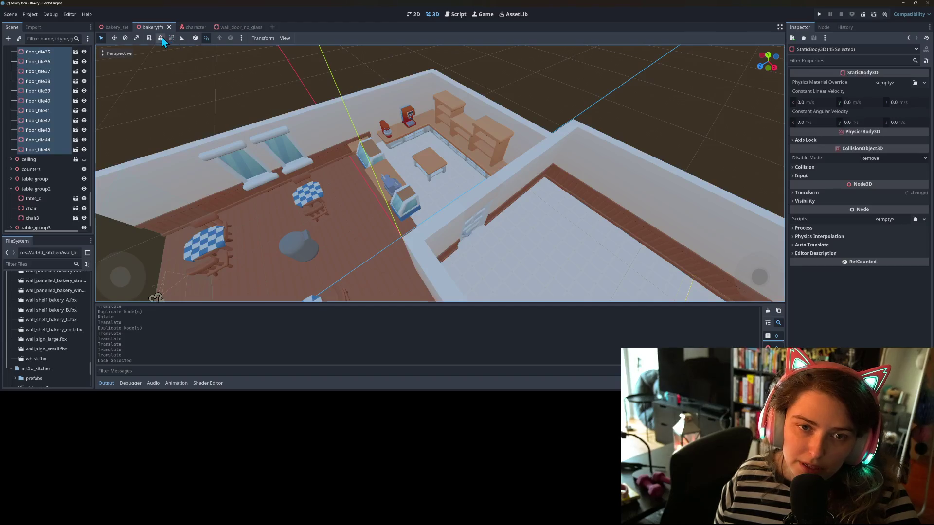
click(161, 39)
Step: Dismiss the Create New Node dialog without adding anything and save the scene
key(ctrl+a)
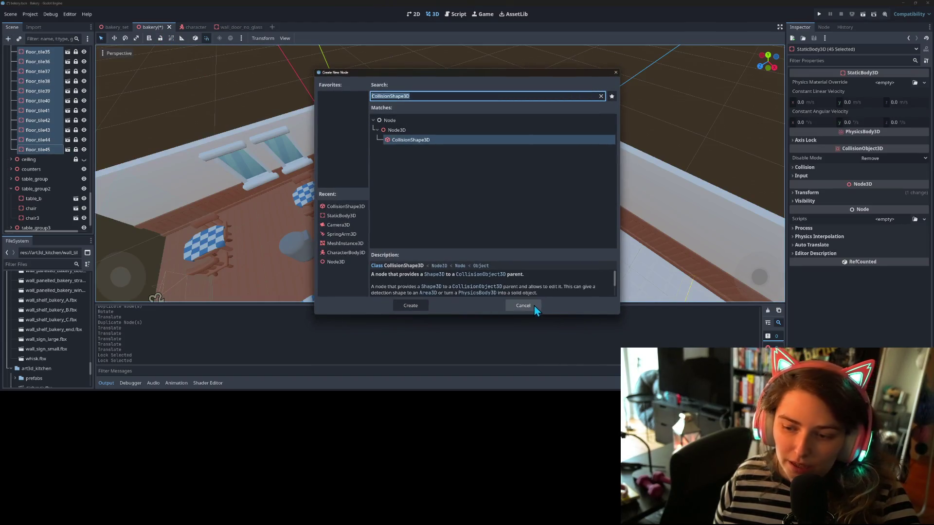
click(523, 305)
key(ctrl+s)
scroll(up, 3)
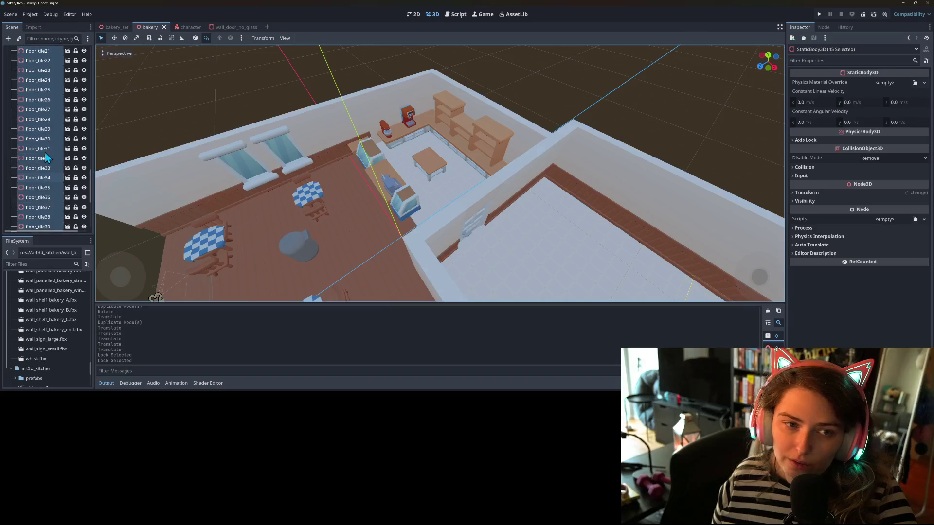
scroll(up, 3)
Step: Collapse the floors group and make the ceiling visible again
click(11, 85)
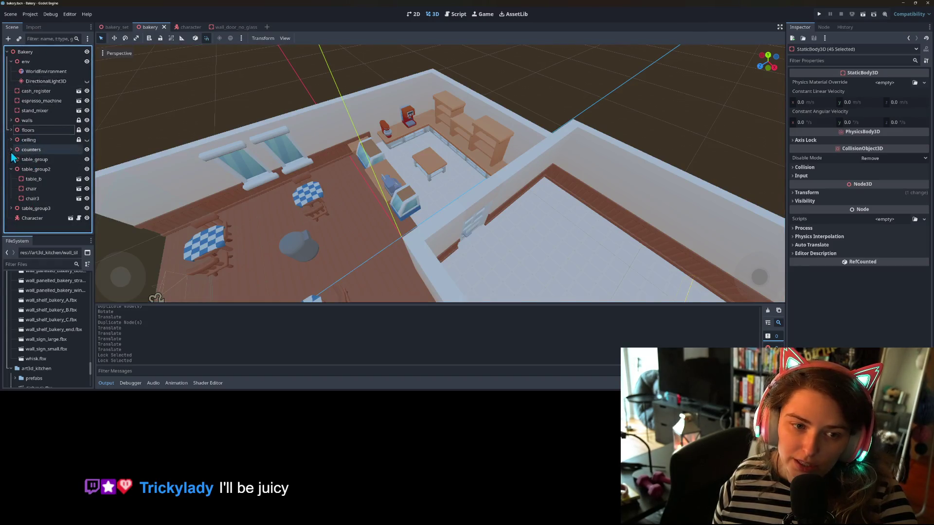
click(86, 140)
scroll(down, 3)
Step: Expand the ceiling group, select its whole run of tiles, and unlock them
drag(245, 175, 396, 211)
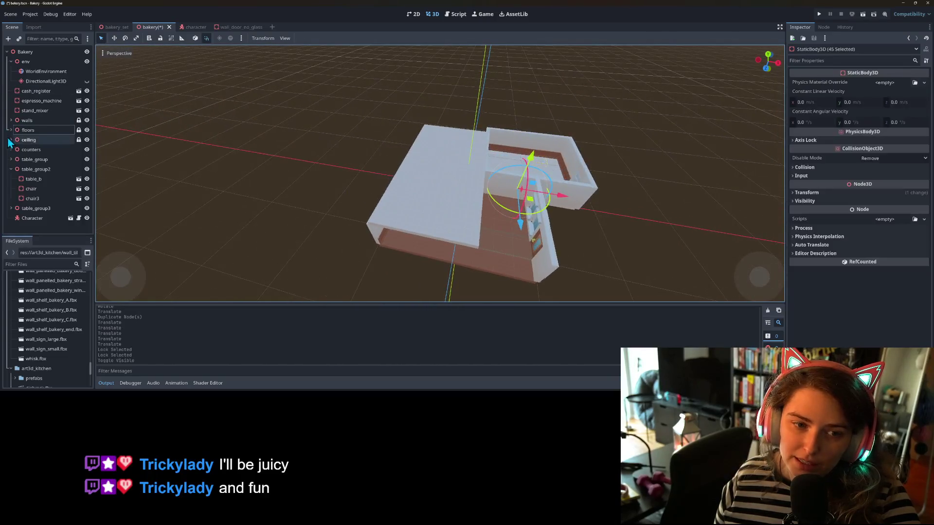
click(11, 139)
click(40, 107)
scroll(down, 3)
scroll(down, 3)
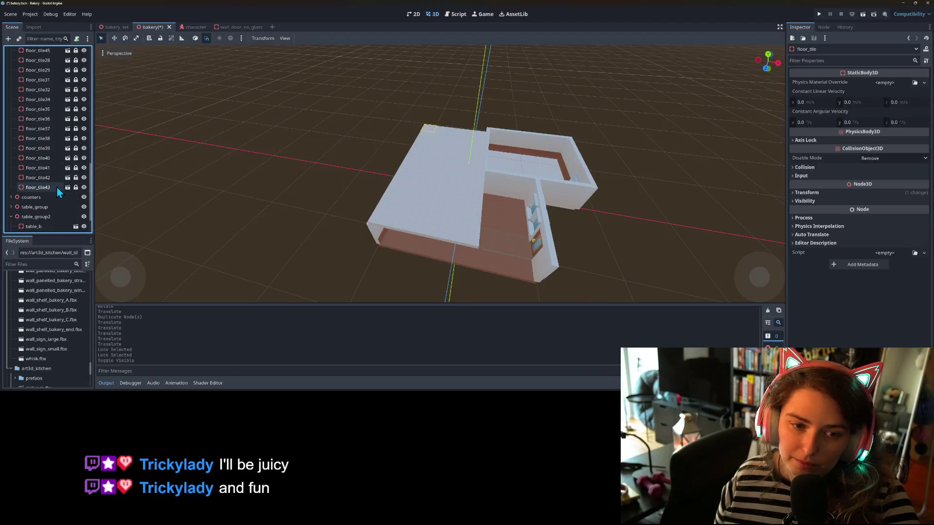
click(59, 187)
click(158, 39)
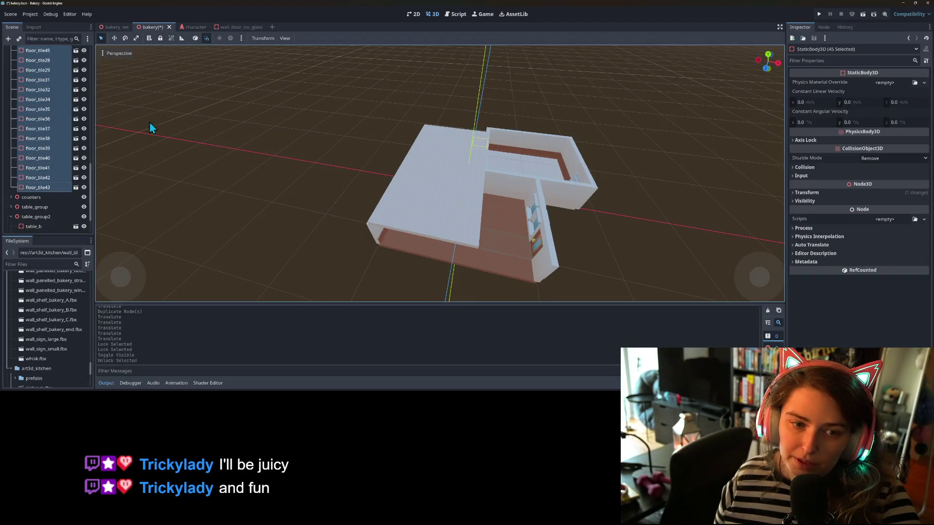
Step: Duplicate the selected ceiling tiles and slide the copies 11 units along X
scroll(down, 3)
drag(208, 138, 204, 166)
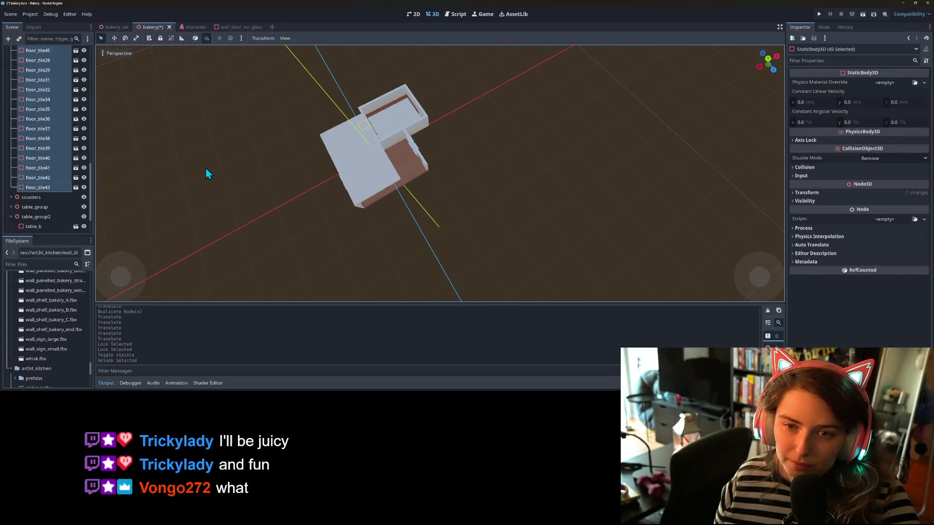
click(101, 38)
drag(462, 253, 370, 258)
key(ctrl+d)
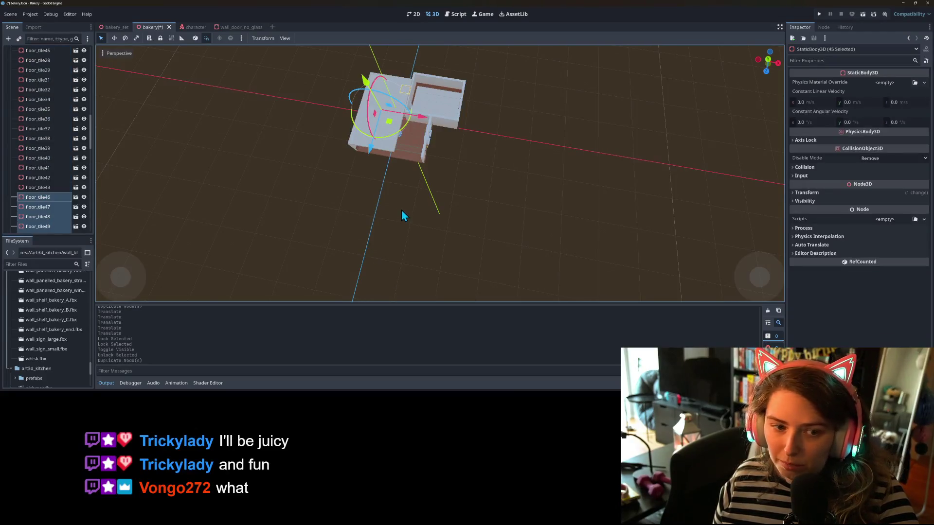
drag(418, 121, 463, 127)
drag(475, 165, 437, 129)
scroll(down, 3)
scroll(up, 3)
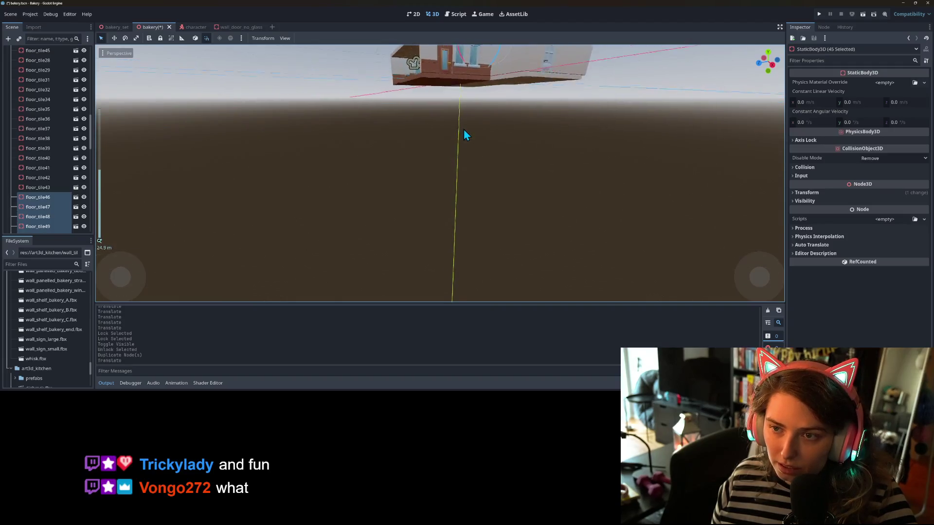
drag(459, 142, 335, 162)
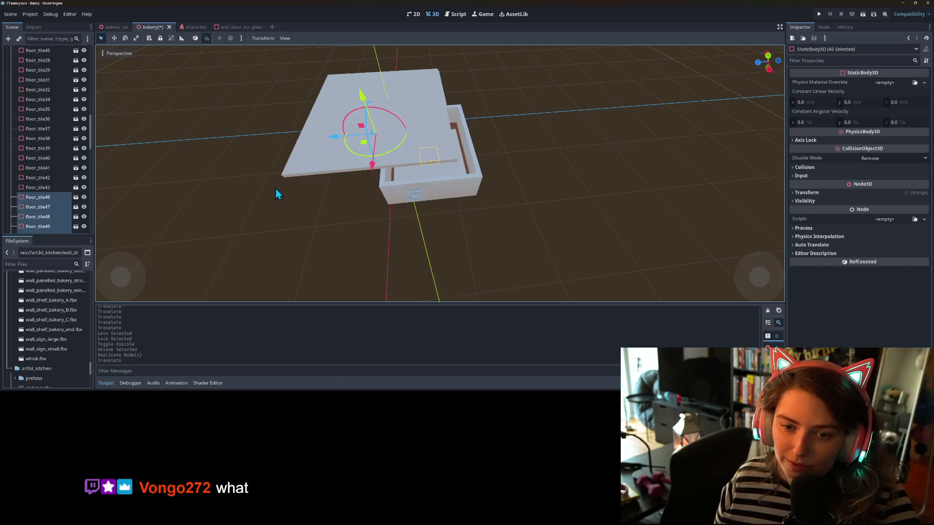
Step: Shift four lower-left edge tiles and floor_tile85 toward the extension room
click(278, 184)
click(292, 175)
drag(340, 200, 332, 222)
click(323, 220)
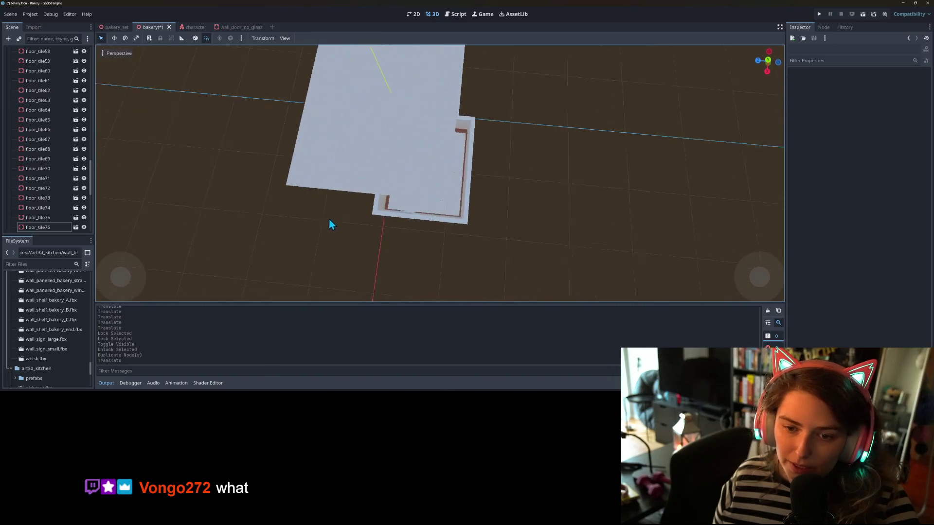
drag(278, 213, 379, 181)
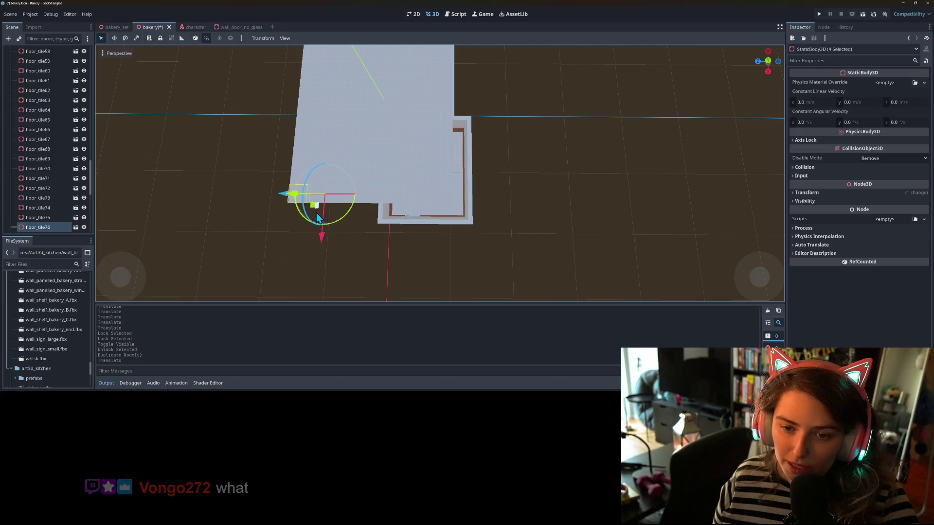
drag(313, 210, 408, 230)
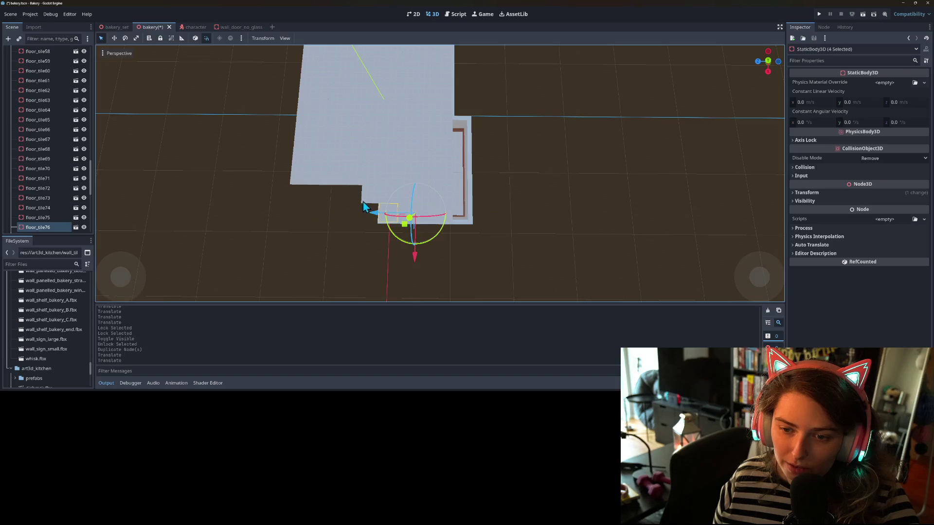
click(363, 202)
drag(360, 207, 432, 194)
Step: Move the floor-notch tiles, including floor_tile69, to the edge beside the far wall
scroll(up, 3)
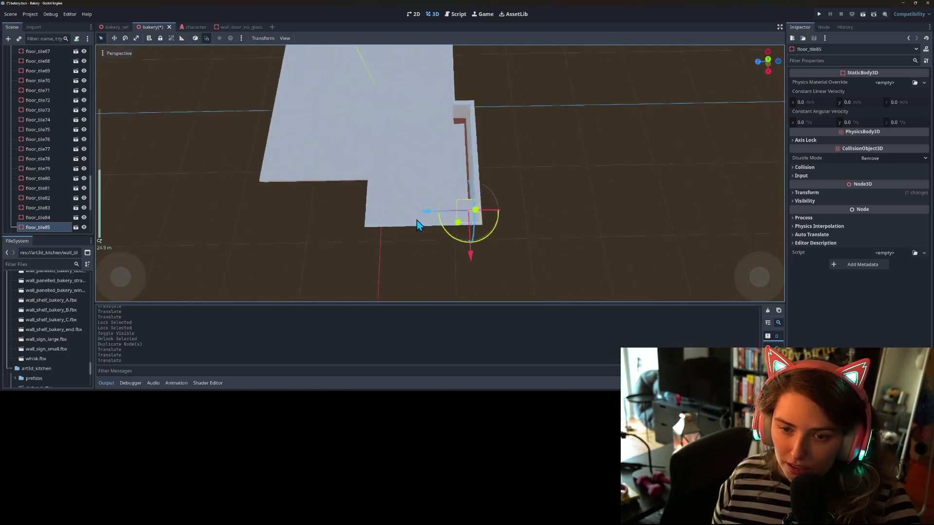
click(342, 176)
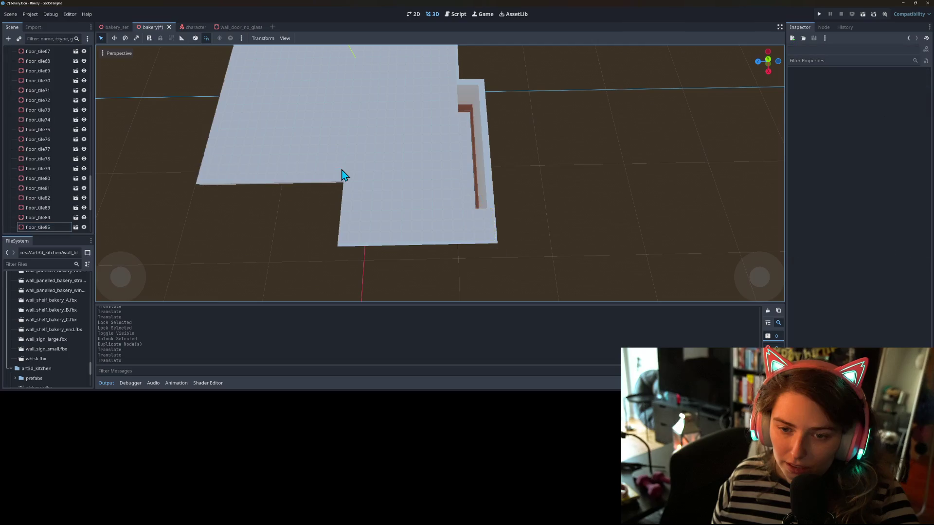
drag(337, 191, 343, 197)
click(313, 173)
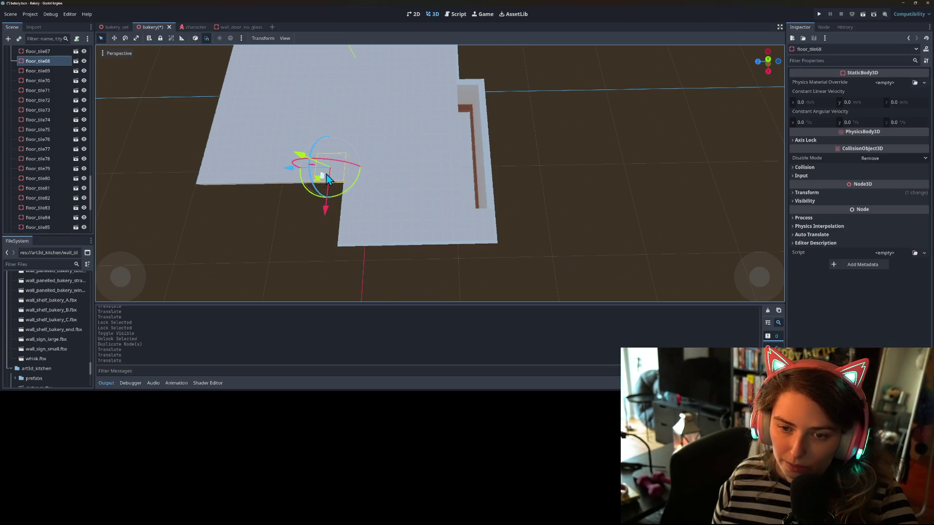
drag(314, 186, 467, 214)
click(299, 176)
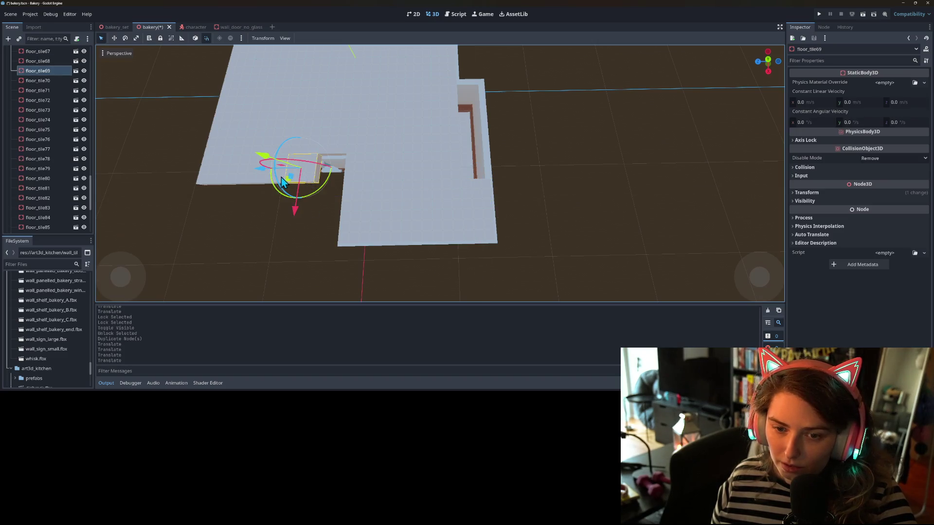
drag(286, 187, 472, 187)
drag(535, 243, 495, 233)
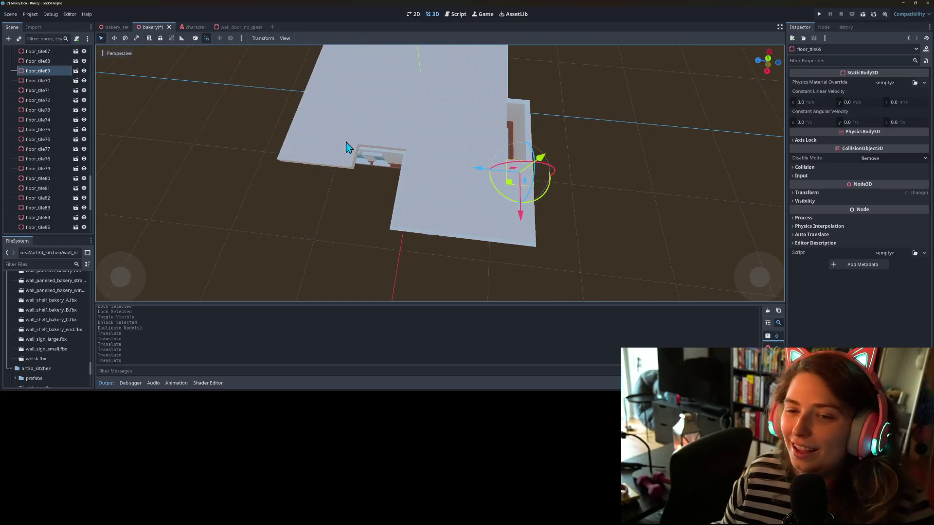
Step: Move floor_tile81, floor_tile82 and floor_tile75 into the extension's right wall corner
click(348, 163)
drag(327, 169, 495, 165)
click(325, 162)
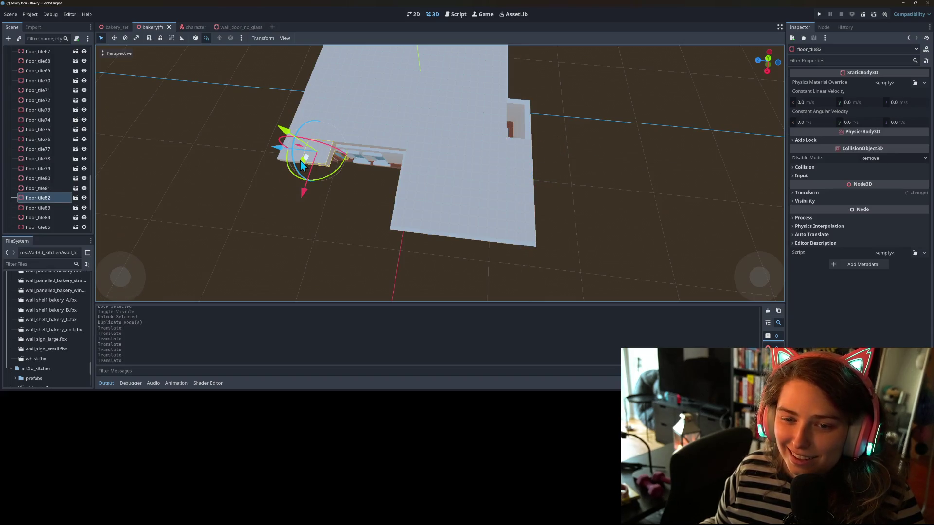
drag(300, 168, 507, 142)
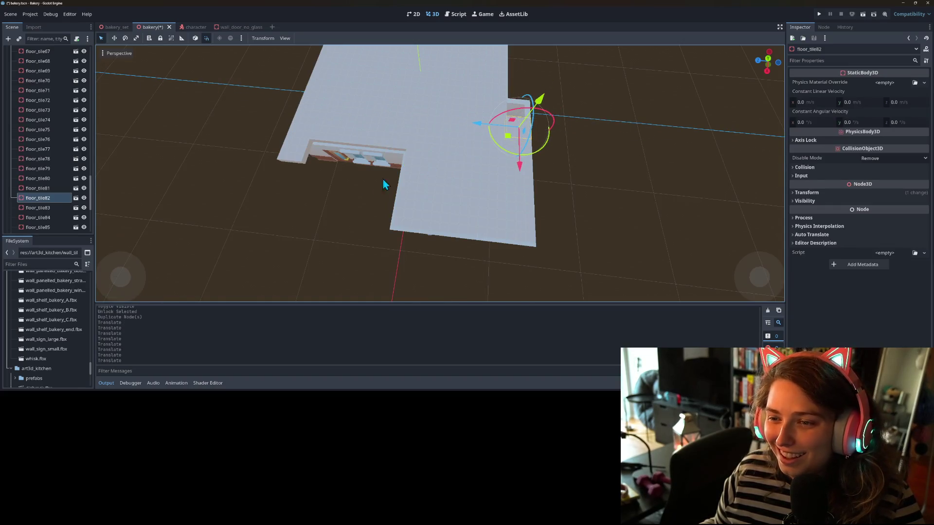
click(298, 155)
drag(273, 168, 506, 125)
click(553, 247)
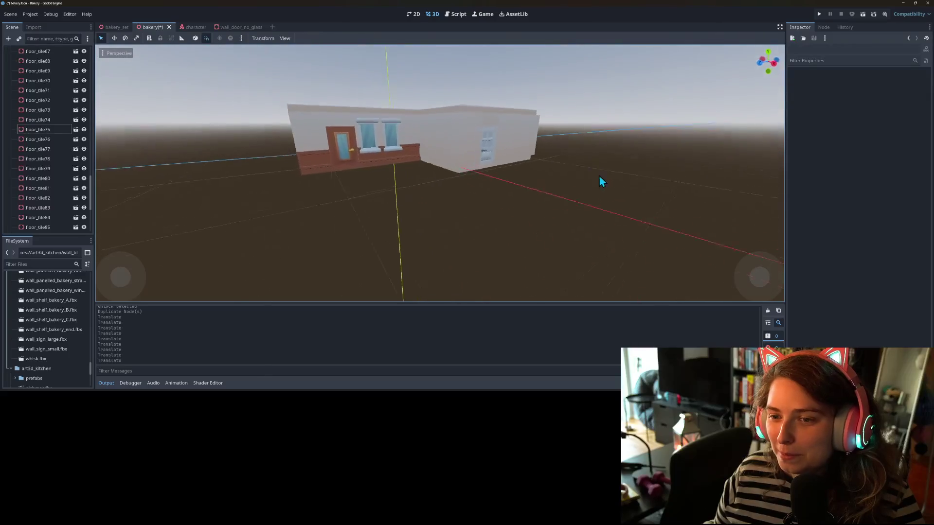